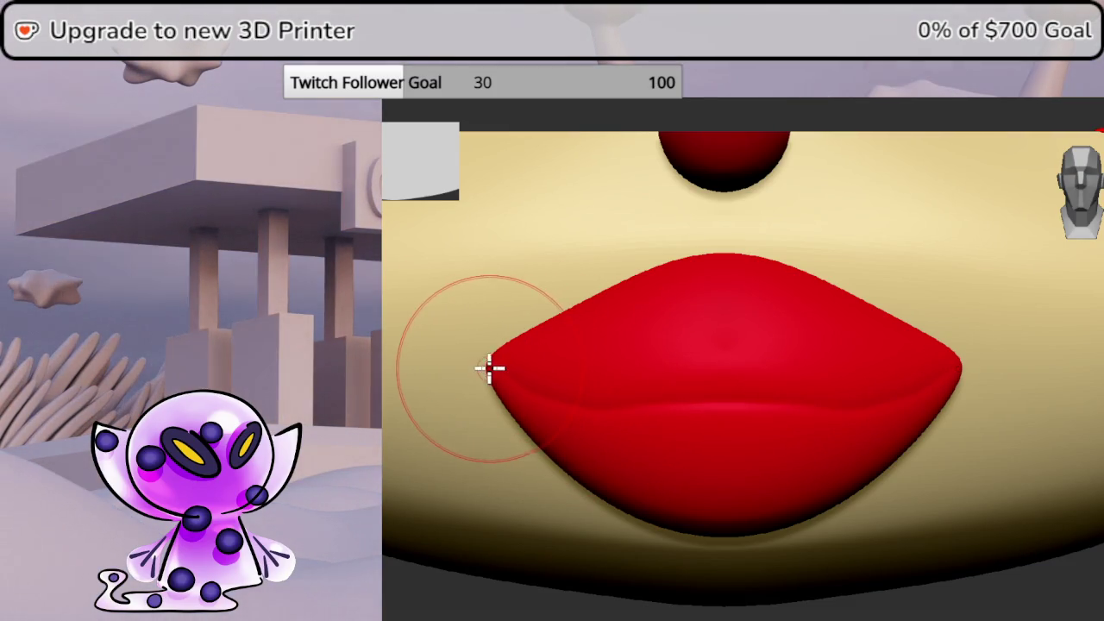
Compare the lip crease with and without it, leaving it removed for smoother lips
{"action": "key", "text": "ctrl+z"}
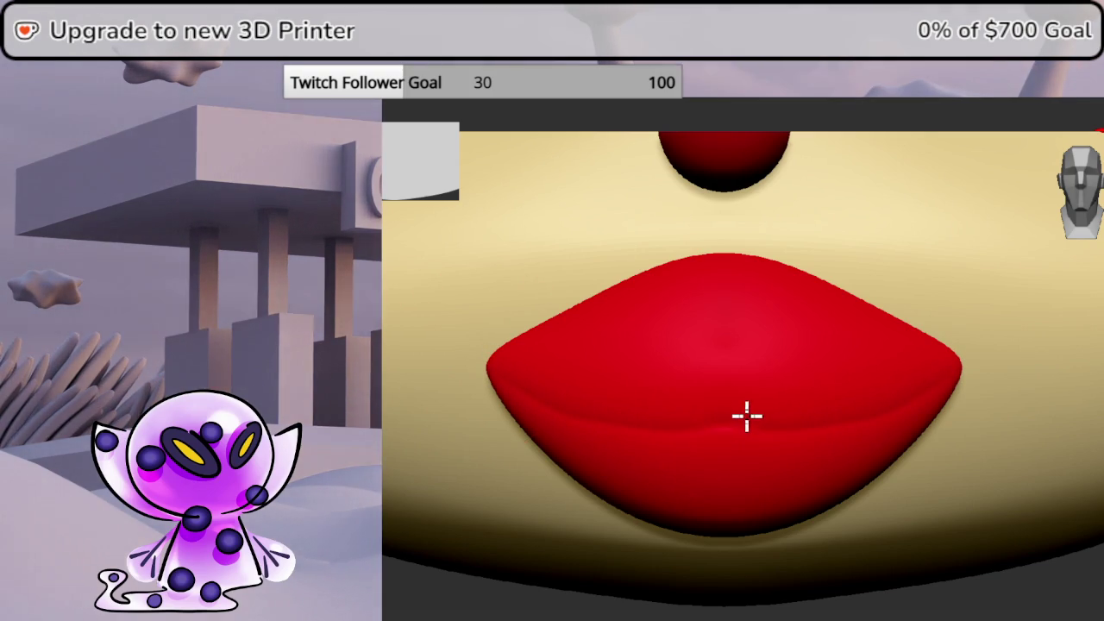
{"action": "key", "text": "ctrl+shift+z"}
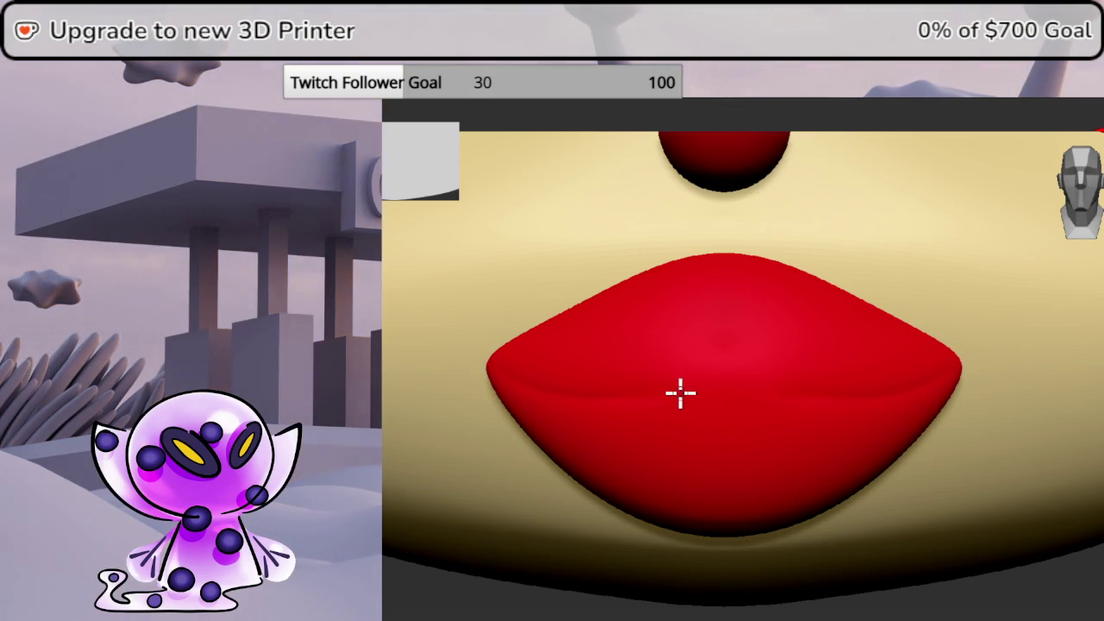
{"action": "key", "text": "ctrl+z"}
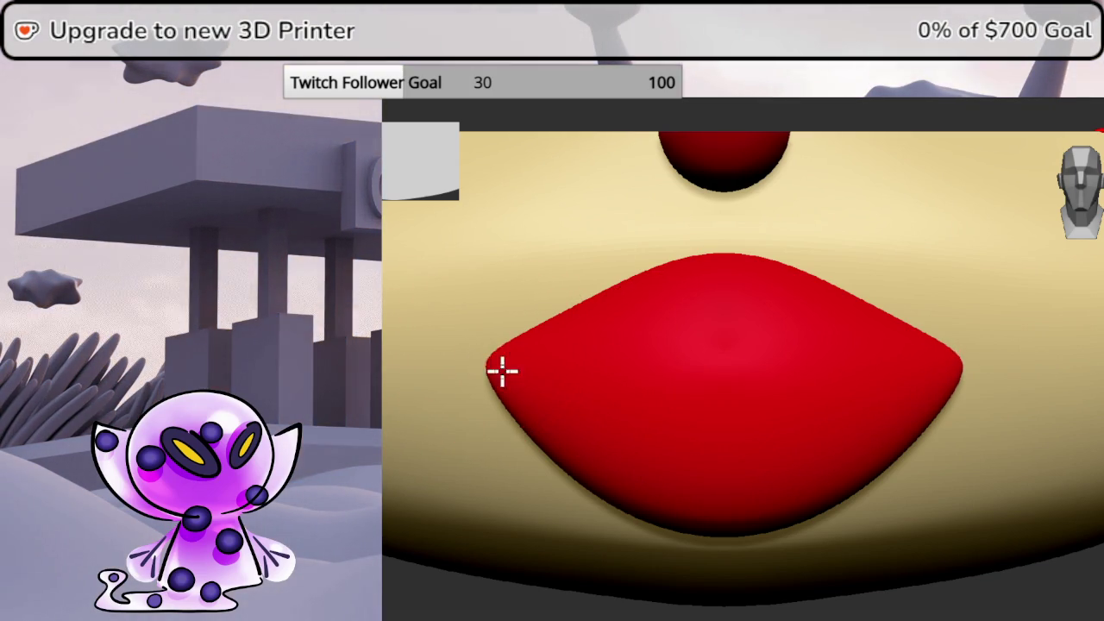
{"action": "key", "text": "ctrl+shift+z"}
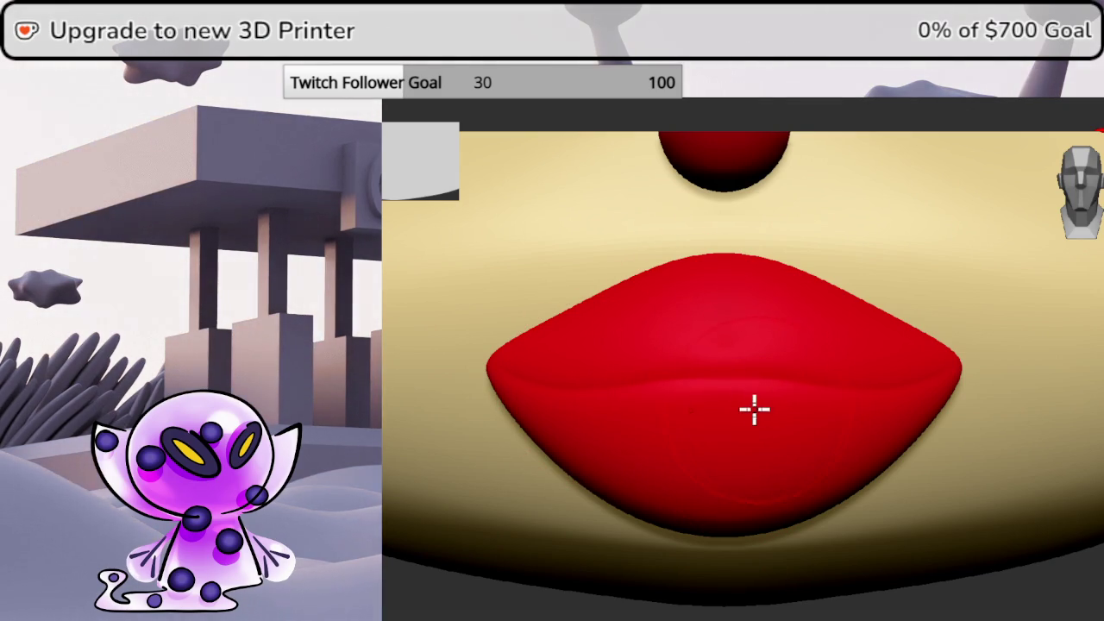
{"action": "key", "text": "ctrl+z"}
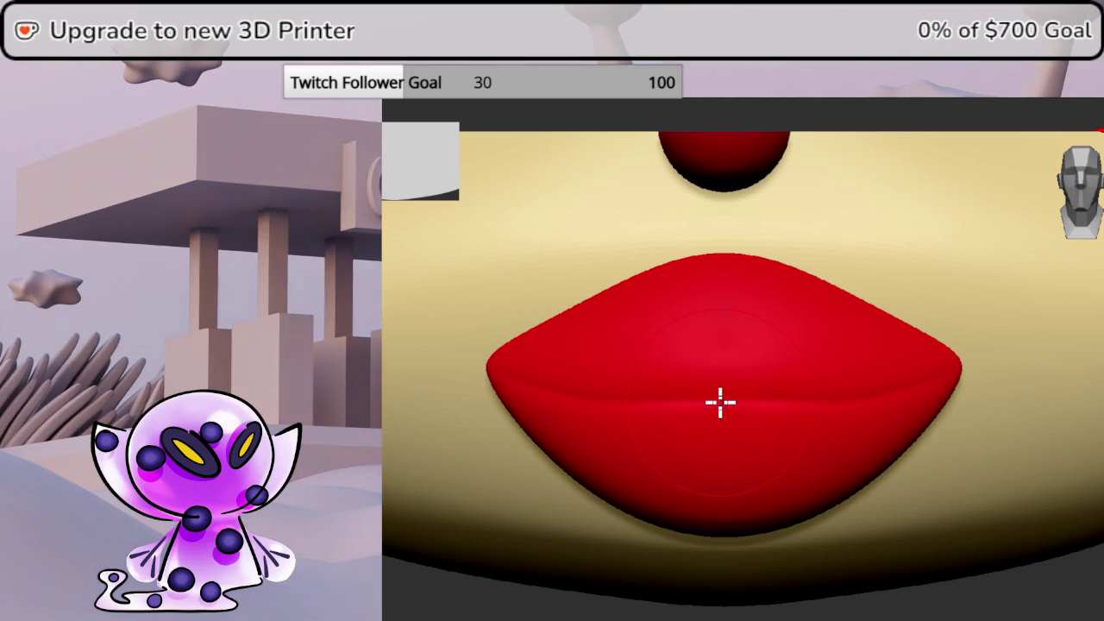
Orbit around the lips, checking them sideways, near the nose, from above and in profile
{"action": "mouse_move", "coordinate": [1064, 552]}
{"action": "left_mouse_down"}
{"action": "mouse_move", "coordinate": [1030, 548]}
{"action": "mouse_move", "coordinate": [748, 395]}
{"action": "left_mouse_up"}
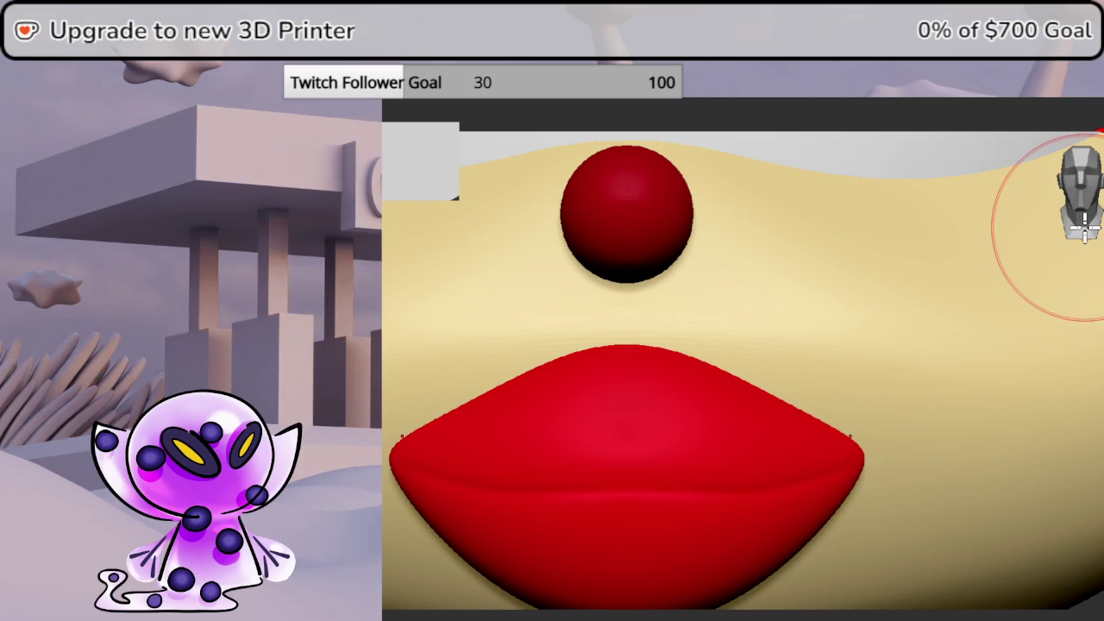
{"action": "left_click_drag", "start_coordinate": [762, 395], "coordinate": [924, 412]}
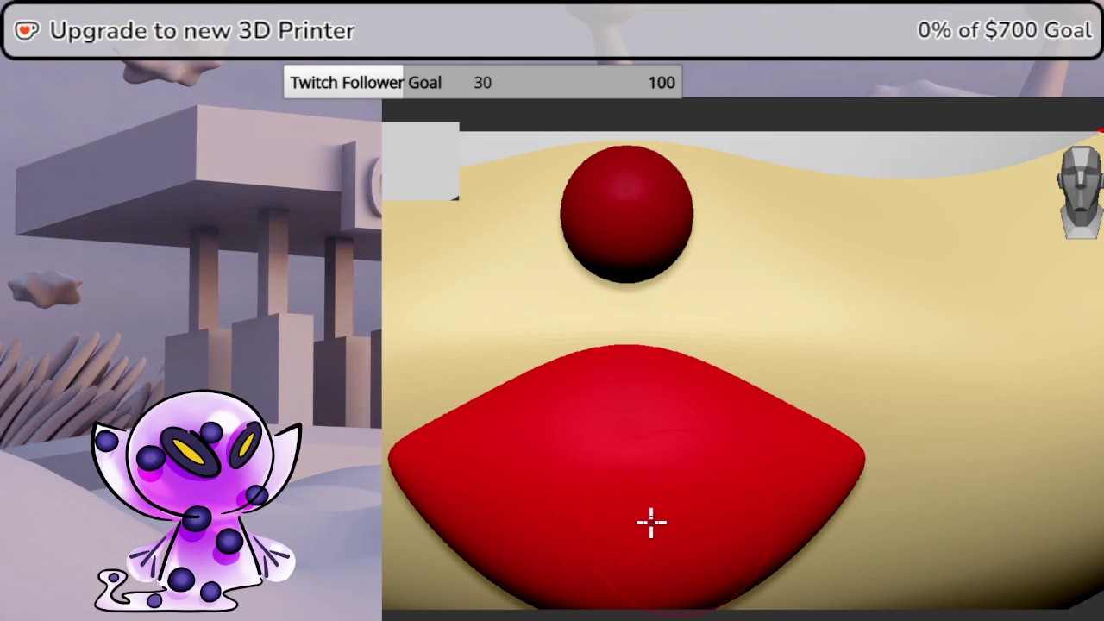
{"action": "mouse_move", "coordinate": [542, 526]}
{"action": "left_mouse_down"}
{"action": "mouse_move", "coordinate": [750, 385]}
{"action": "mouse_move", "coordinate": [791, 308]}
{"action": "mouse_move", "coordinate": [828, 301]}
{"action": "mouse_move", "coordinate": [796, 328]}
{"action": "mouse_move", "coordinate": [827, 342]}
{"action": "mouse_move", "coordinate": [833, 323]}
{"action": "mouse_move", "coordinate": [870, 324]}
{"action": "left_mouse_up"}
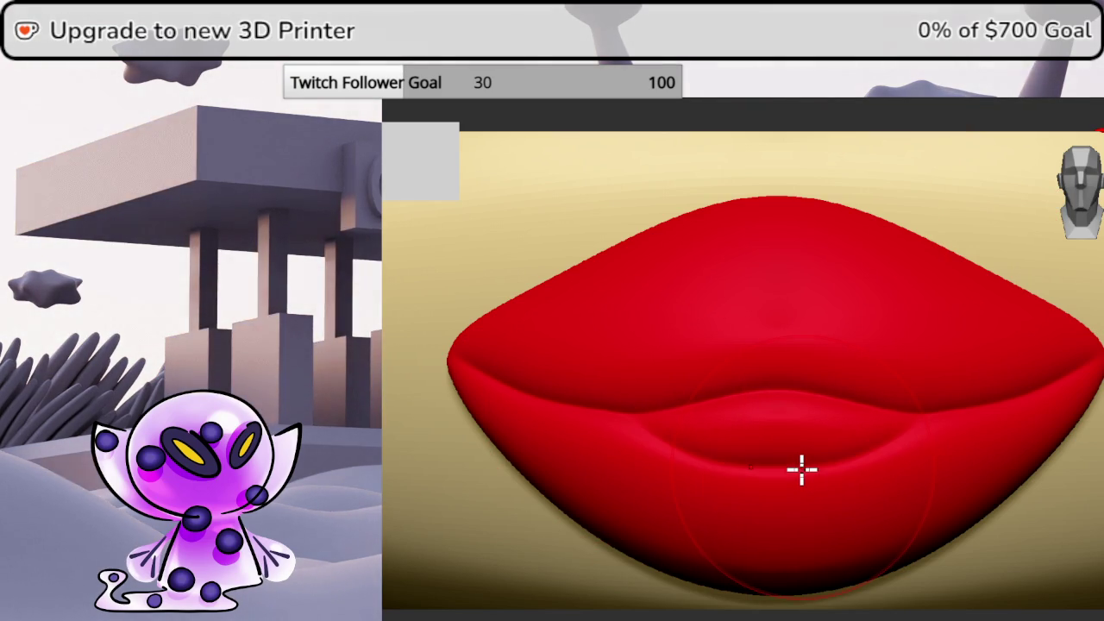
{"action": "left_click_drag", "start_coordinate": [1061, 561], "coordinate": [1095, 556]}
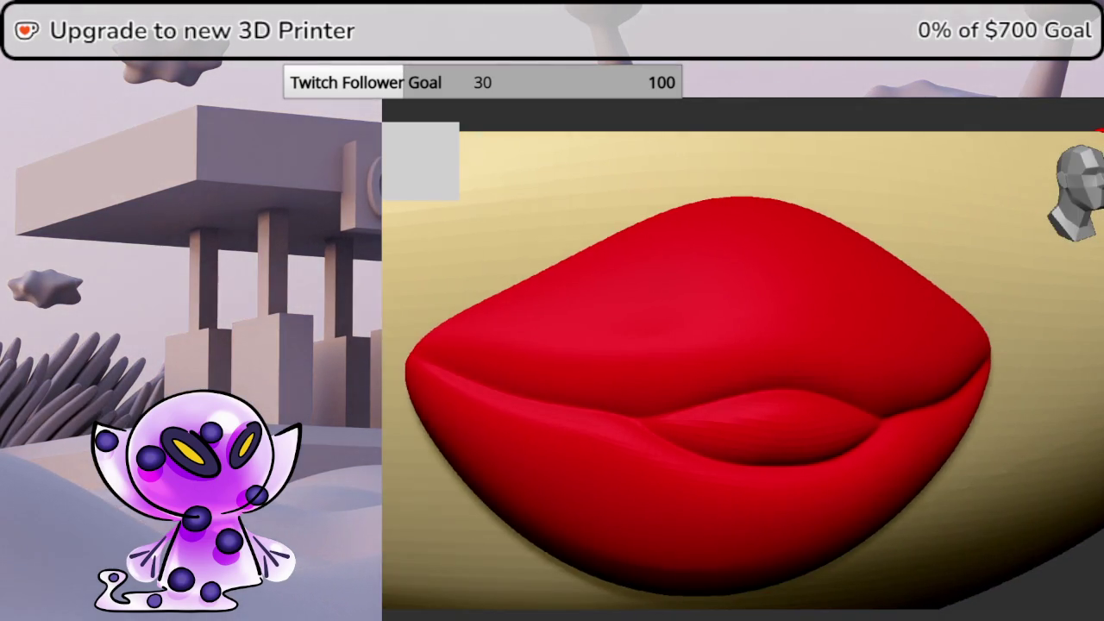
Try building up and smoothing a hollow on the lower lip, then undo it
{"action": "left_click_drag", "start_coordinate": [1100, 258], "coordinate": [1095, 220]}
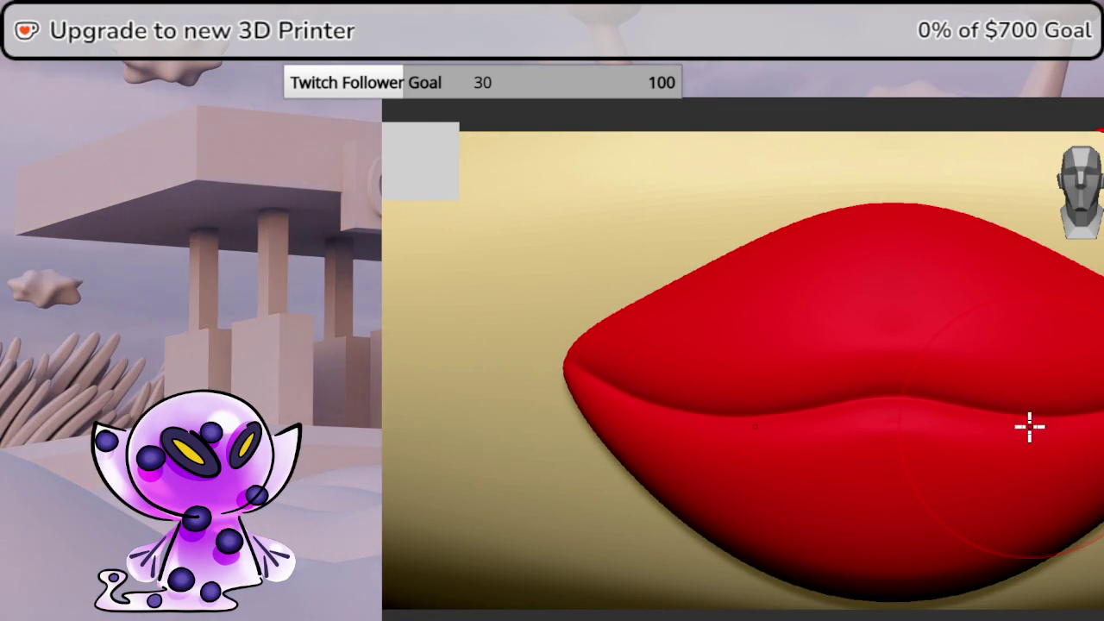
{"action": "key", "text": "space"}
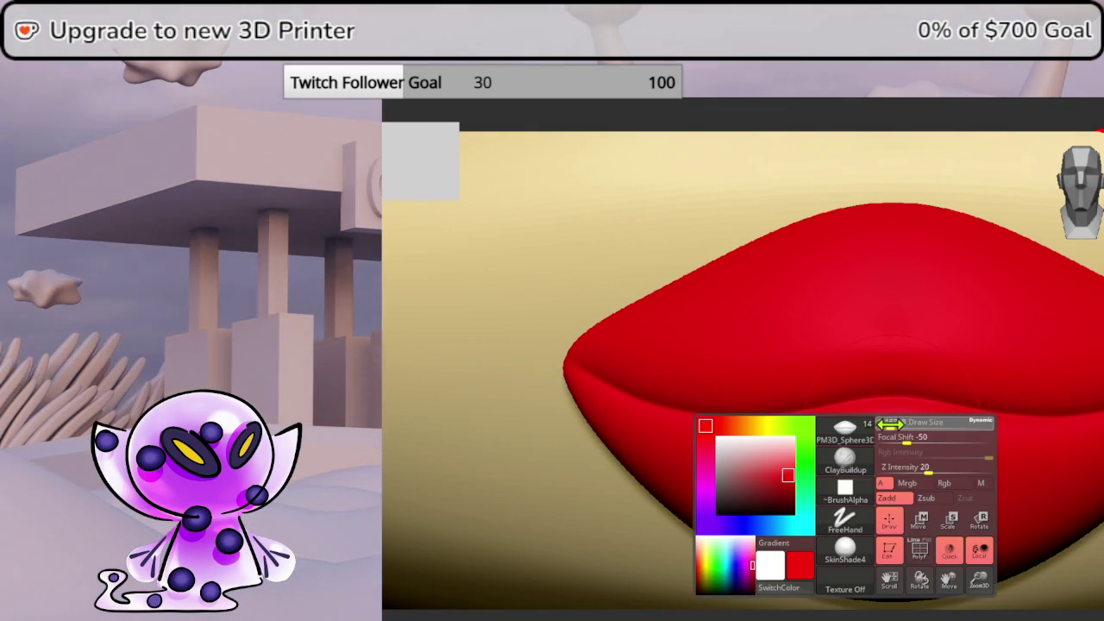
{"action": "left_click_drag", "start_coordinate": [865, 421], "coordinate": [869, 429]}
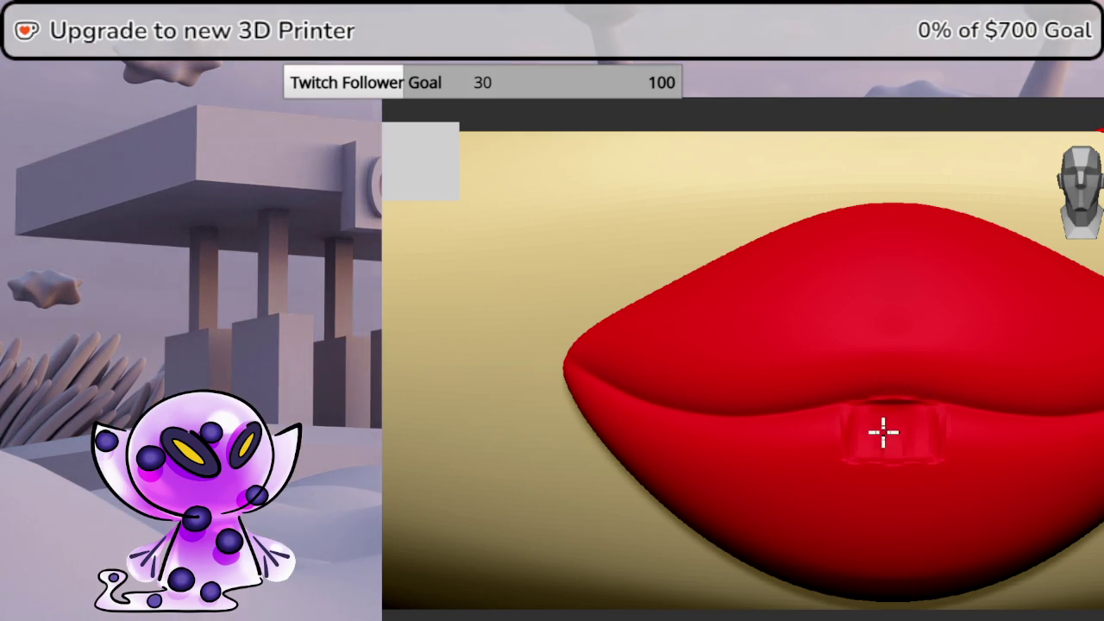
{"action": "mouse_move", "coordinate": [902, 445]}
{"action": "left_mouse_down", "text": "shift"}
{"action": "mouse_move", "coordinate": [875, 439]}
{"action": "mouse_move", "coordinate": [887, 445]}
{"action": "left_mouse_up", "text": "shift"}
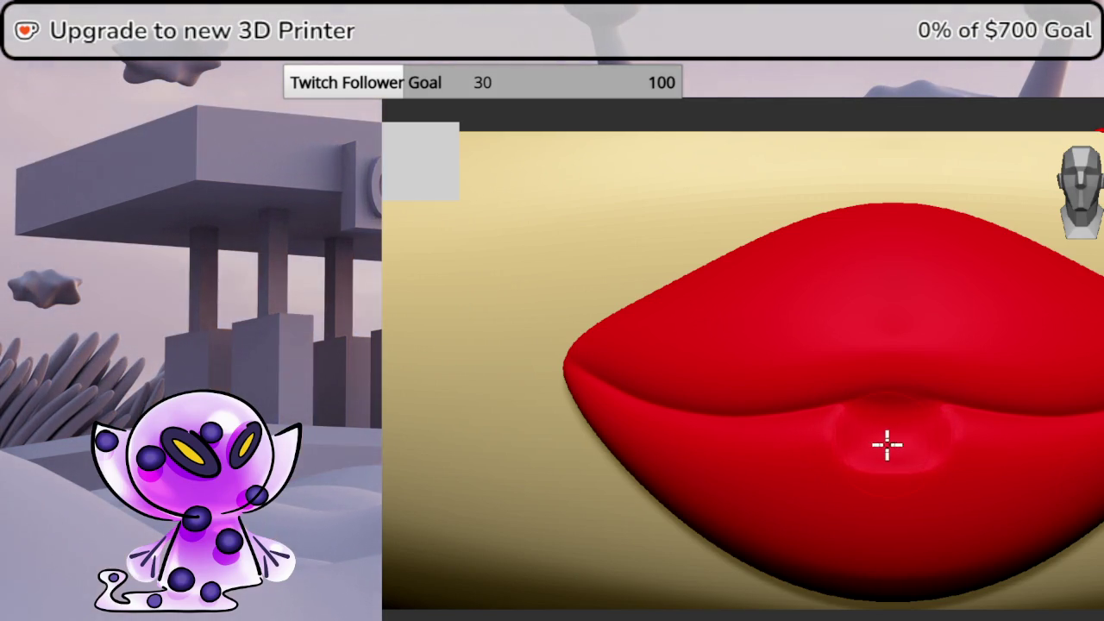
{"action": "middle_click_drag", "start_coordinate": [887, 445], "coordinate": [1057, 449]}
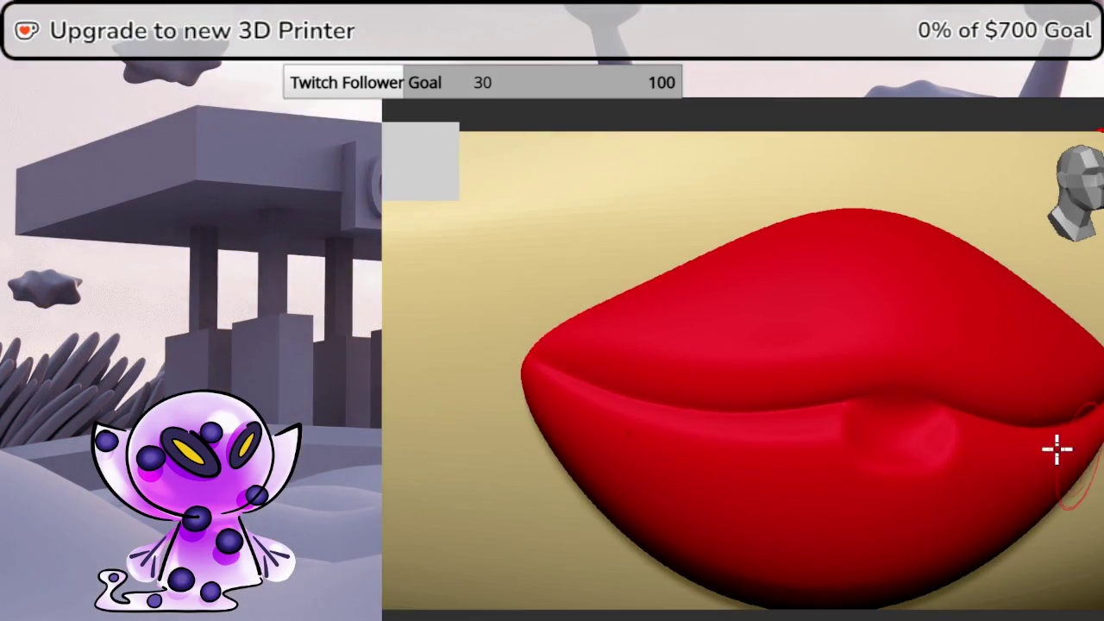
{"action": "key", "text": "ctrl+z"}
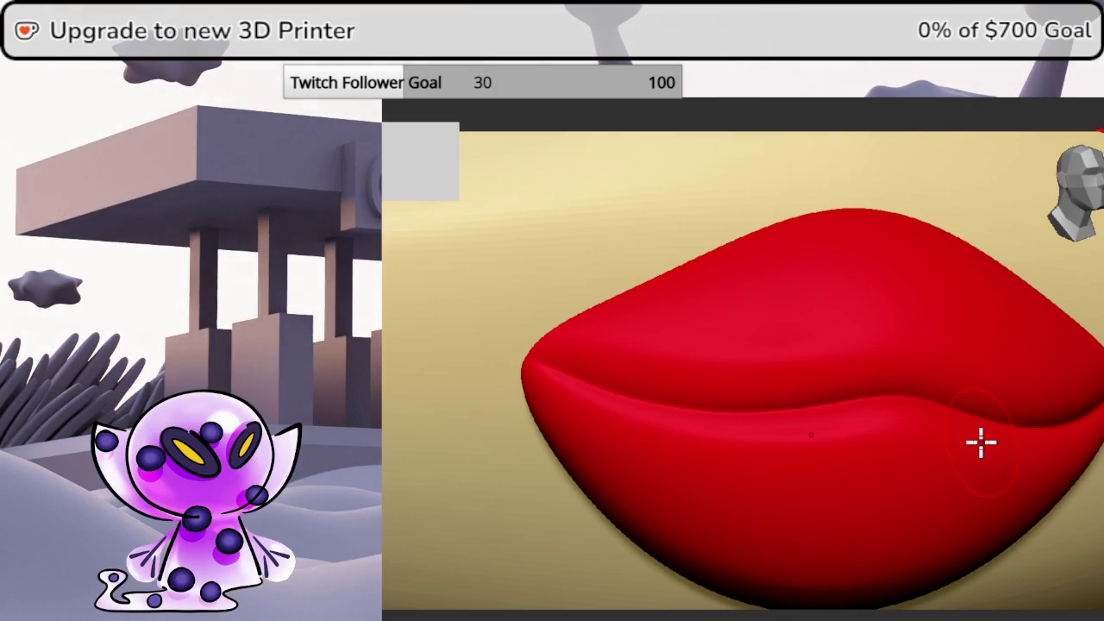
Switch to a crease brush and carve a vertical crease into the upper lip
{"action": "key", "text": "b"}
{"action": "left_click", "coordinate": [417, 154]}
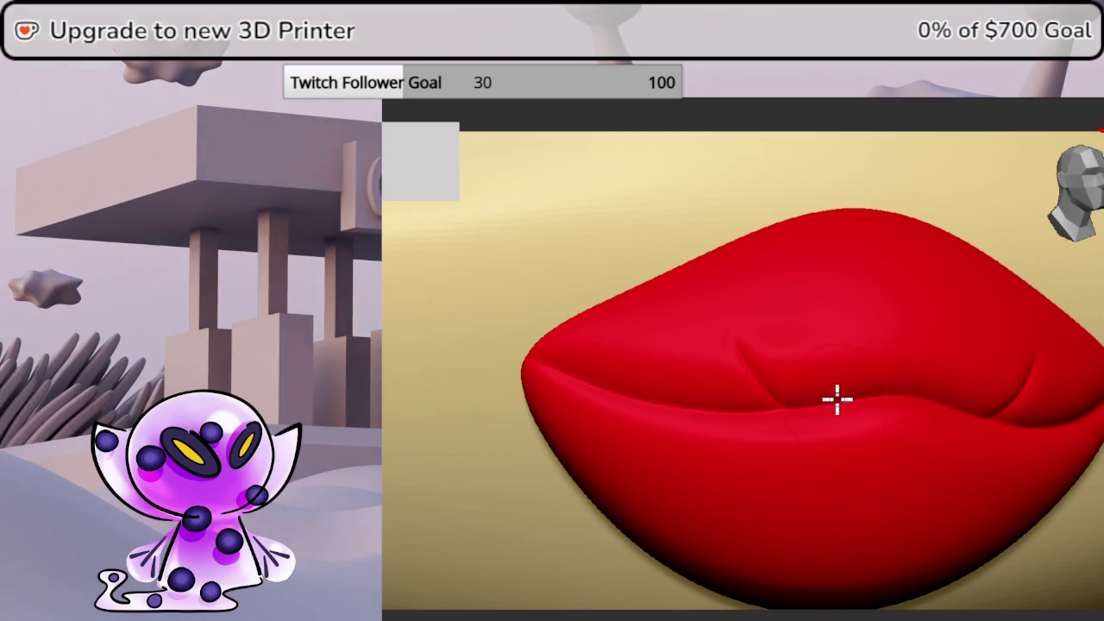
{"action": "mouse_move", "coordinate": [813, 332]}
{"action": "left_mouse_down"}
{"action": "mouse_move", "coordinate": [832, 350]}
{"action": "mouse_move", "coordinate": [832, 412]}
{"action": "mouse_move", "coordinate": [791, 451]}
{"action": "mouse_move", "coordinate": [785, 510]}
{"action": "left_mouse_up"}
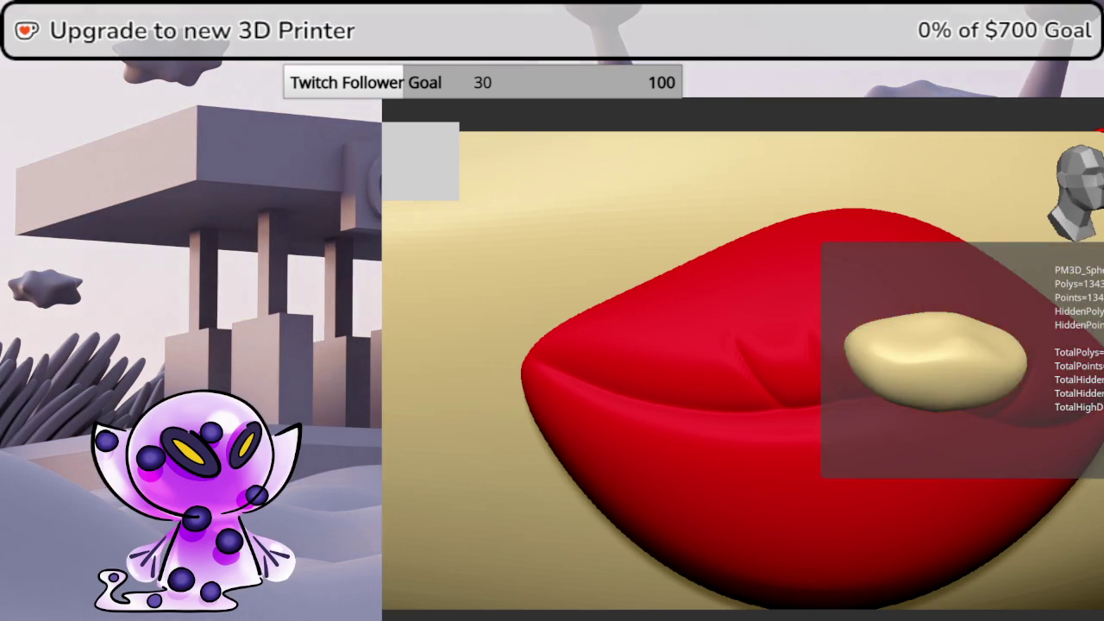
Stroke a new crease on the lips, discarding later undo history, and check side and three-quarter views
{"action": "left_click", "coordinate": [565, 376], "text": "ctrl"}
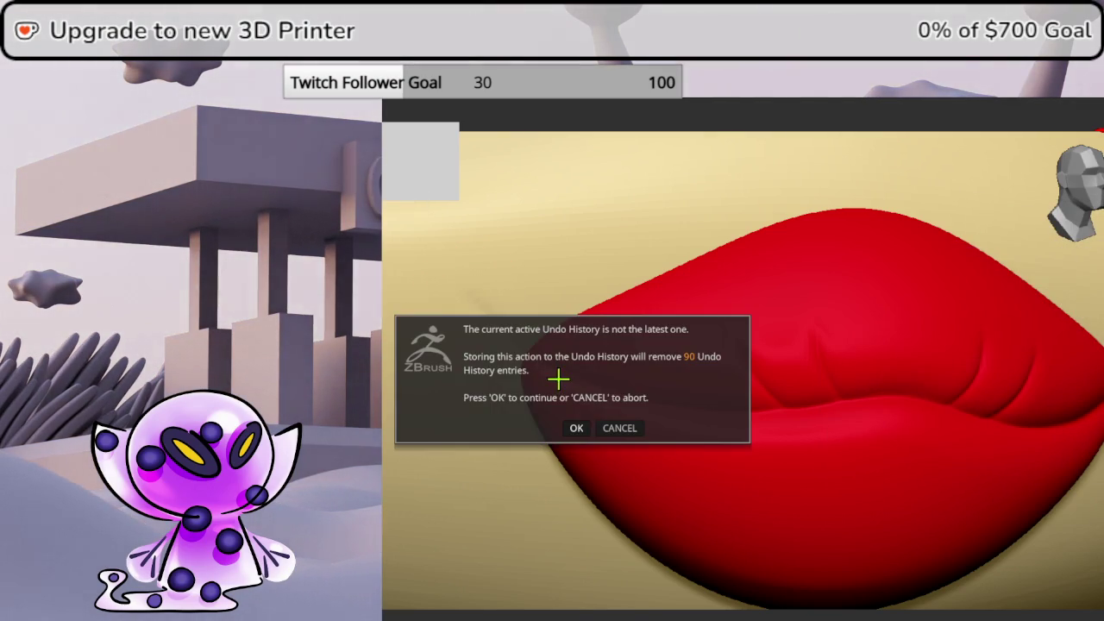
{"action": "left_click", "coordinate": [576, 426]}
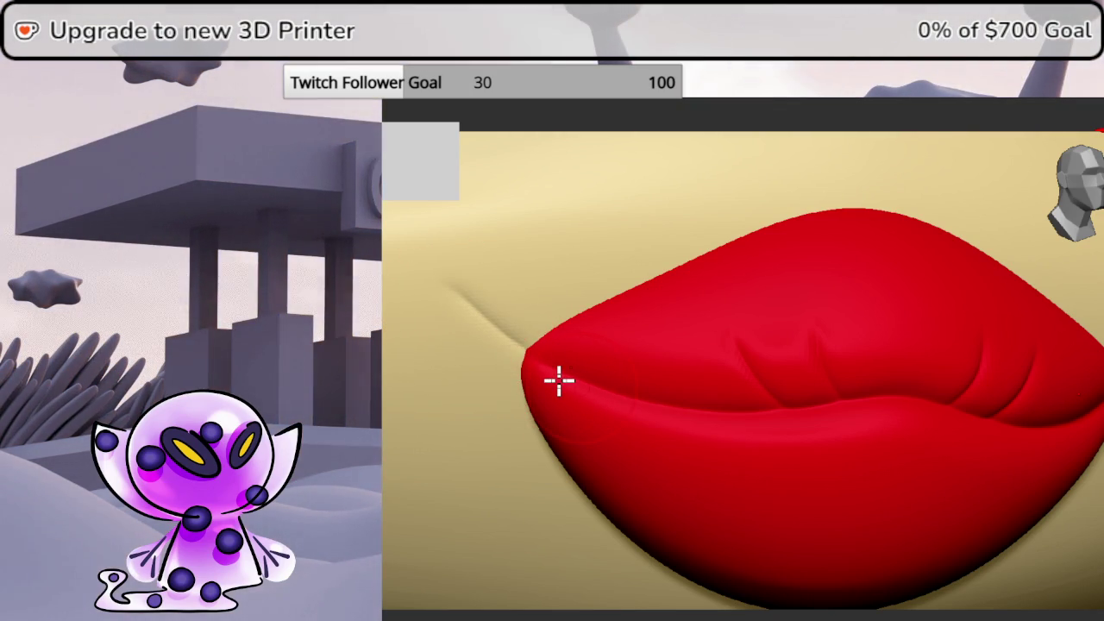
{"action": "mouse_move", "coordinate": [1095, 336]}
{"action": "middle_mouse_down"}
{"action": "mouse_move", "coordinate": [1084, 333]}
{"action": "mouse_move", "coordinate": [1095, 337]}
{"action": "middle_mouse_up"}
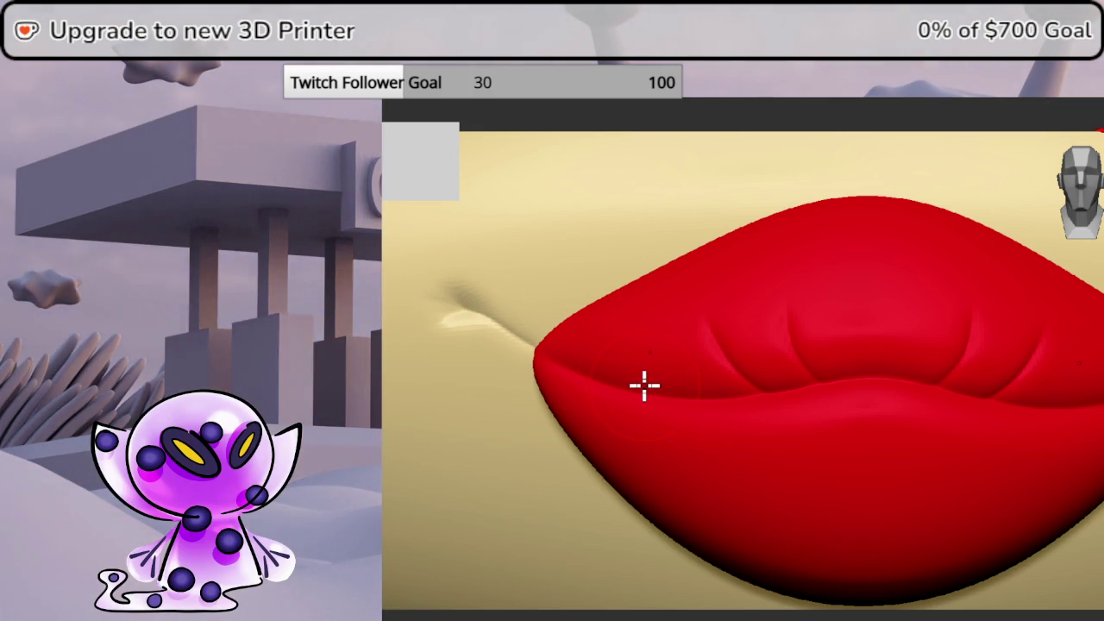
{"action": "left_click_drag", "start_coordinate": [644, 385], "coordinate": [534, 431]}
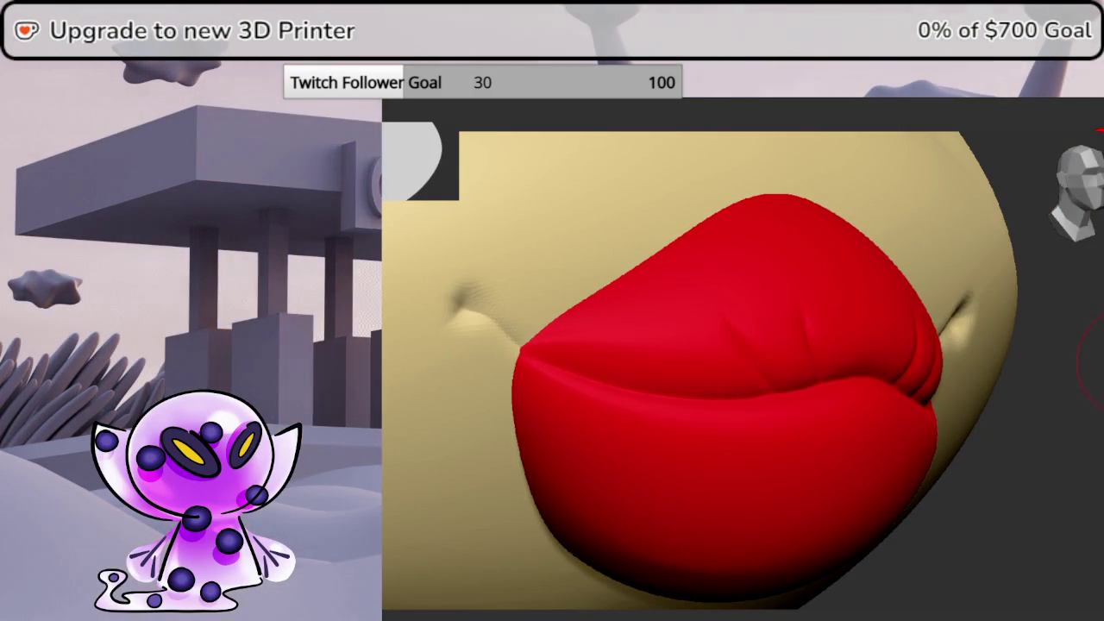
Review the dimpled lips from front, profile and three-quarter views with zooming
{"action": "left_click_drag", "start_coordinate": [1099, 362], "coordinate": [1093, 362]}
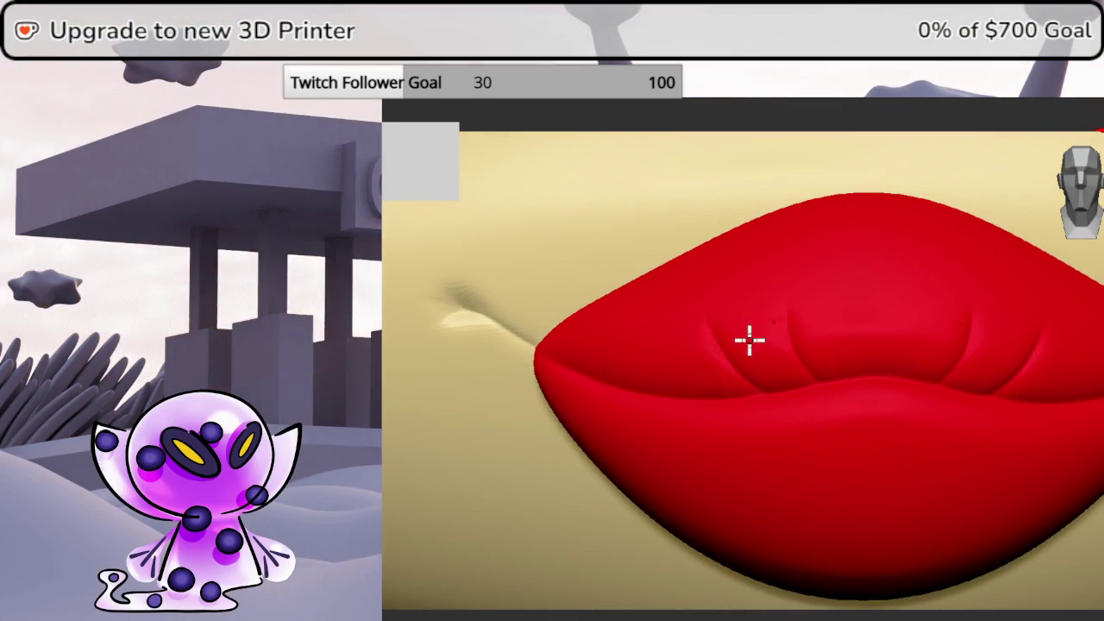
{"action": "scroll", "coordinate": [764, 365], "scroll_direction": "down", "scroll_amount": 3}
{"action": "mouse_move", "coordinate": [759, 296]}
{"action": "left_mouse_down"}
{"action": "mouse_move", "coordinate": [796, 301]}
{"action": "mouse_move", "coordinate": [805, 291]}
{"action": "mouse_move", "coordinate": [742, 288]}
{"action": "mouse_move", "coordinate": [867, 293]}
{"action": "left_mouse_up"}
{"action": "scroll", "coordinate": [764, 325], "scroll_direction": "up", "scroll_amount": 3}
{"action": "mouse_move", "coordinate": [868, 293]}
{"action": "right_mouse_down"}
{"action": "mouse_move", "coordinate": [880, 300]}
{"action": "mouse_move", "coordinate": [889, 354]}
{"action": "mouse_move", "coordinate": [932, 360]}
{"action": "mouse_move", "coordinate": [963, 399]}
{"action": "mouse_move", "coordinate": [957, 337]}
{"action": "right_mouse_up"}
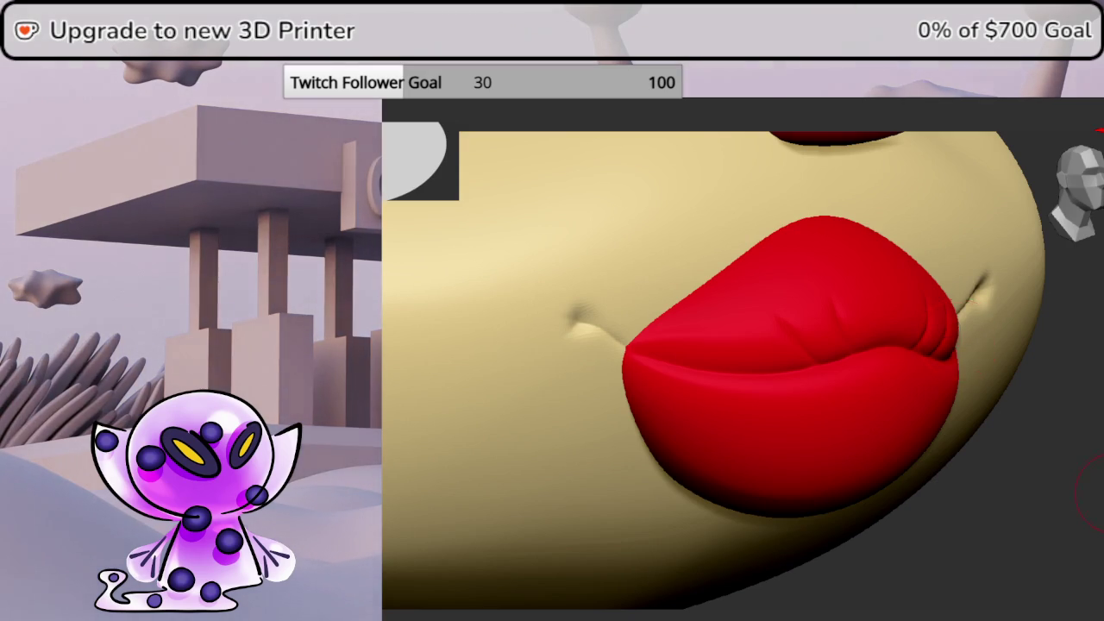
{"action": "right_click_drag", "start_coordinate": [1088, 492], "coordinate": [1095, 497]}
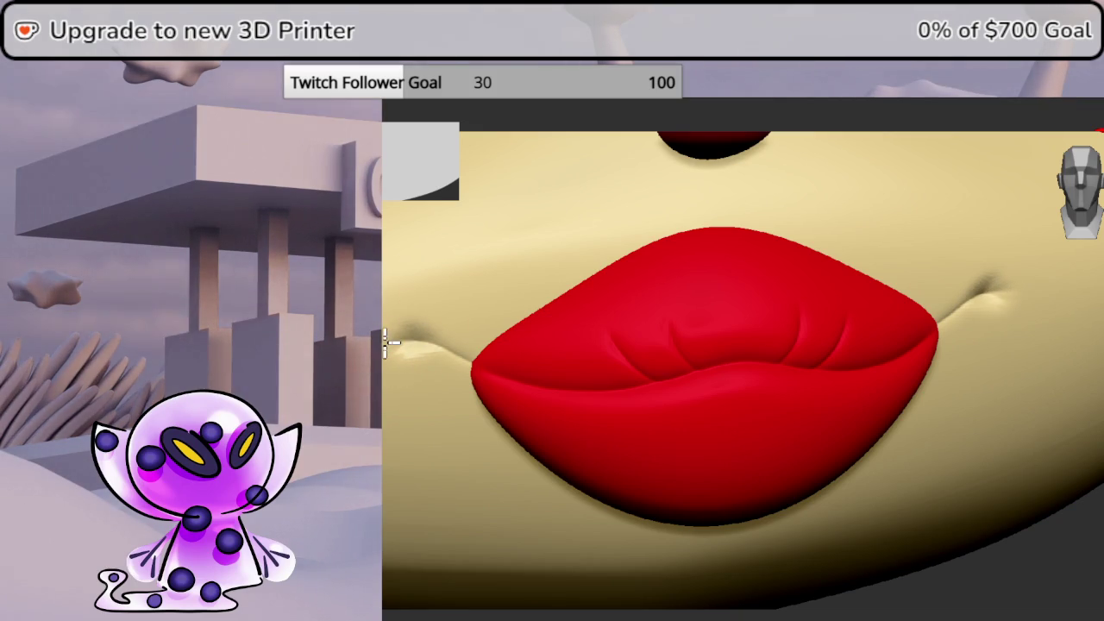
Check the lips sideways once more, then bring up the 3D mesh primitives list
{"action": "middle_click_drag", "start_coordinate": [389, 340], "coordinate": [382, 345]}
{"action": "left_click_drag", "start_coordinate": [1018, 517], "coordinate": [1099, 528]}
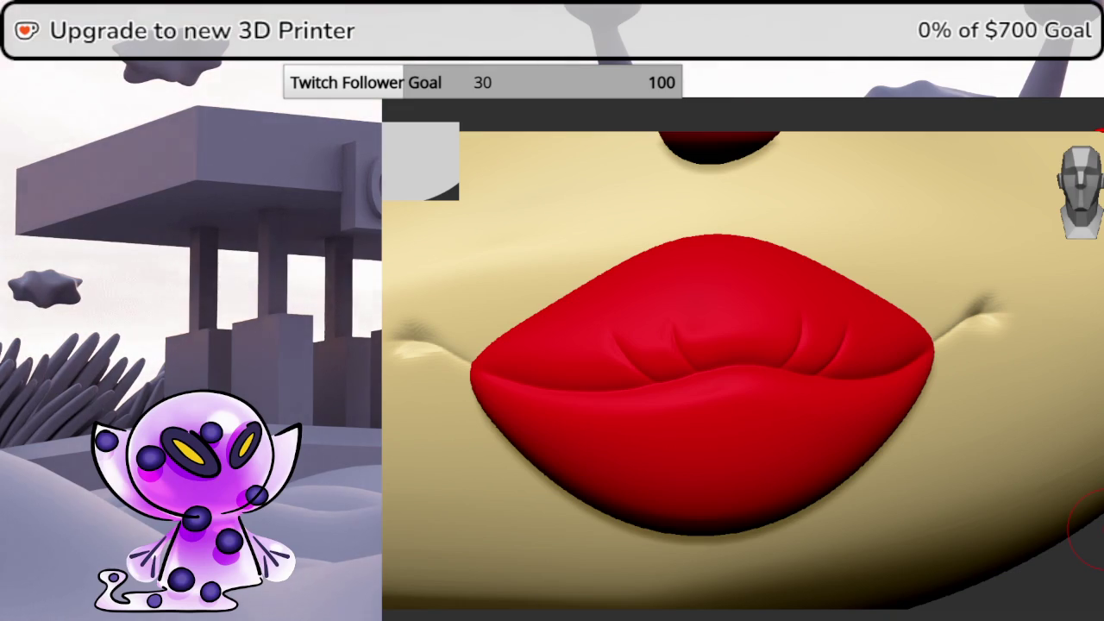
{"action": "key", "text": "F1"}
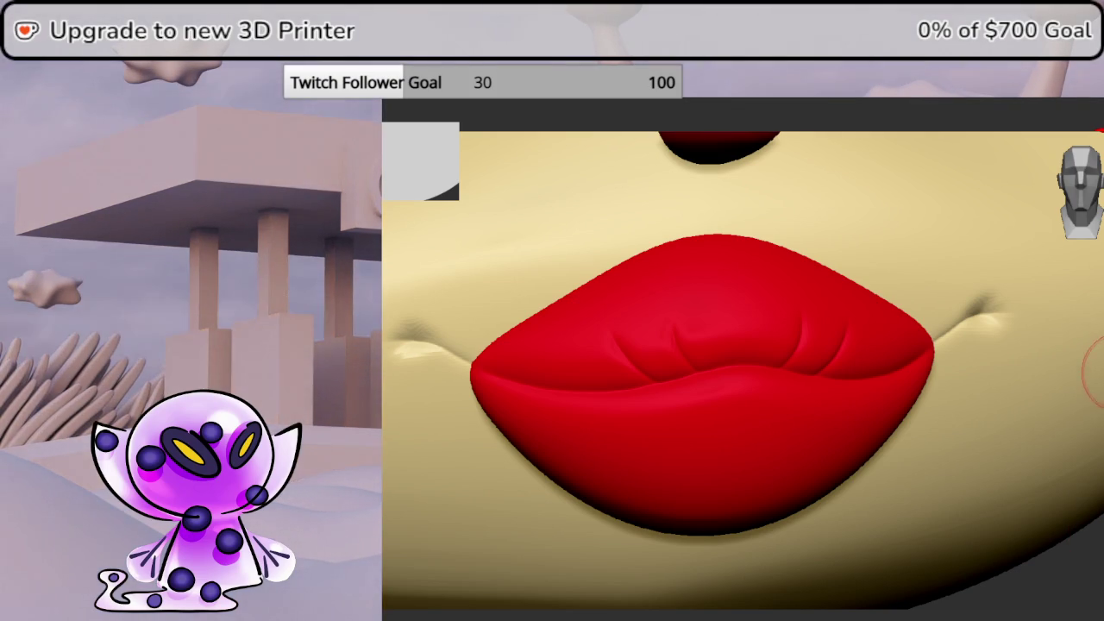
{"action": "key", "text": "F1"}
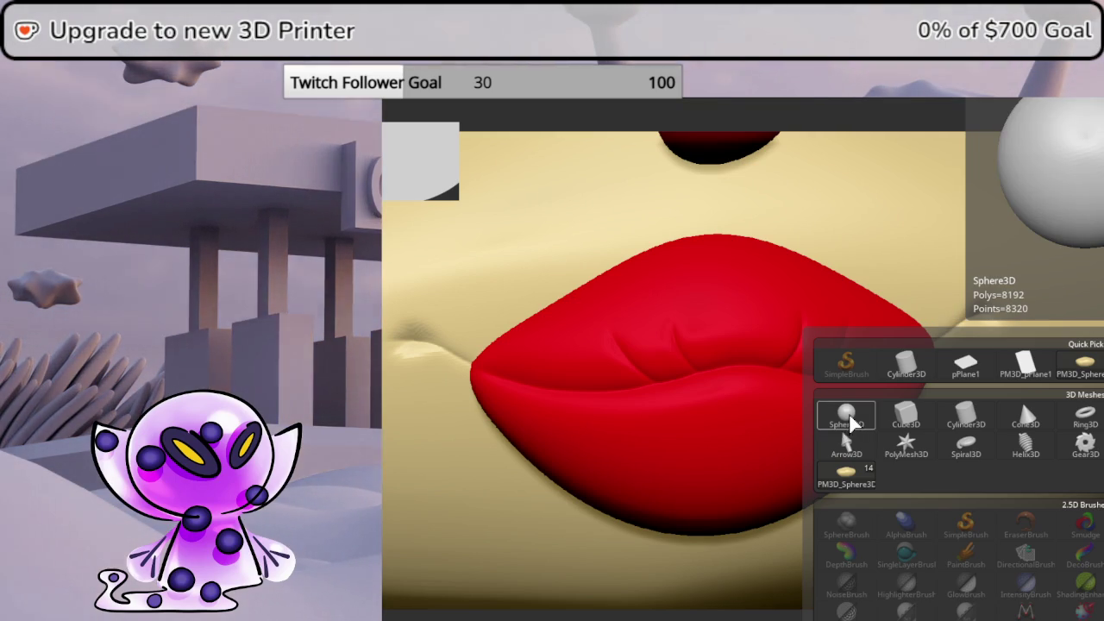
Draw a red Sphere3D on the canvas and make it editable with the transform gizmo
{"action": "left_click", "coordinate": [851, 419]}
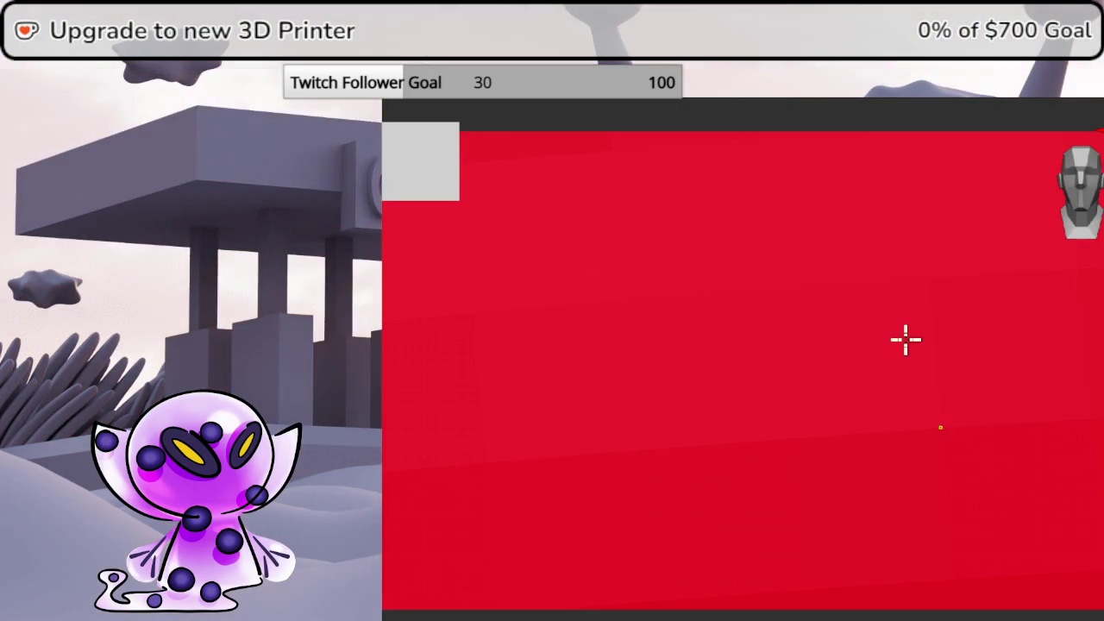
{"action": "left_click_drag", "start_coordinate": [867, 371], "coordinate": [387, 338]}
{"action": "key", "text": "t"}
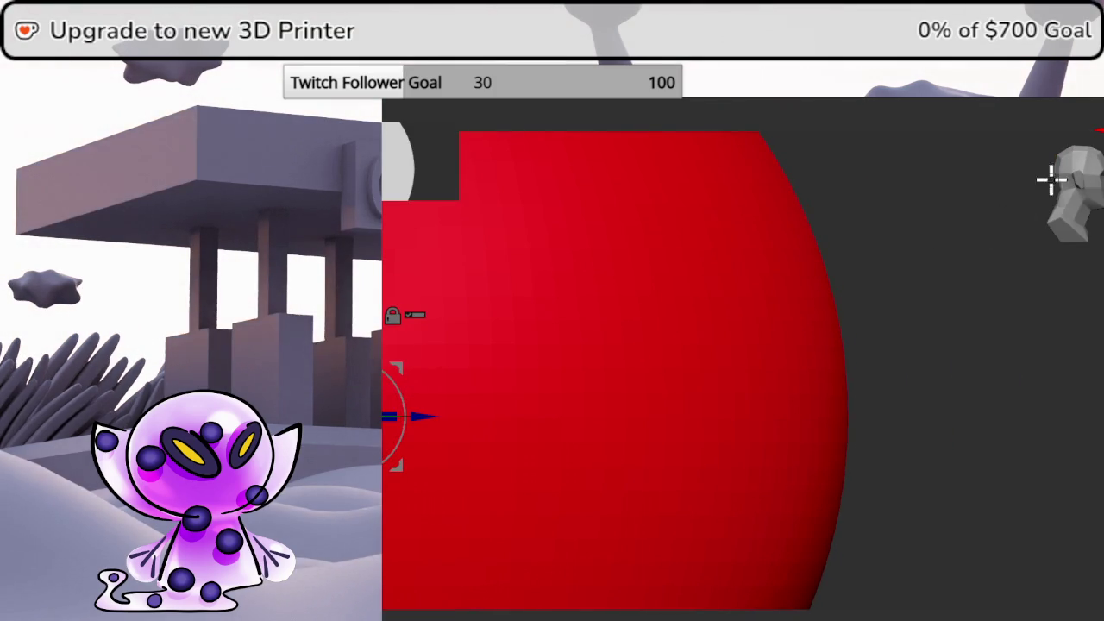
{"action": "right_click_drag", "start_coordinate": [587, 262], "coordinate": [817, 217], "text": "alt"}
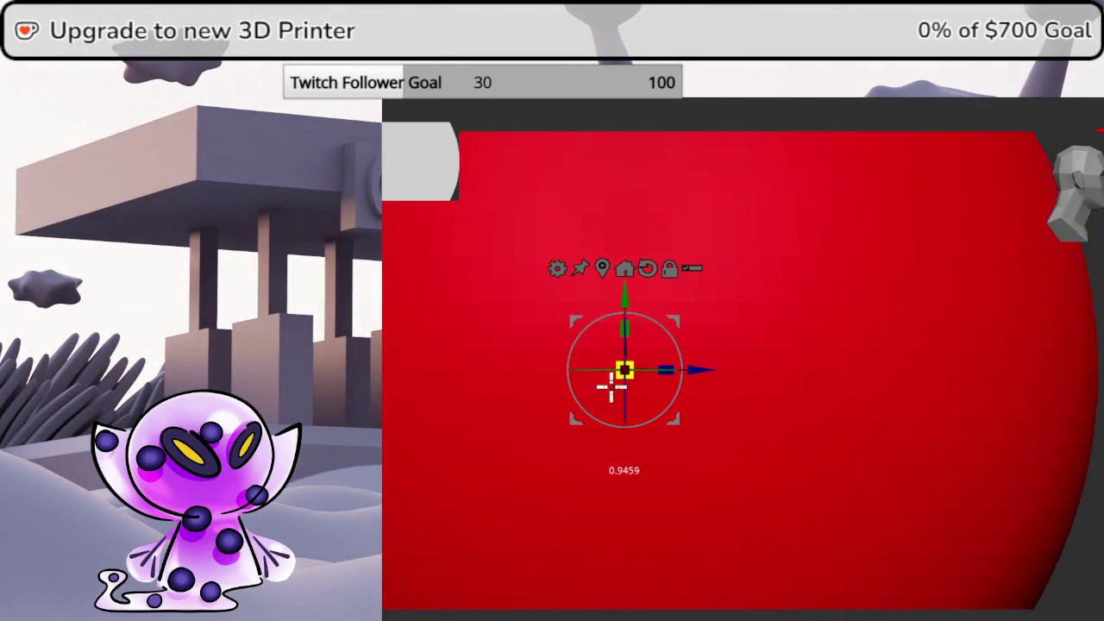
Move the red sphere beside the head and up against the upper lip
{"action": "right_click_drag", "start_coordinate": [624, 370], "coordinate": [625, 405], "text": "ctrl"}
{"action": "mouse_move", "coordinate": [686, 339]}
{"action": "left_mouse_down"}
{"action": "mouse_move", "coordinate": [848, 291]}
{"action": "mouse_move", "coordinate": [788, 323]}
{"action": "left_mouse_up"}
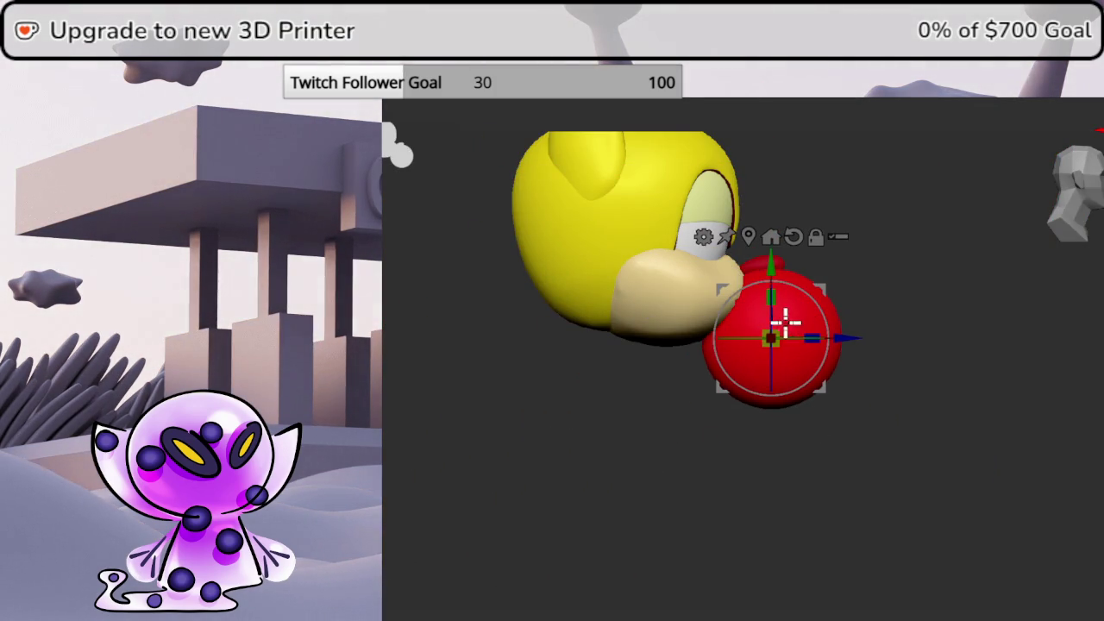
{"action": "mouse_move", "coordinate": [747, 369]}
{"action": "right_mouse_down", "text": "ctrl"}
{"action": "mouse_move", "coordinate": [837, 382]}
{"action": "mouse_move", "coordinate": [820, 217]}
{"action": "right_mouse_up", "text": "ctrl"}
{"action": "mouse_move", "coordinate": [921, 395]}
{"action": "left_mouse_down"}
{"action": "mouse_move", "coordinate": [868, 327]}
{"action": "mouse_move", "coordinate": [825, 305]}
{"action": "mouse_move", "coordinate": [842, 318]}
{"action": "left_mouse_up"}
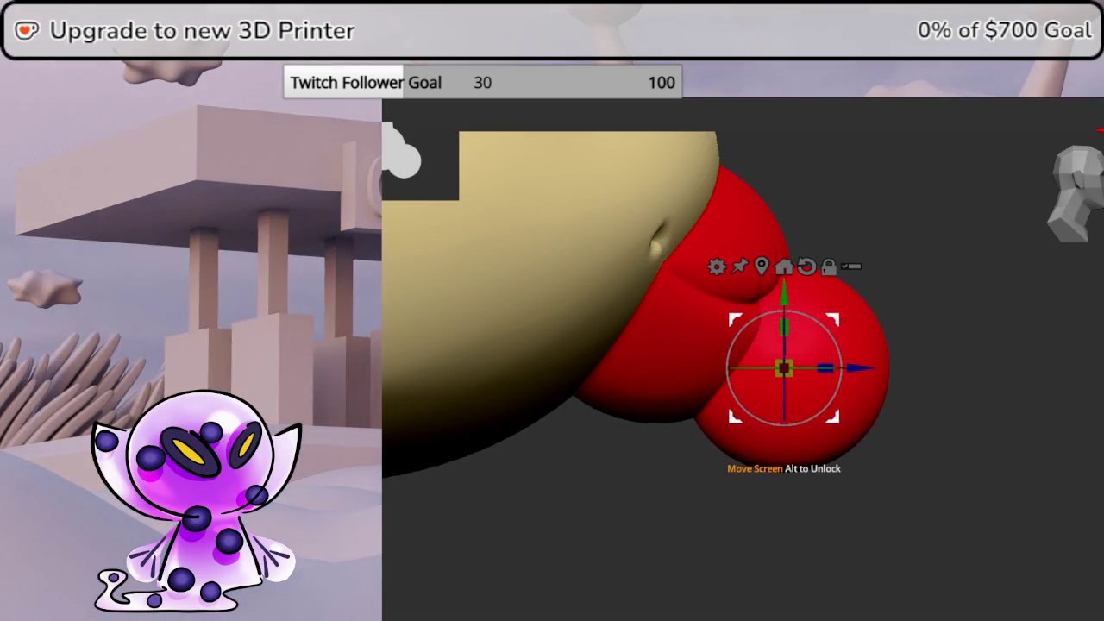
Rotate the sphere about 90° on Z, scale it to about 0.82, and view it from the side
{"action": "mouse_move", "coordinate": [782, 343]}
{"action": "left_mouse_down"}
{"action": "mouse_move", "coordinate": [801, 254]}
{"action": "mouse_move", "coordinate": [953, 320]}
{"action": "mouse_move", "coordinate": [868, 385]}
{"action": "mouse_move", "coordinate": [864, 370]}
{"action": "left_mouse_up"}
{"action": "mouse_move", "coordinate": [805, 423]}
{"action": "left_mouse_down"}
{"action": "mouse_move", "coordinate": [807, 436]}
{"action": "mouse_move", "coordinate": [966, 394]}
{"action": "mouse_move", "coordinate": [957, 403]}
{"action": "left_mouse_up"}
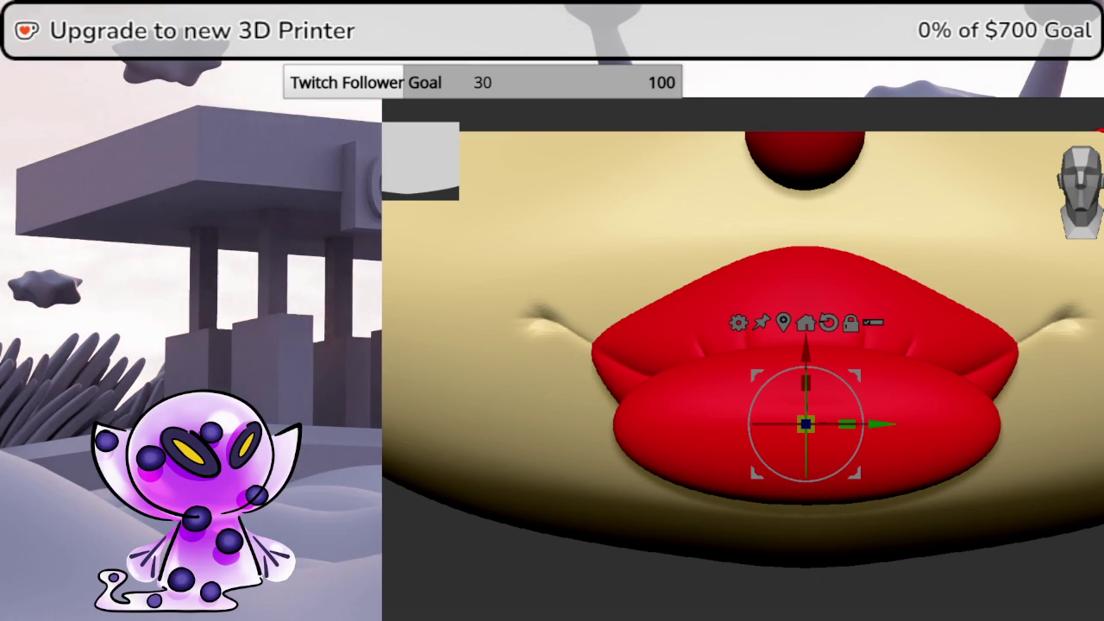
{"action": "left_click_drag", "start_coordinate": [948, 534], "coordinate": [689, 535]}
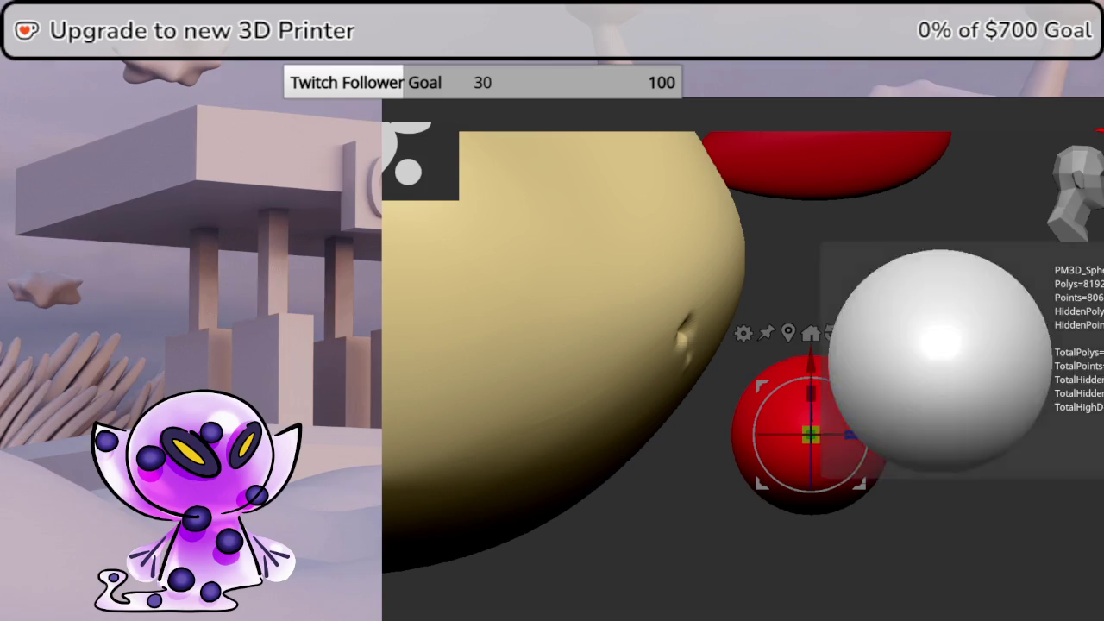
Apply a curve bend deformer and shape the sphere into a smiling, inflated lip
{"action": "left_click", "coordinate": [744, 333]}
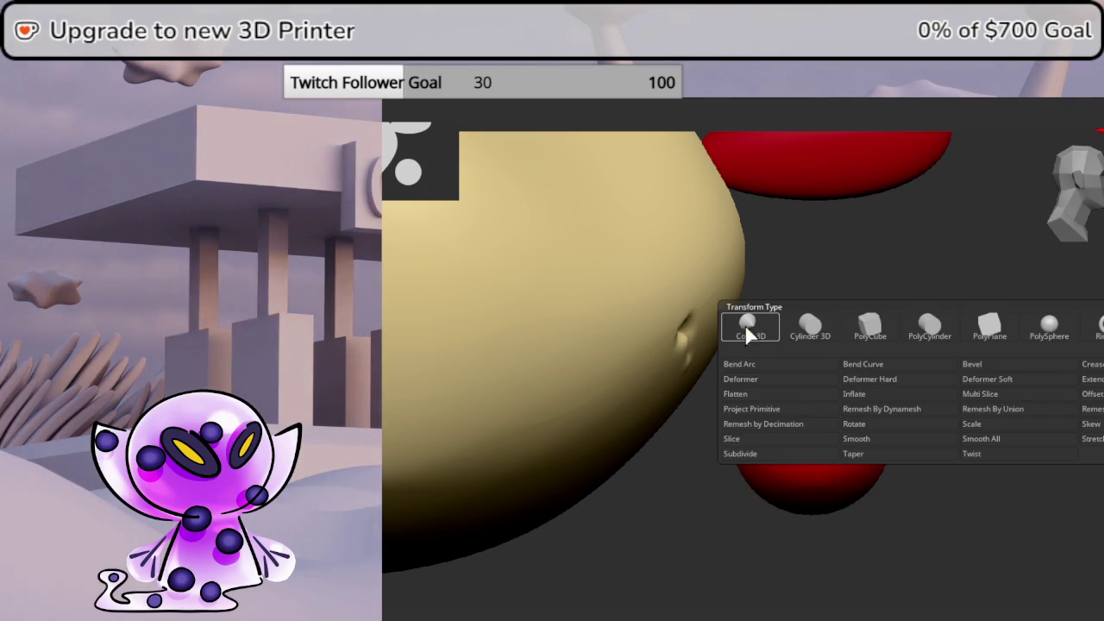
{"action": "left_click", "coordinate": [848, 380]}
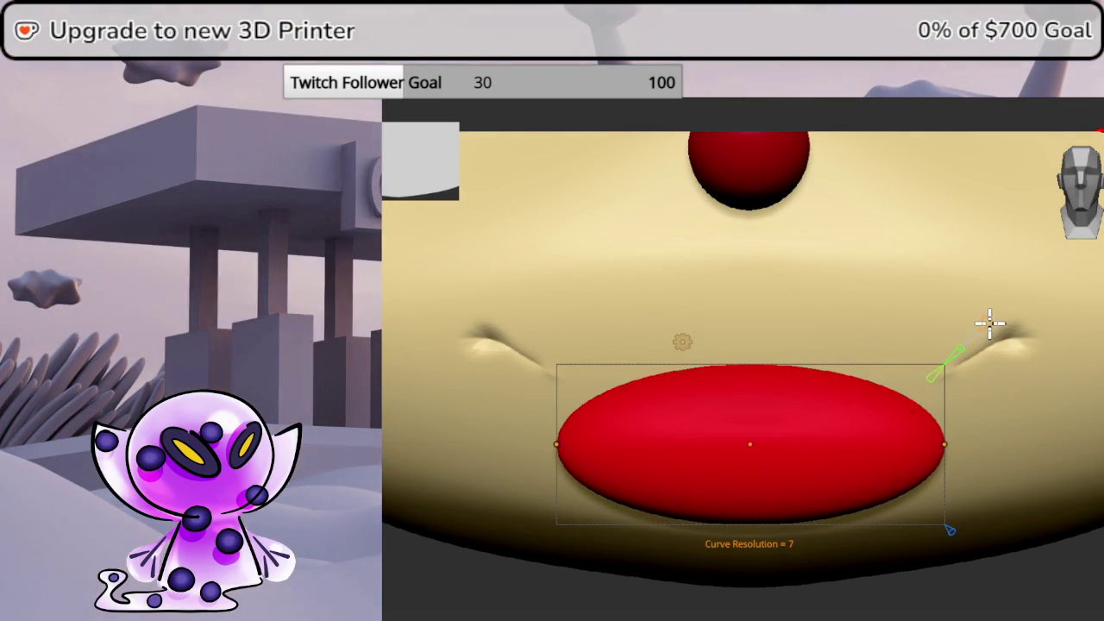
{"action": "left_click_drag", "start_coordinate": [556, 443], "coordinate": [534, 295]}
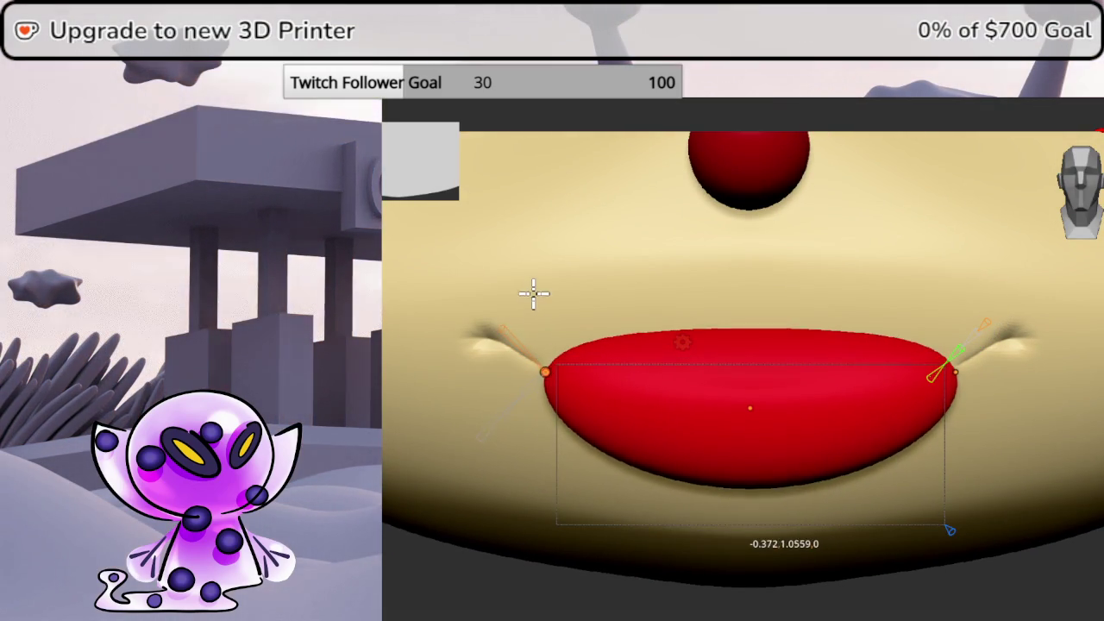
{"action": "left_click_drag", "start_coordinate": [750, 407], "coordinate": [761, 508]}
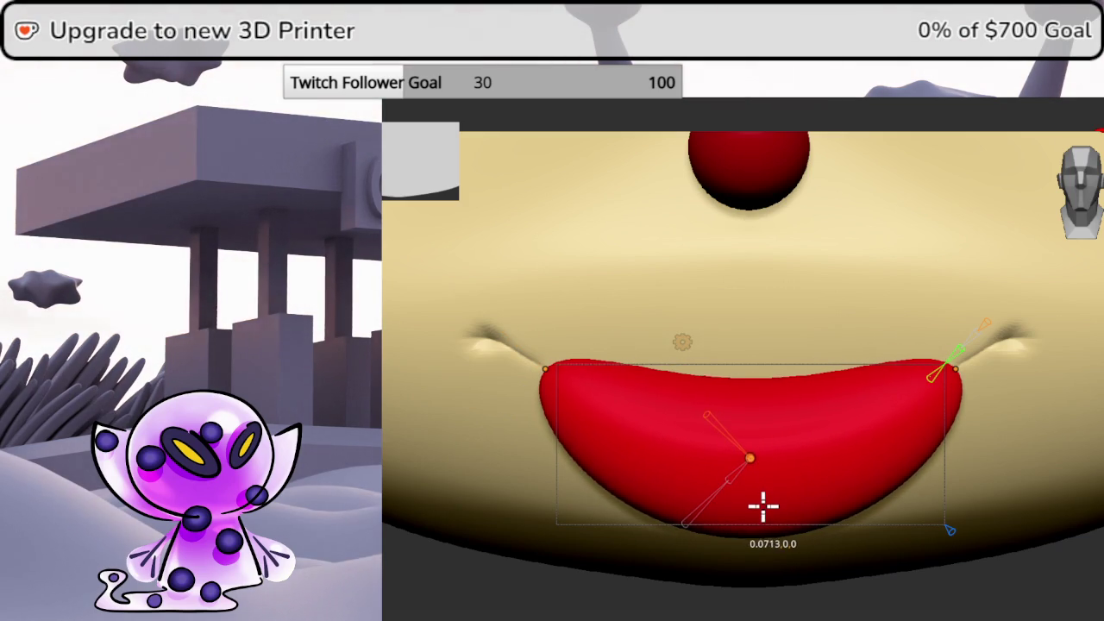
{"action": "left_click_drag", "start_coordinate": [750, 453], "coordinate": [742, 125]}
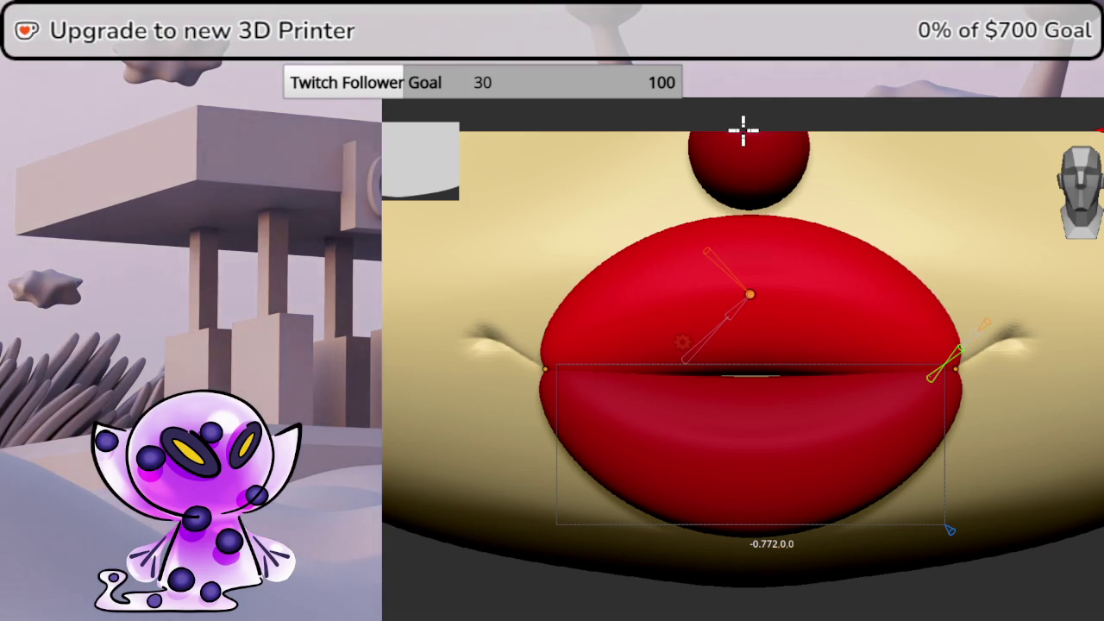
{"action": "left_click_drag", "start_coordinate": [741, 129], "coordinate": [738, 134]}
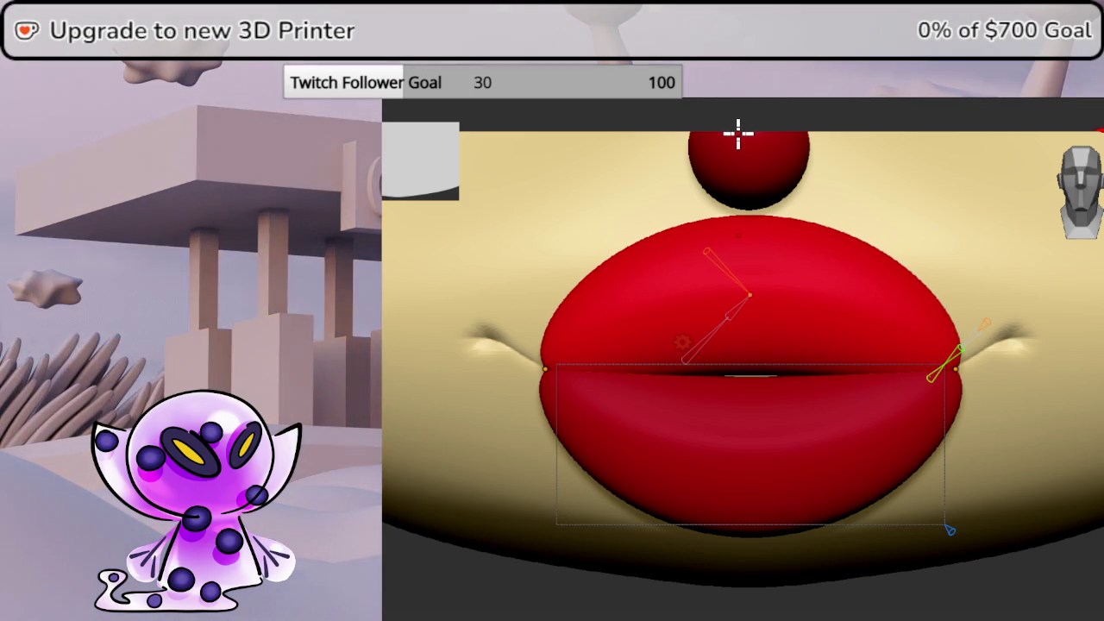
{"action": "left_click_drag", "start_coordinate": [753, 296], "coordinate": [751, 308]}
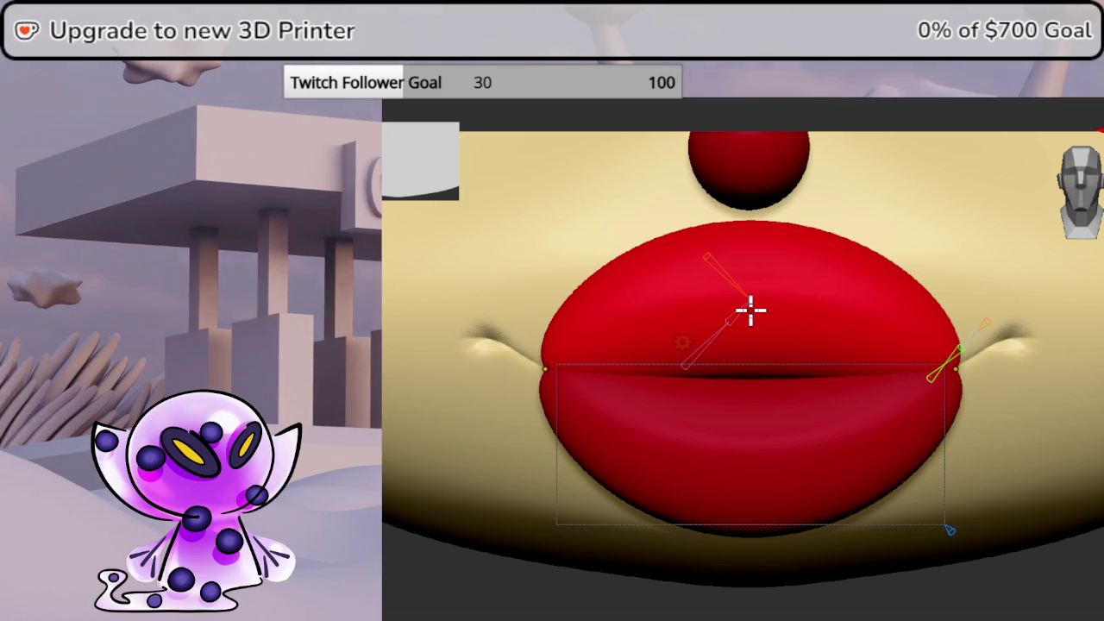
From the side, pull both lips back against the face, discarding an unwanted lower-lip bend
{"action": "left_click", "coordinate": [1084, 191]}
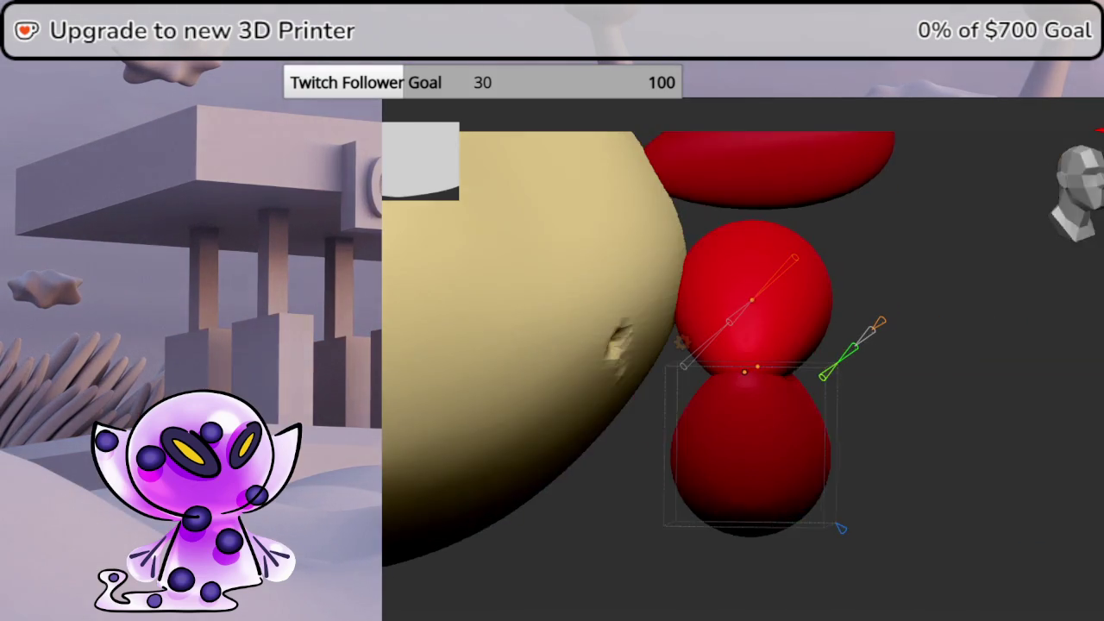
{"action": "left_click_drag", "start_coordinate": [749, 363], "coordinate": [506, 353]}
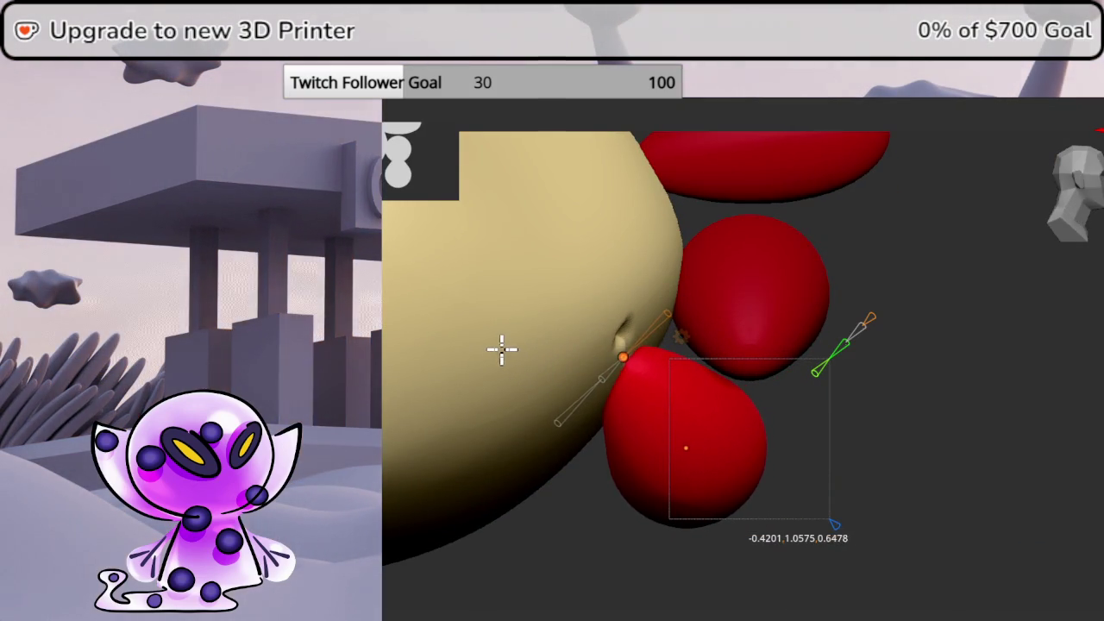
{"action": "mouse_move", "coordinate": [675, 458]}
{"action": "left_mouse_down"}
{"action": "mouse_move", "coordinate": [600, 445]}
{"action": "mouse_move", "coordinate": [611, 441]}
{"action": "left_mouse_up"}
{"action": "middle_click_drag", "start_coordinate": [611, 441], "coordinate": [990, 440]}
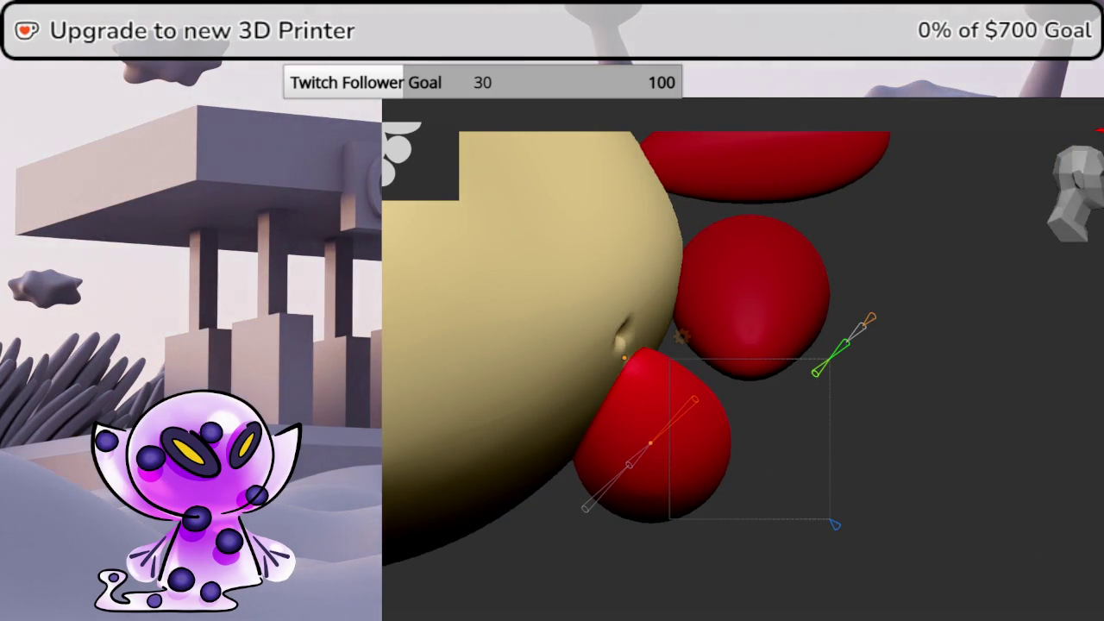
{"action": "left_click_drag", "start_coordinate": [623, 357], "coordinate": [754, 363]}
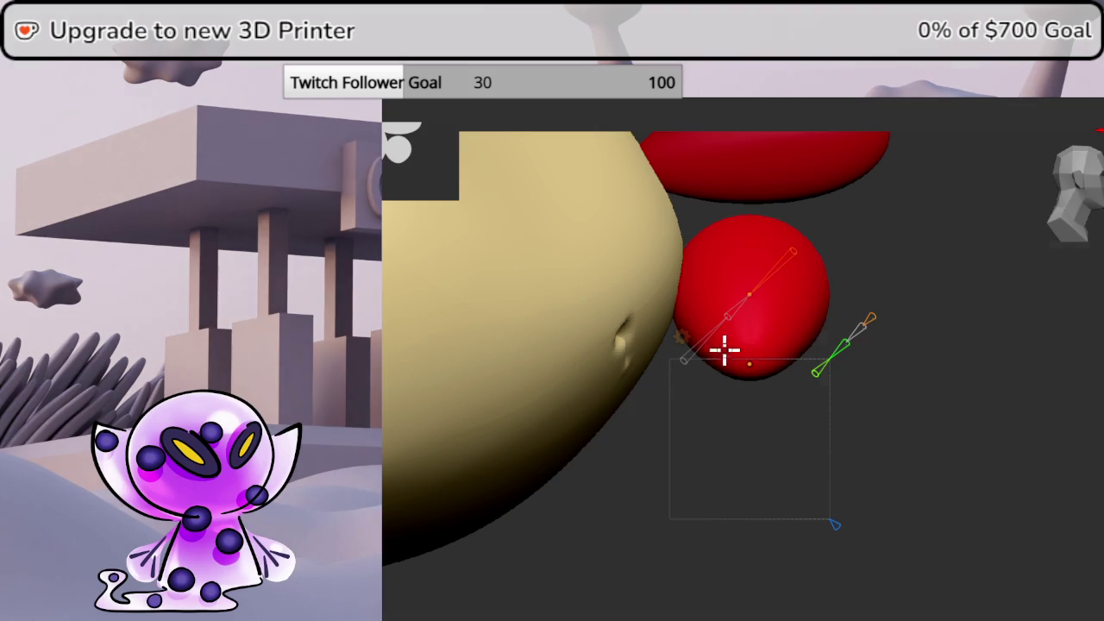
{"action": "key", "text": "0"}
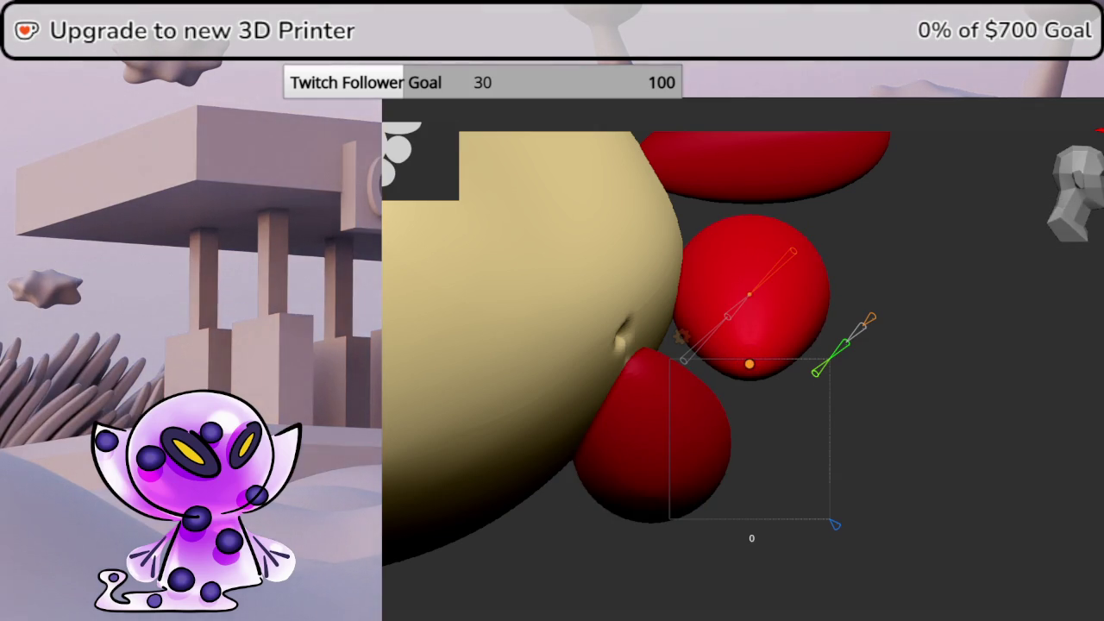
{"action": "left_click_drag", "start_coordinate": [749, 368], "coordinate": [541, 345]}
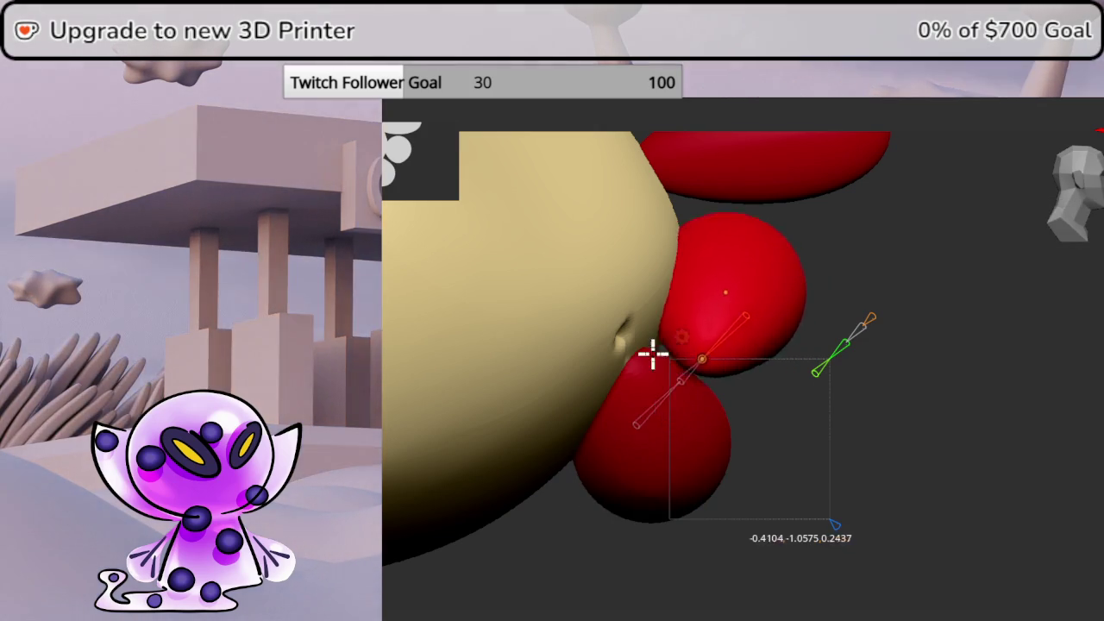
{"action": "left_click", "coordinate": [513, 349]}
{"action": "key", "text": "KP_1"}
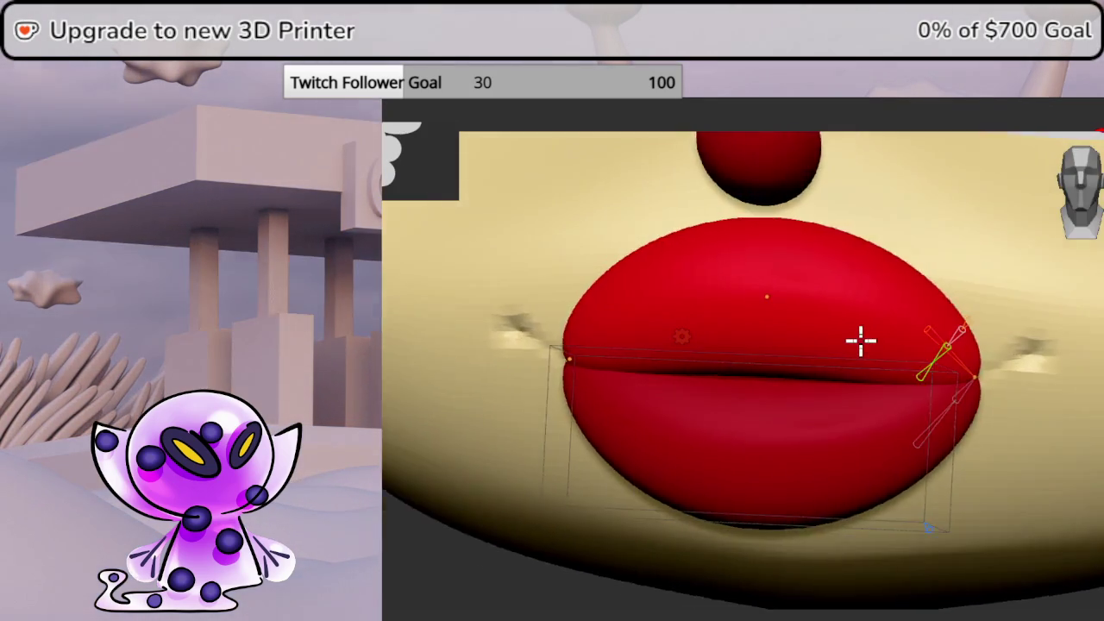
Bend the upper lip curve and lower its centre to reshape its top
{"action": "middle_click_drag", "start_coordinate": [862, 342], "coordinate": [1065, 210]}
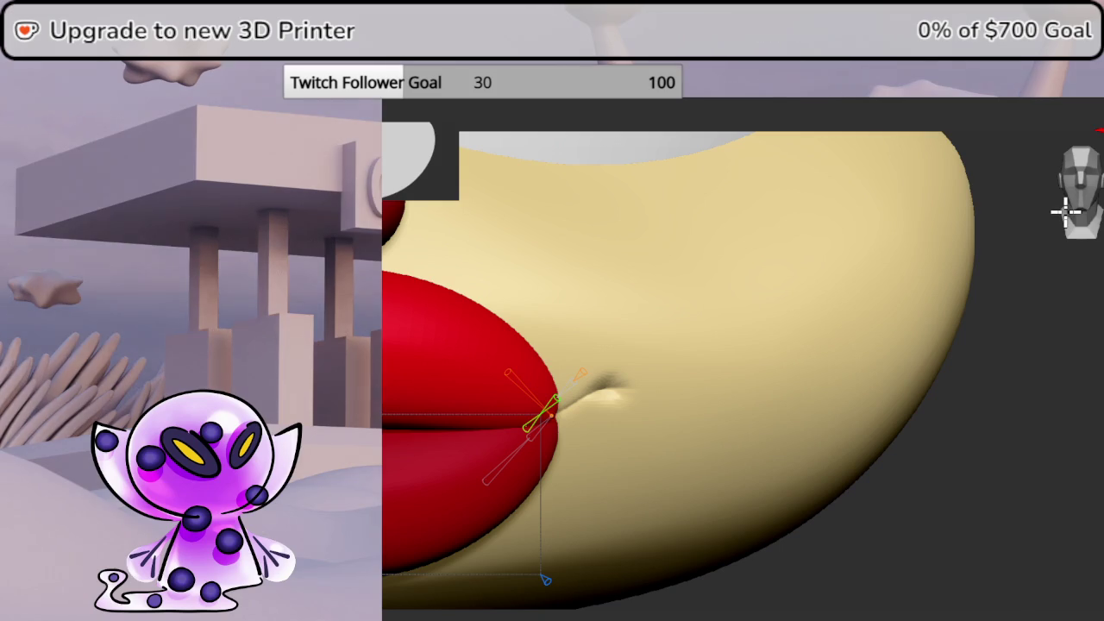
{"action": "mouse_move", "coordinate": [645, 348]}
{"action": "middle_mouse_down"}
{"action": "mouse_move", "coordinate": [840, 359]}
{"action": "mouse_move", "coordinate": [1010, 387]}
{"action": "middle_mouse_up"}
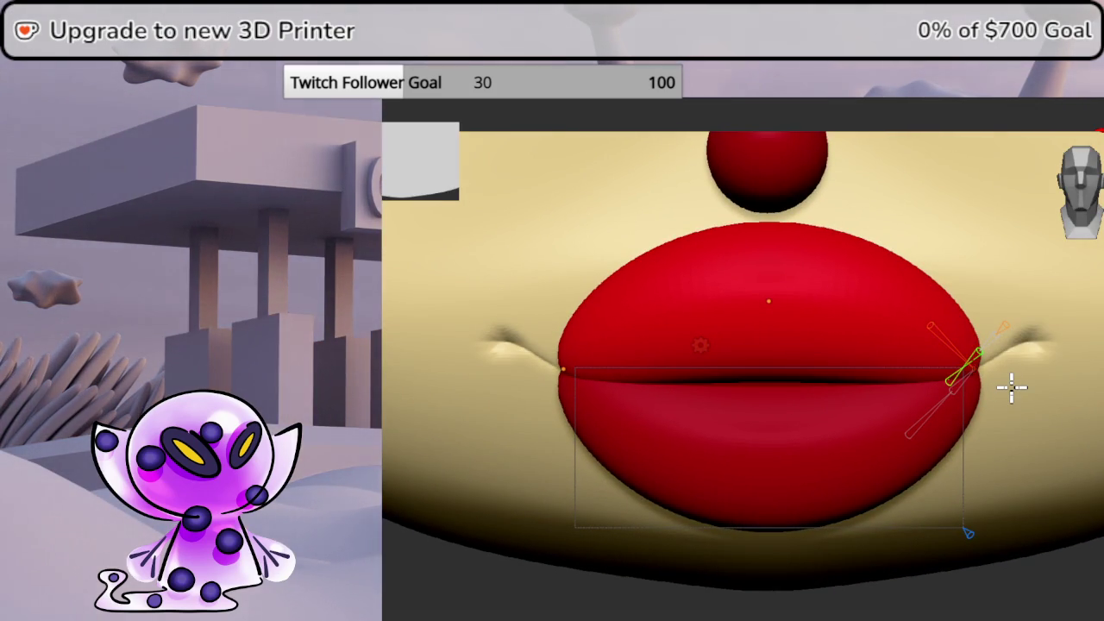
{"action": "scroll", "coordinate": [1005, 324], "scroll_direction": "down", "scroll_amount": 2}
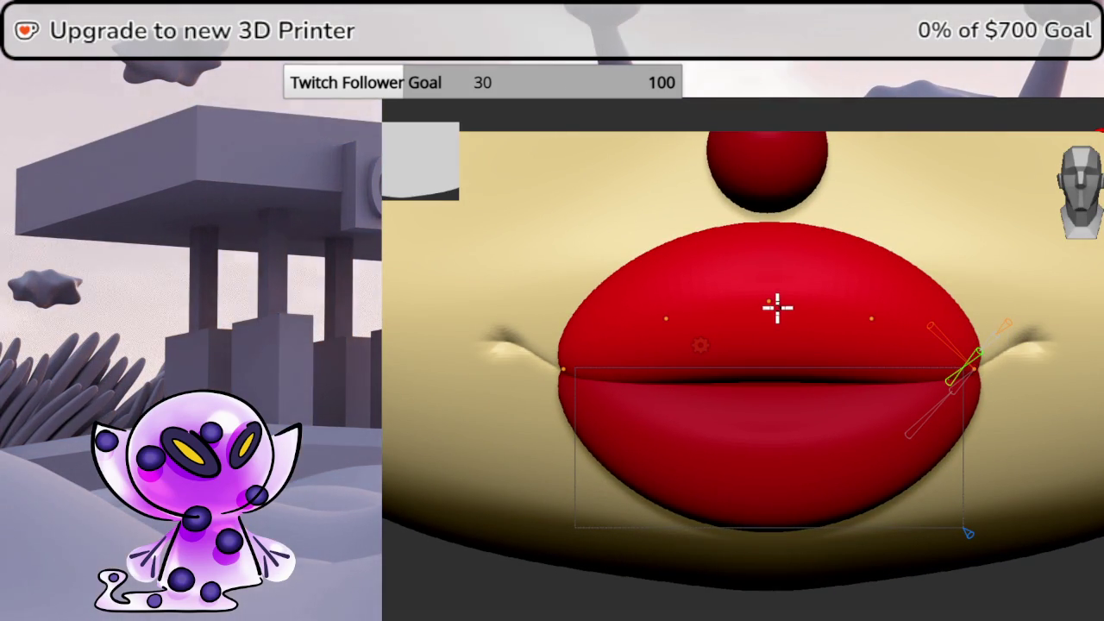
{"action": "mouse_move", "coordinate": [776, 301]}
{"action": "left_mouse_down"}
{"action": "mouse_move", "coordinate": [672, 317]}
{"action": "mouse_move", "coordinate": [628, 275]}
{"action": "left_mouse_up"}
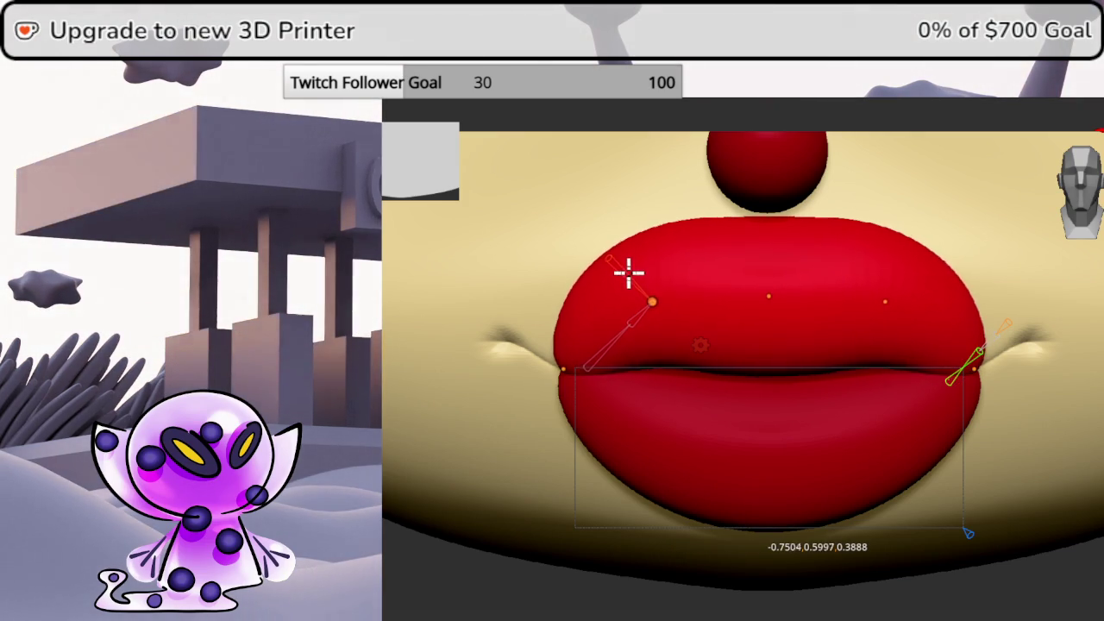
{"action": "left_click_drag", "start_coordinate": [771, 295], "coordinate": [775, 317]}
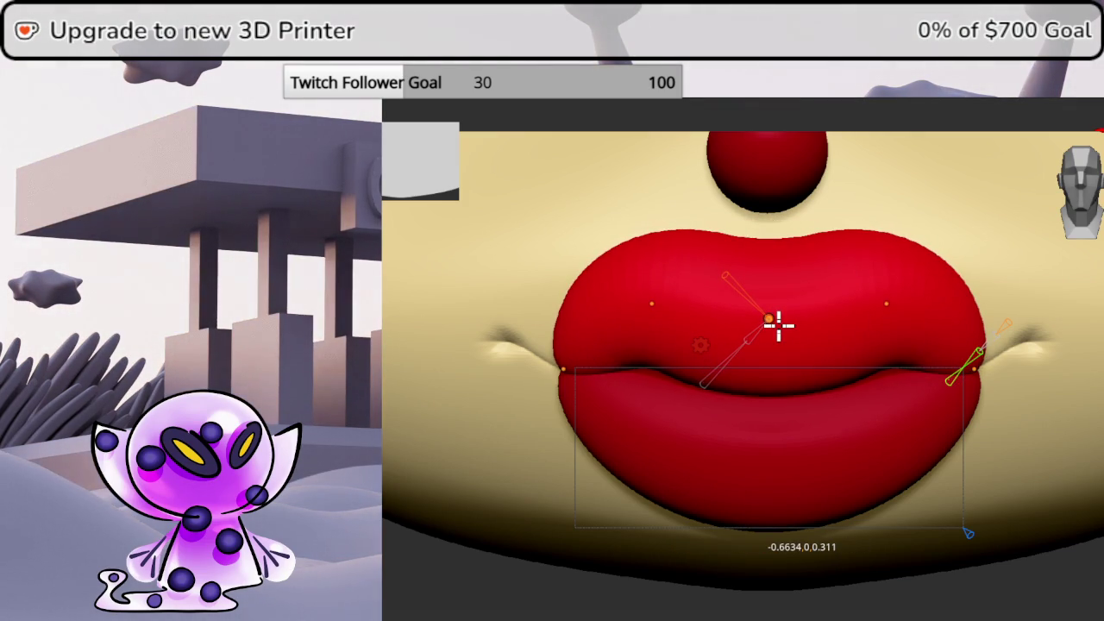
{"action": "left_click_drag", "start_coordinate": [1079, 571], "coordinate": [1064, 552]}
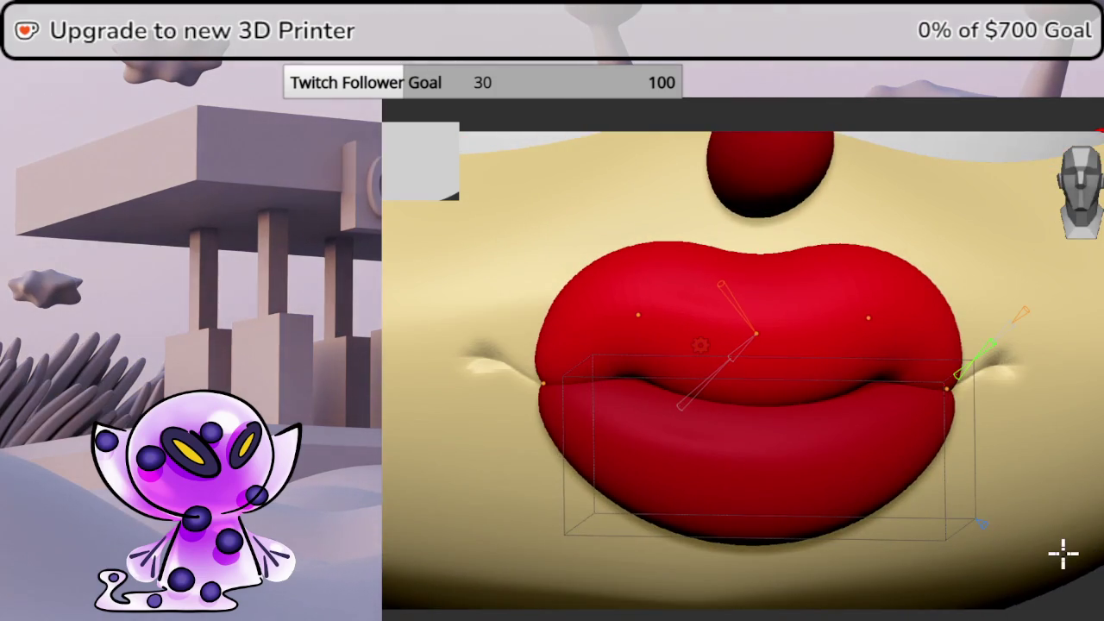
{"action": "left_click", "coordinate": [1088, 177]}
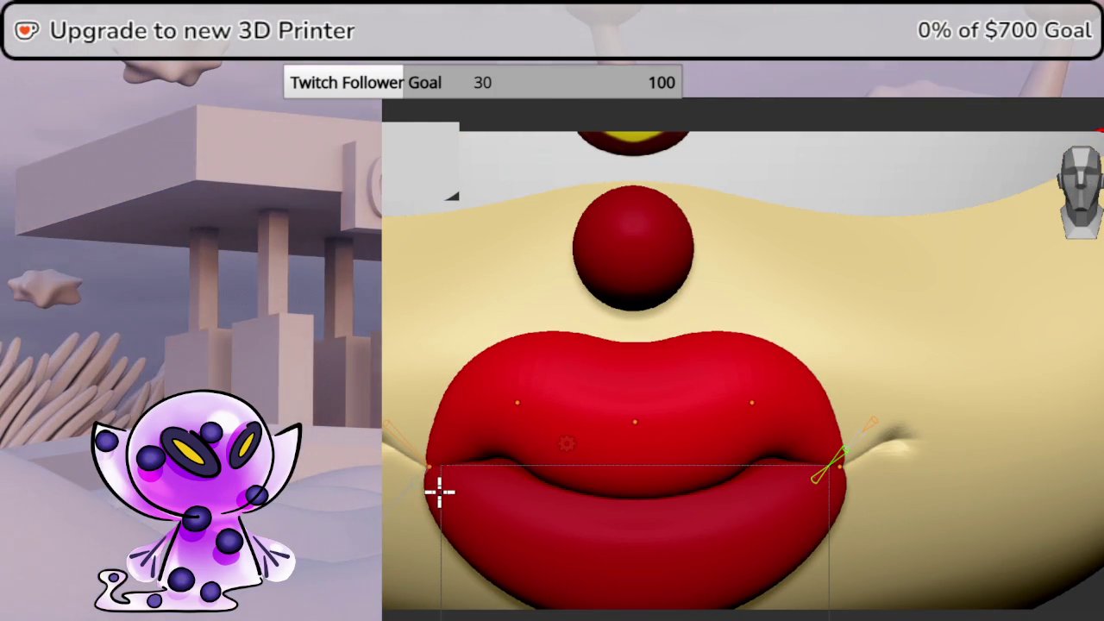
Add an upper-lip control point and move curve points to swell and bend the lip
{"action": "left_click", "coordinate": [514, 415]}
{"action": "left_click_drag", "start_coordinate": [509, 441], "coordinate": [505, 451]}
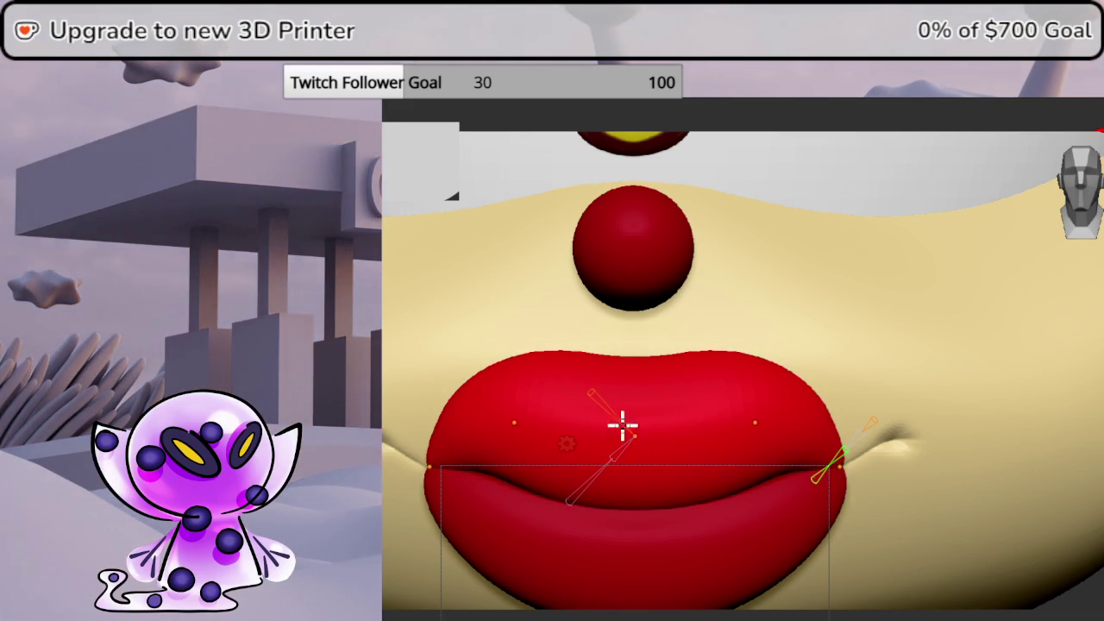
{"action": "middle_click_drag", "start_coordinate": [777, 279], "coordinate": [848, 316]}
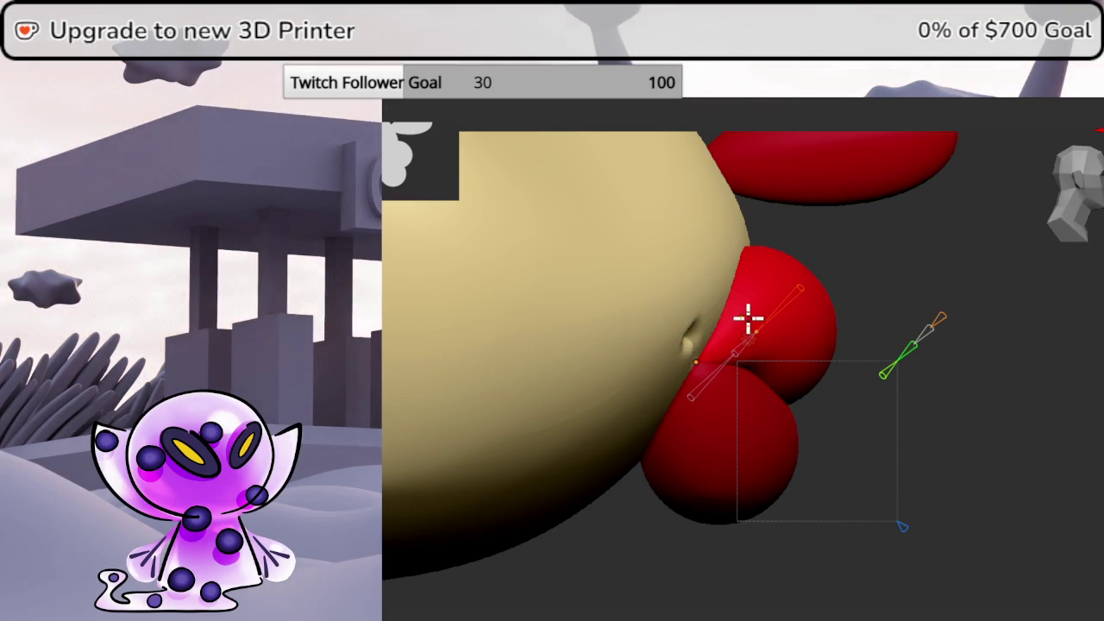
{"action": "left_click_drag", "start_coordinate": [766, 329], "coordinate": [776, 323]}
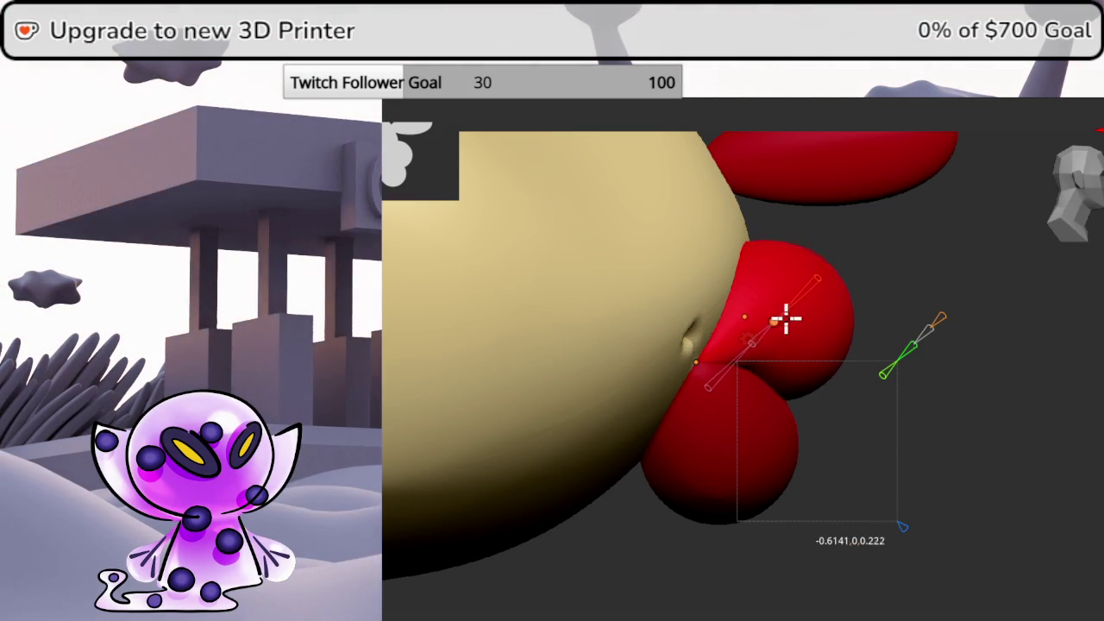
{"action": "left_click_drag", "start_coordinate": [828, 291], "coordinate": [820, 310]}
{"action": "mouse_move", "coordinate": [820, 310]}
{"action": "middle_mouse_down"}
{"action": "mouse_move", "coordinate": [1047, 388]}
{"action": "mouse_move", "coordinate": [1093, 207]}
{"action": "middle_mouse_up"}
{"action": "left_click_drag", "start_coordinate": [702, 367], "coordinate": [698, 365]}
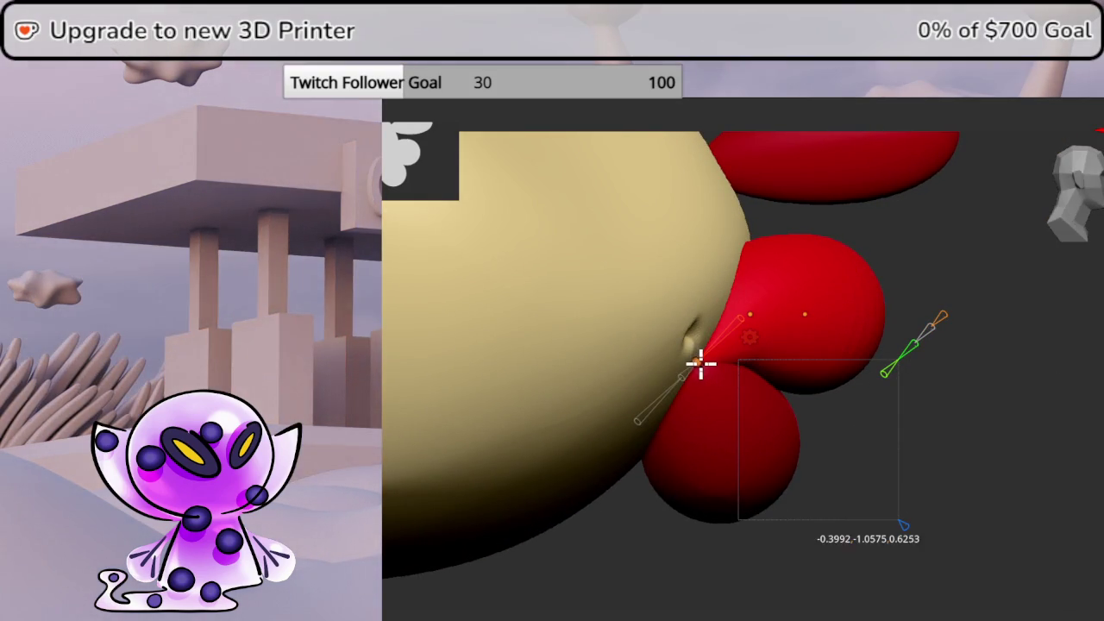
{"action": "mouse_move", "coordinate": [699, 364]}
{"action": "middle_mouse_down"}
{"action": "mouse_move", "coordinate": [1022, 330]}
{"action": "mouse_move", "coordinate": [1000, 337]}
{"action": "mouse_move", "coordinate": [1017, 344]}
{"action": "middle_mouse_up"}
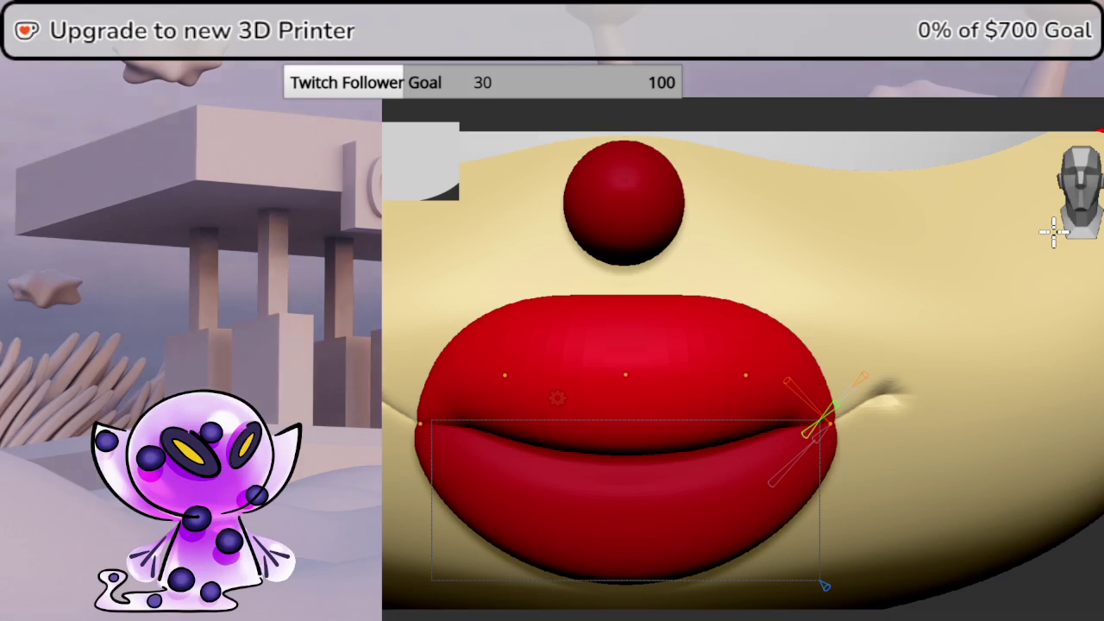
{"action": "mouse_move", "coordinate": [628, 374]}
{"action": "left_mouse_down"}
{"action": "mouse_move", "coordinate": [646, 414]}
{"action": "mouse_move", "coordinate": [647, 372]}
{"action": "mouse_move", "coordinate": [652, 392]}
{"action": "left_mouse_up"}
Select the lower lip and move its control point downward
{"action": "left_click", "coordinate": [626, 505]}
{"action": "mouse_move", "coordinate": [626, 502]}
{"action": "left_mouse_down"}
{"action": "mouse_move", "coordinate": [636, 523]}
{"action": "mouse_move", "coordinate": [611, 527]}
{"action": "mouse_move", "coordinate": [630, 508]}
{"action": "mouse_move", "coordinate": [632, 562]}
{"action": "mouse_move", "coordinate": [633, 546]}
{"action": "left_mouse_up"}
{"action": "mouse_move", "coordinate": [634, 535]}
{"action": "middle_mouse_down"}
{"action": "mouse_move", "coordinate": [776, 530]}
{"action": "mouse_move", "coordinate": [1077, 201]}
{"action": "middle_mouse_up"}
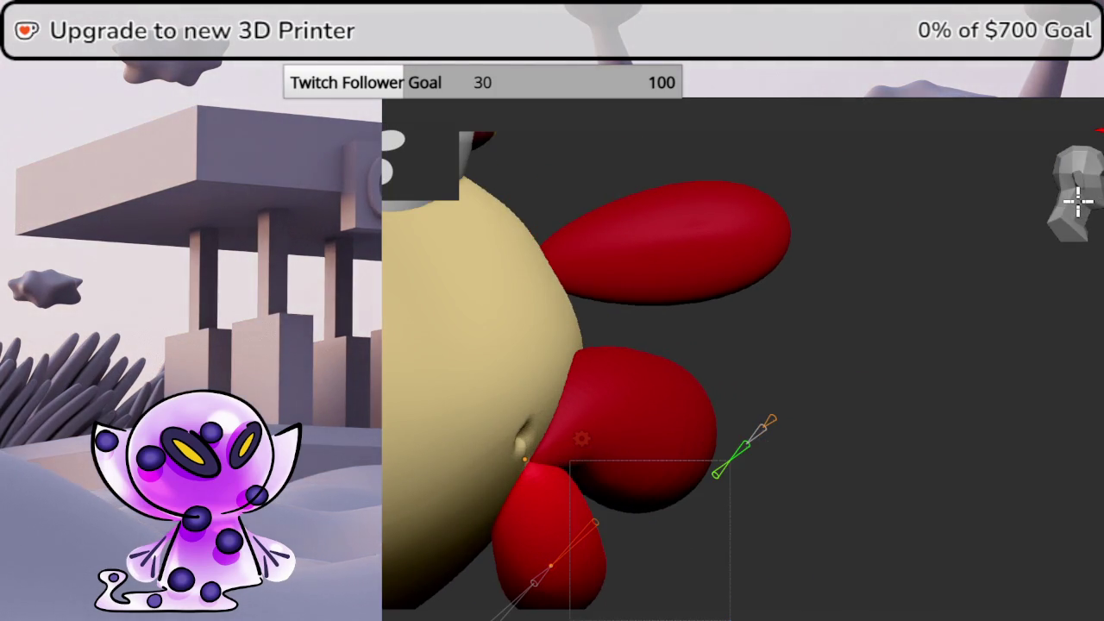
Bend the upper lip lobe, moving and scaling its left control point from the front view
{"action": "mouse_move", "coordinate": [718, 354]}
{"action": "middle_mouse_down", "text": "ctrl"}
{"action": "mouse_move", "coordinate": [773, 374]}
{"action": "mouse_move", "coordinate": [943, 271]}
{"action": "mouse_move", "coordinate": [977, 284]}
{"action": "middle_mouse_up", "text": "ctrl"}
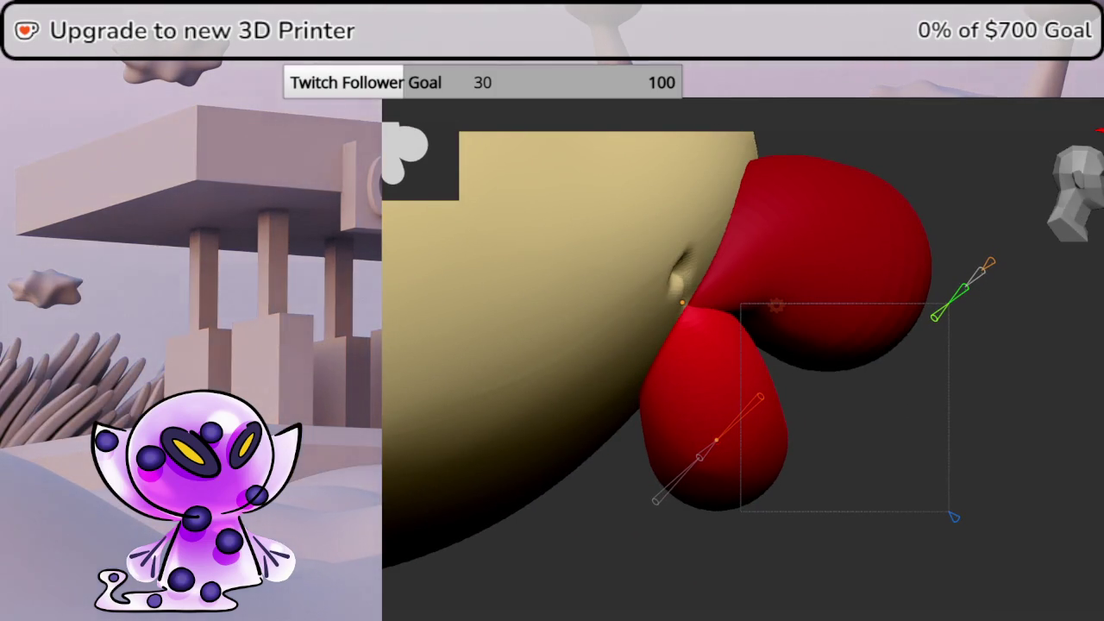
{"action": "left_click", "coordinate": [823, 266]}
{"action": "key", "text": "shift+w"}
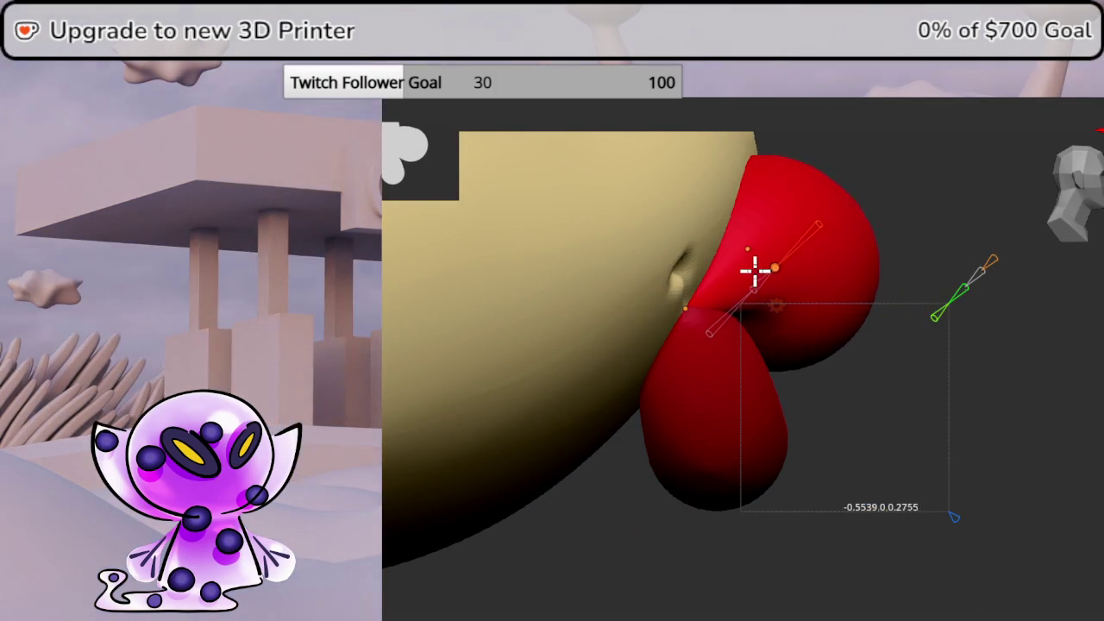
{"action": "key", "text": "KP_1"}
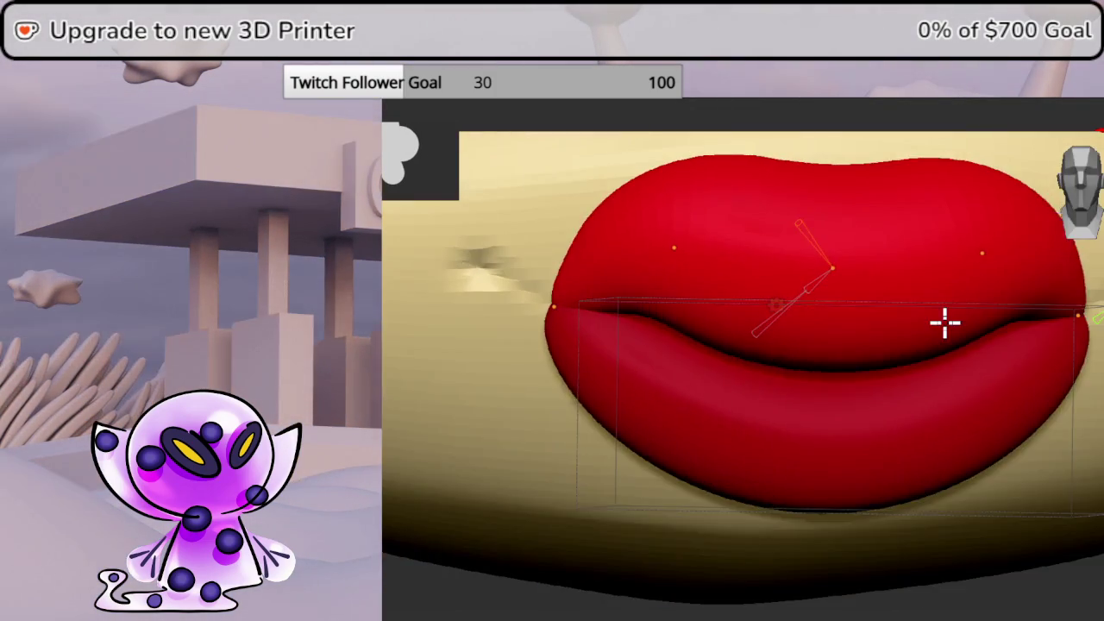
{"action": "middle_click_drag", "start_coordinate": [945, 323], "coordinate": [940, 316]}
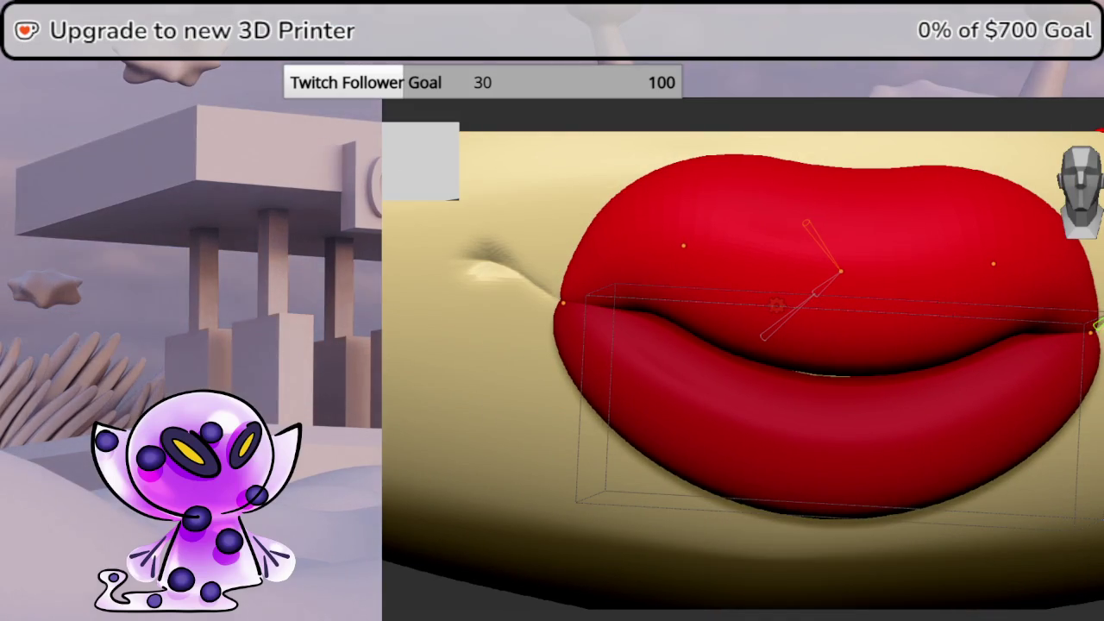
{"action": "key", "text": "KP_1"}
{"action": "mouse_move", "coordinate": [538, 302]}
{"action": "left_mouse_down"}
{"action": "mouse_move", "coordinate": [520, 314]}
{"action": "mouse_move", "coordinate": [695, 332]}
{"action": "left_mouse_up"}
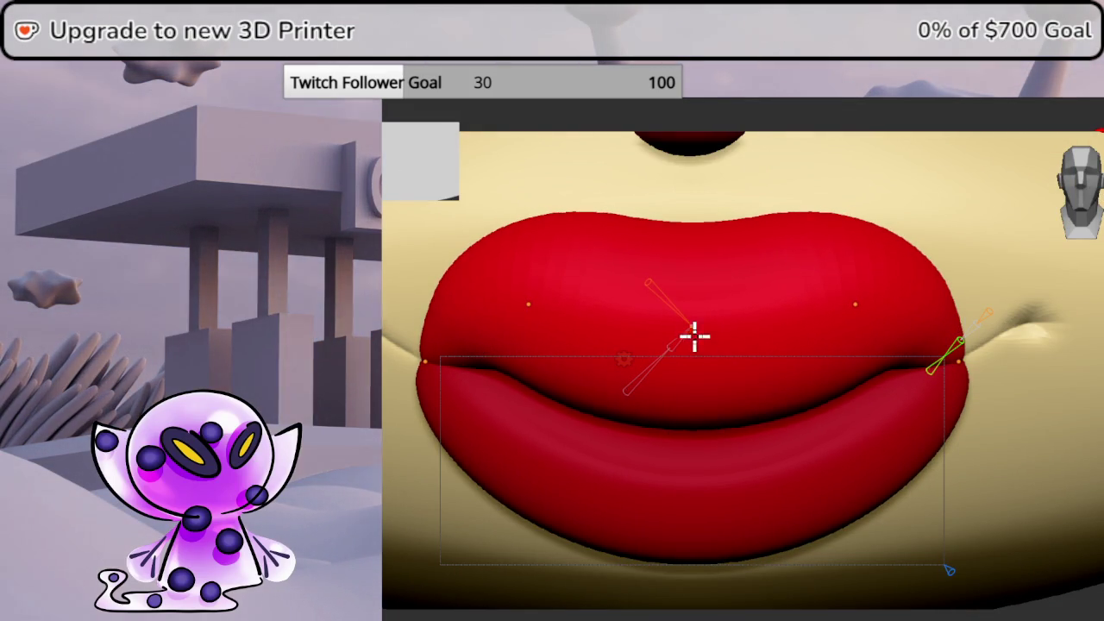
{"action": "key", "text": "s"}
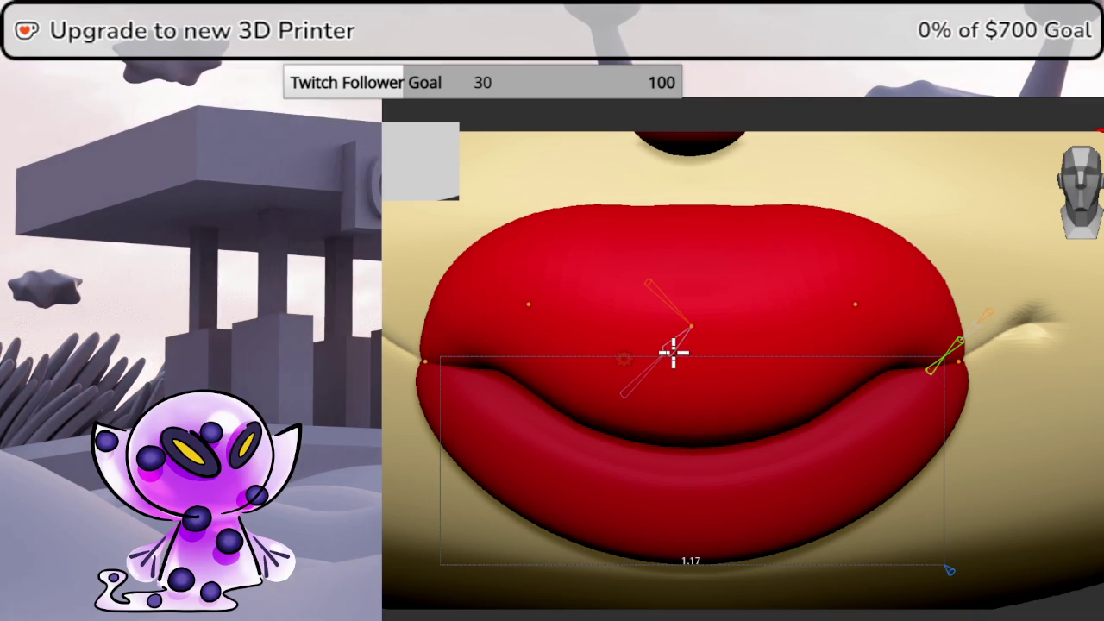
{"action": "key", "text": "g"}
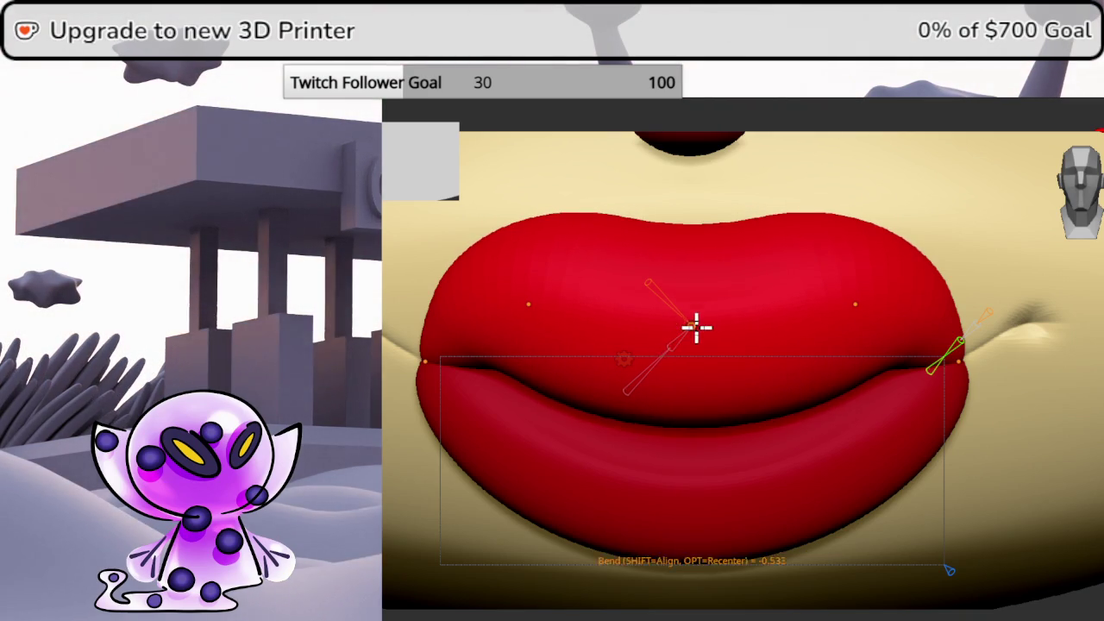
{"action": "left_click", "coordinate": [690, 344]}
Shift the lower lip's bend point down-left and set the lip curve point's new position
{"action": "middle_click_drag", "start_coordinate": [690, 343], "coordinate": [905, 344]}
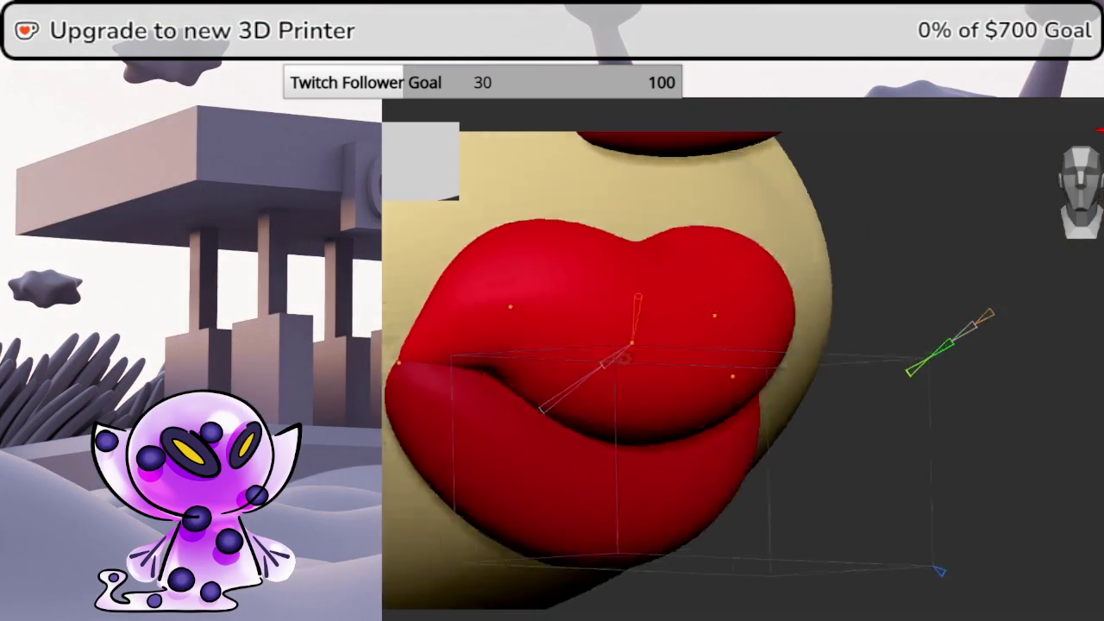
{"action": "middle_click_drag", "start_coordinate": [1069, 189], "coordinate": [1088, 214]}
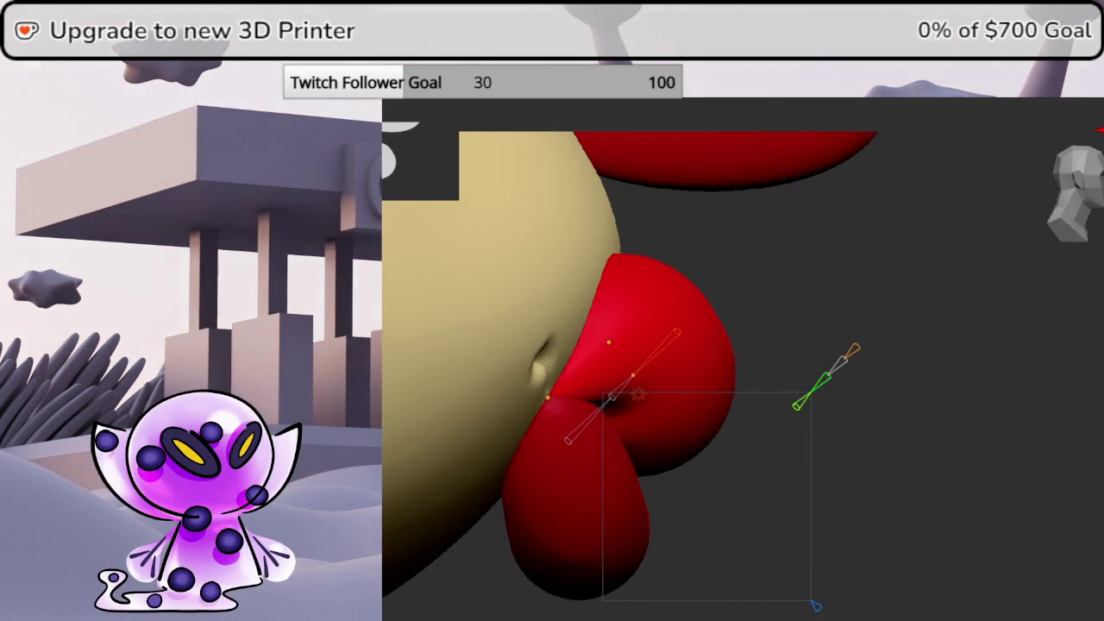
{"action": "key", "text": "g"}
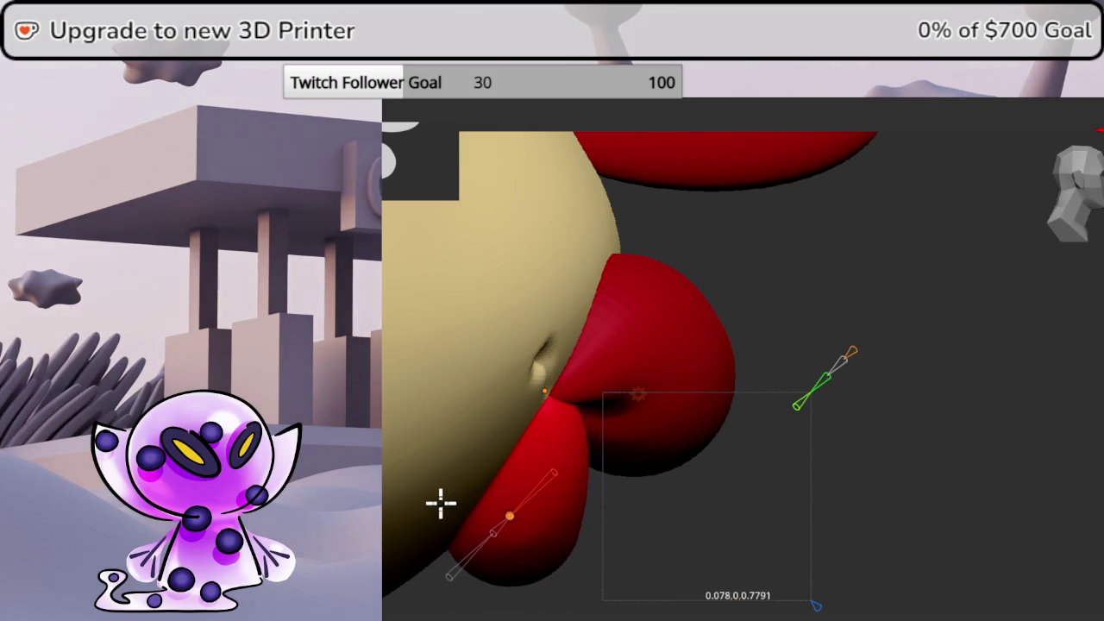
{"action": "mouse_move", "coordinate": [407, 497]}
{"action": "middle_mouse_down"}
{"action": "mouse_move", "coordinate": [892, 388]}
{"action": "mouse_move", "coordinate": [820, 364]}
{"action": "mouse_move", "coordinate": [891, 379]}
{"action": "mouse_move", "coordinate": [669, 491]}
{"action": "mouse_move", "coordinate": [813, 438]}
{"action": "mouse_move", "coordinate": [695, 468]}
{"action": "mouse_move", "coordinate": [662, 447]}
{"action": "mouse_move", "coordinate": [734, 446]}
{"action": "middle_mouse_up"}
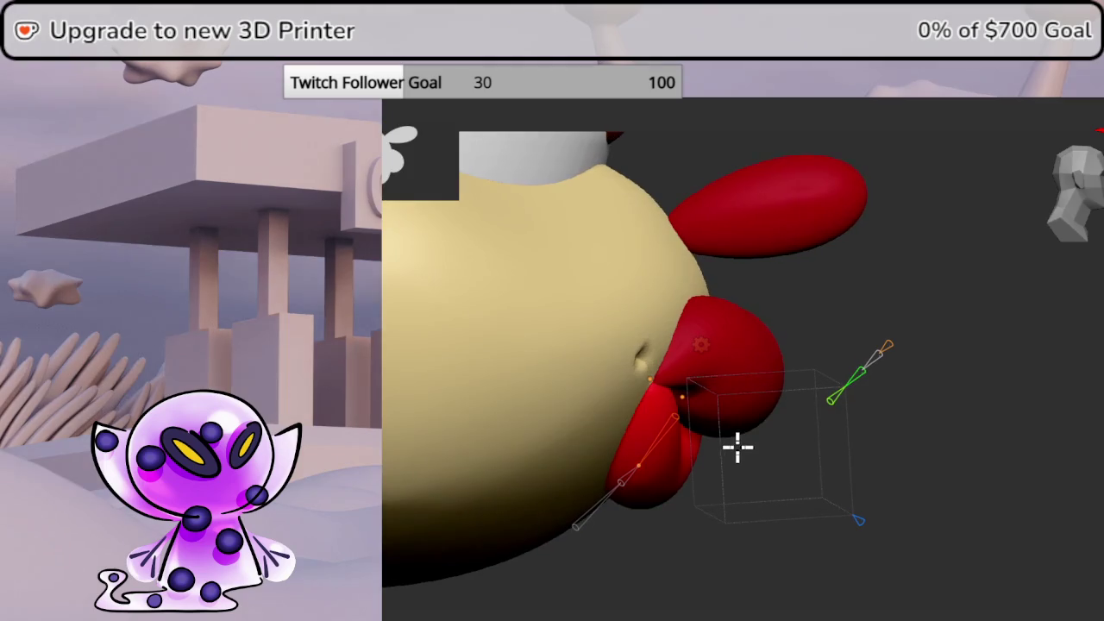
{"action": "middle_click_drag", "start_coordinate": [1052, 297], "coordinate": [1018, 369]}
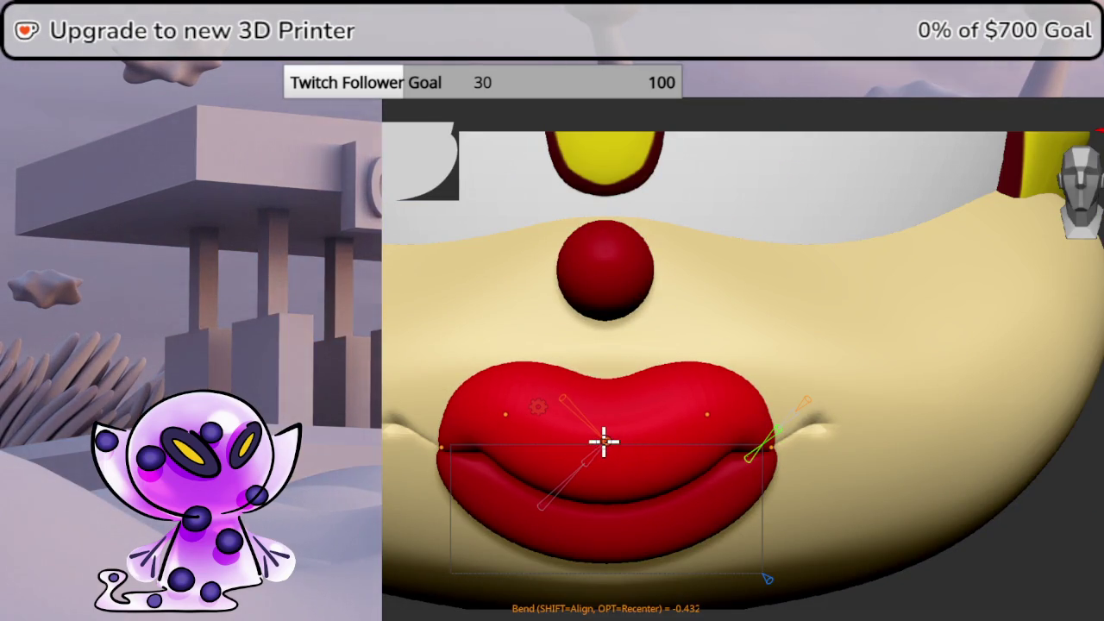
{"action": "left_click", "coordinate": [505, 419]}
{"action": "key", "text": "g"}
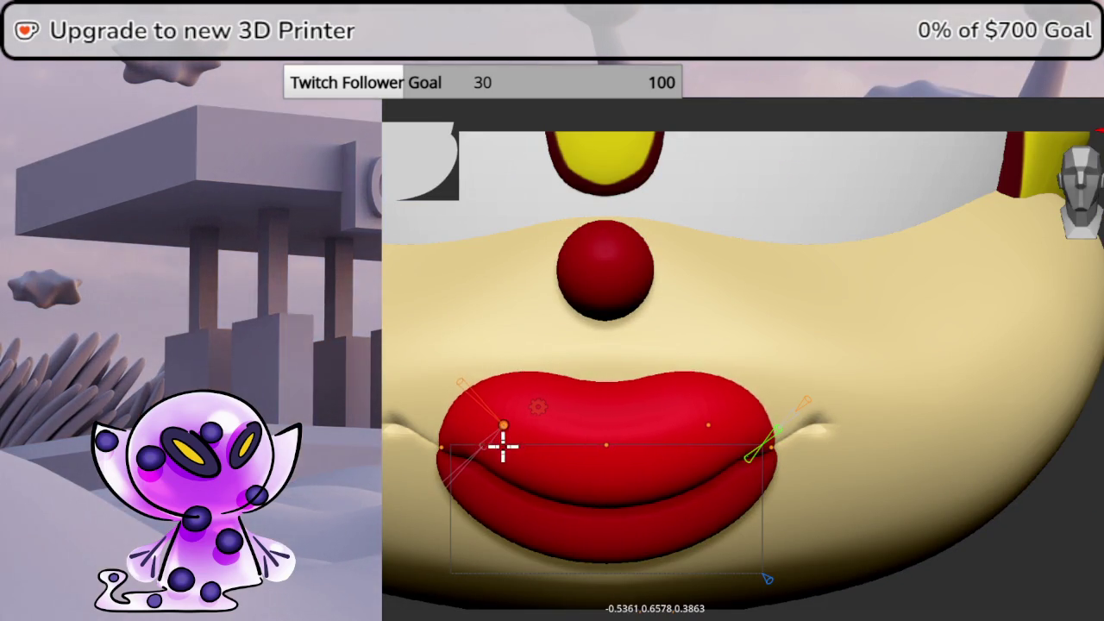
{"action": "left_click", "coordinate": [510, 441]}
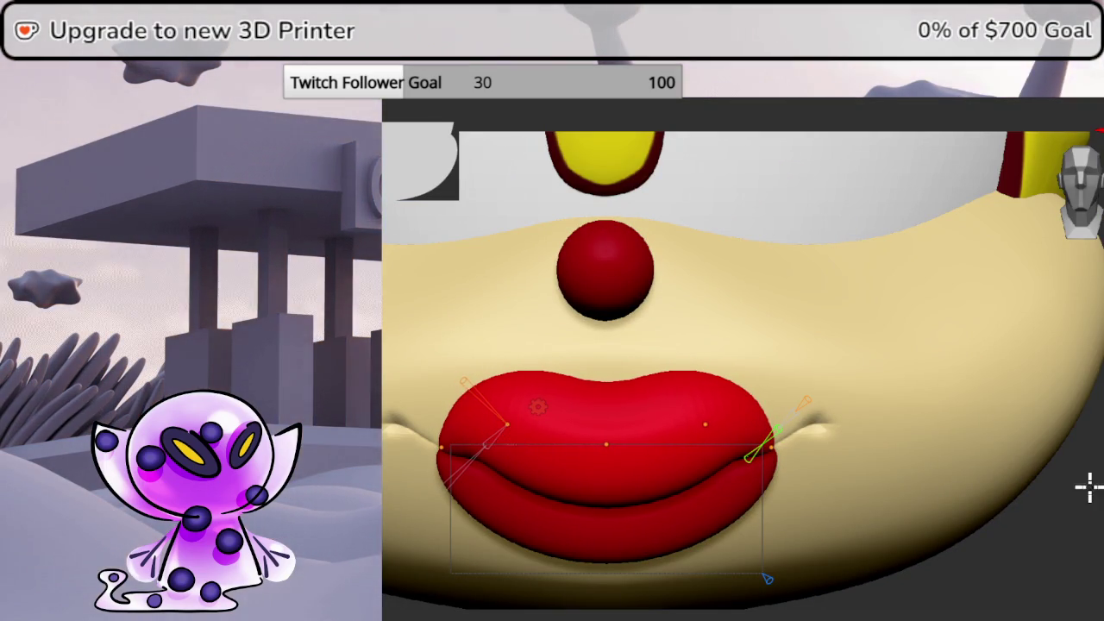
Check the head in profile, then bend the lower lip from the side view
{"action": "middle_click_drag", "start_coordinate": [1087, 486], "coordinate": [1017, 483]}
{"action": "middle_click_drag", "start_coordinate": [1077, 207], "coordinate": [1085, 222]}
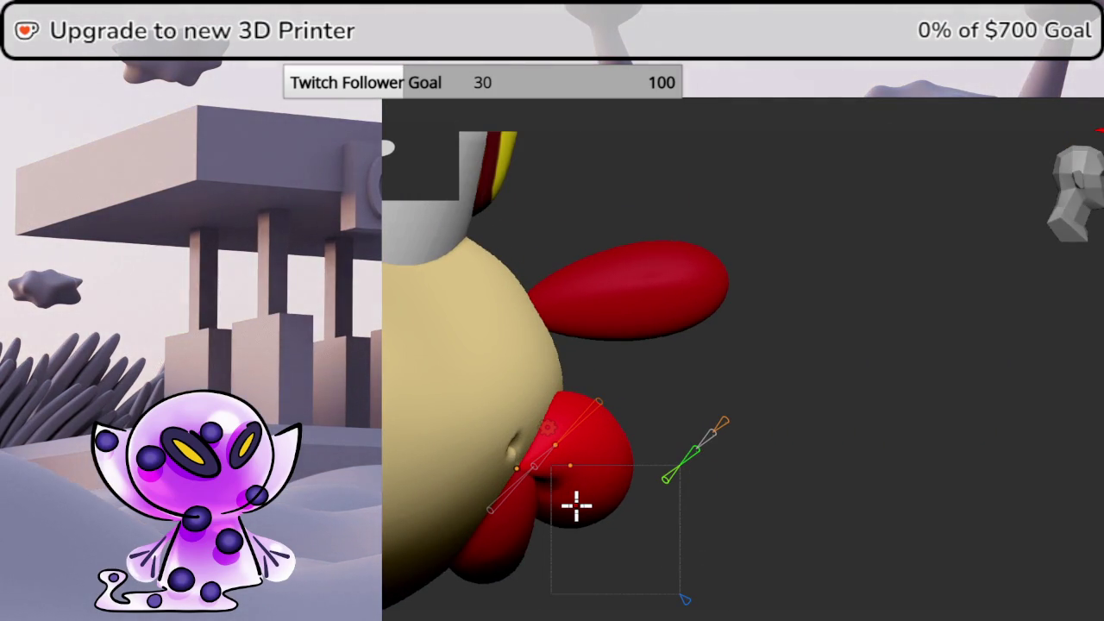
{"action": "middle_click_drag", "start_coordinate": [576, 504], "coordinate": [958, 429]}
{"action": "key", "text": "KP_Decimal"}
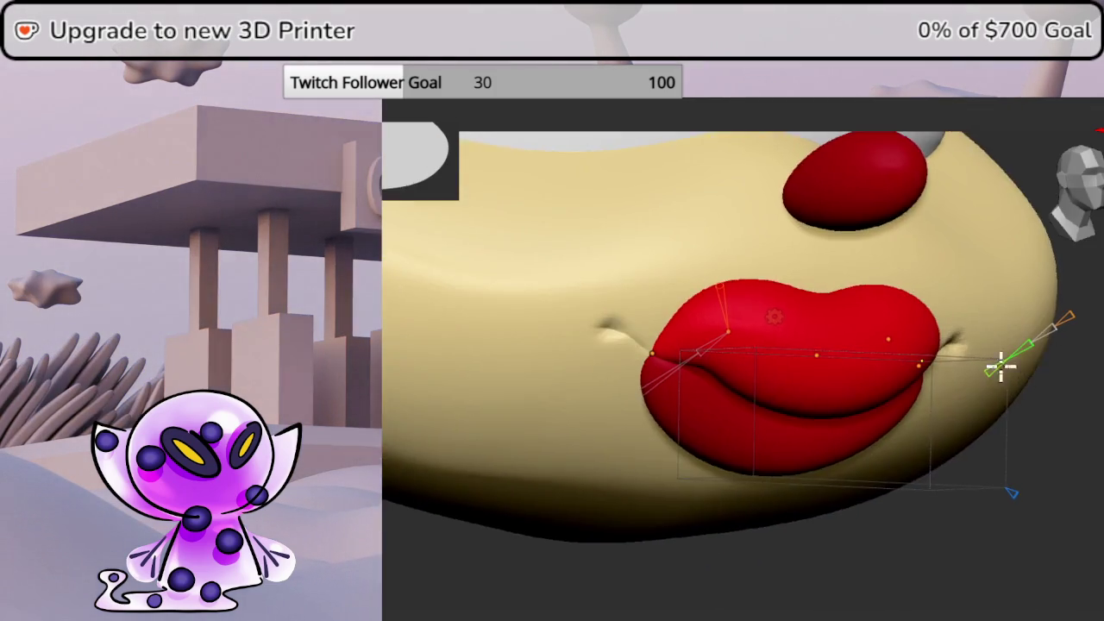
{"action": "key", "text": "KP_3"}
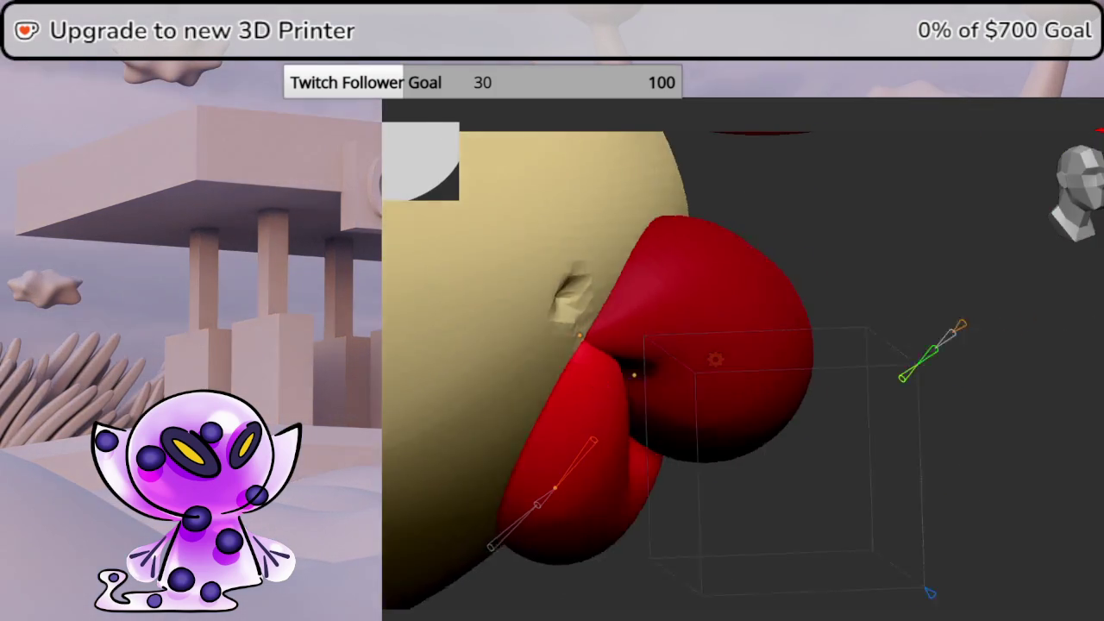
{"action": "key", "text": "shift+w"}
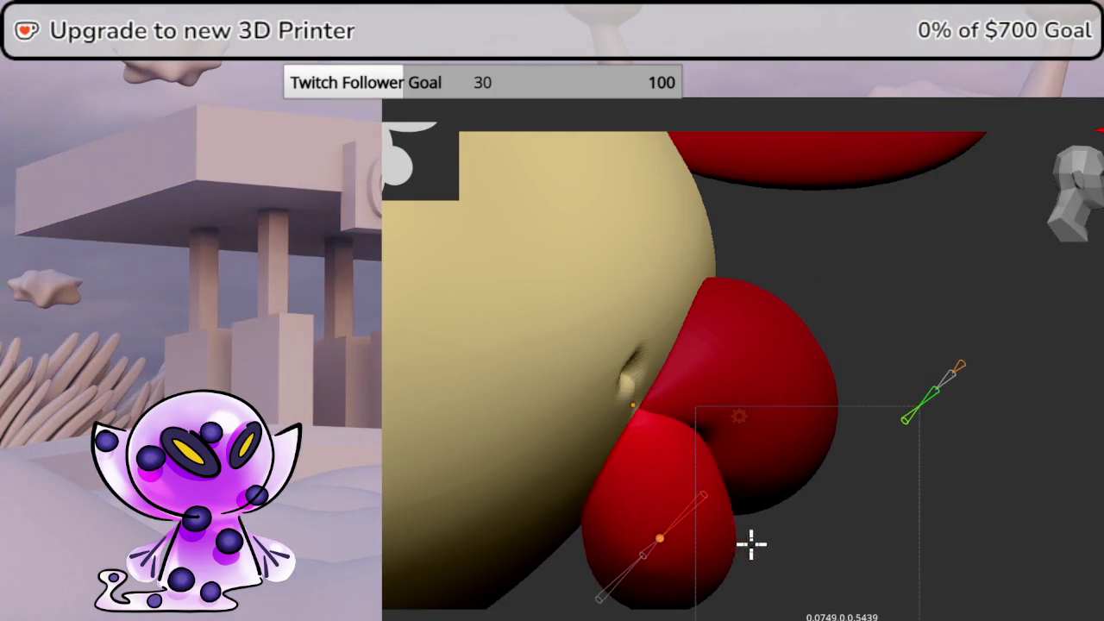
{"action": "left_click", "coordinate": [850, 532]}
{"action": "key", "text": "KP_1"}
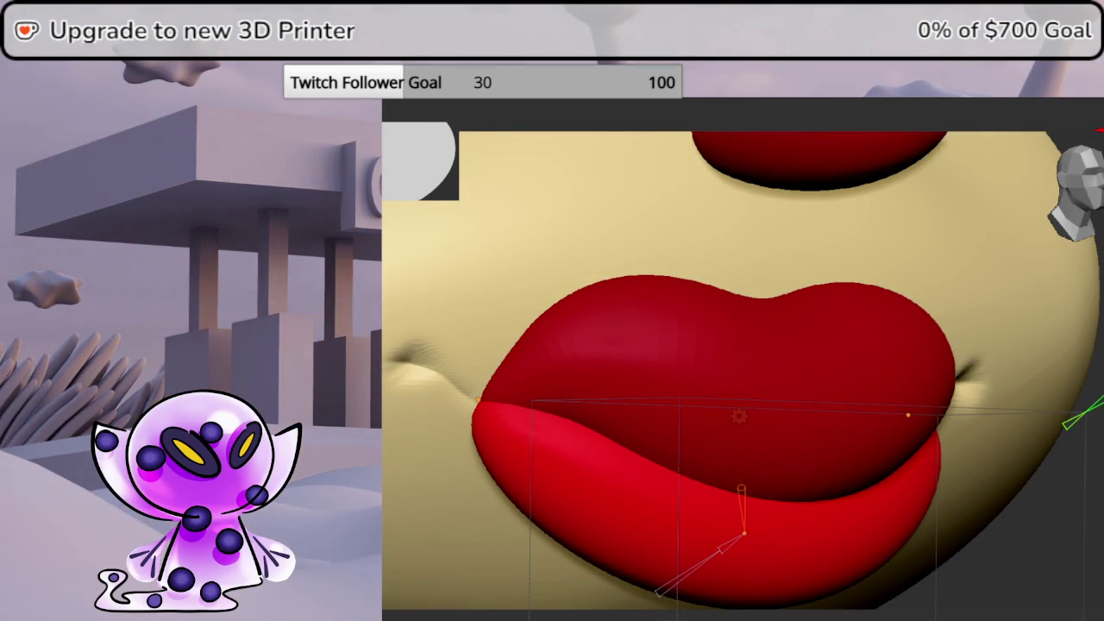
{"action": "key", "text": "KP_1"}
{"action": "scroll", "coordinate": [741, 370], "scroll_direction": "up", "scroll_amount": 2}
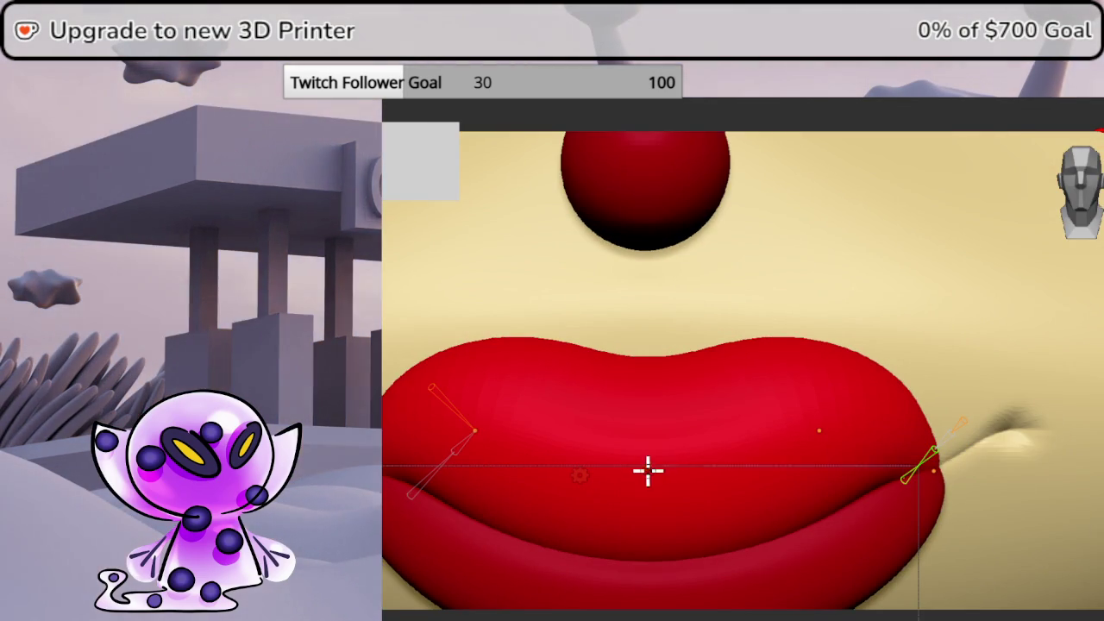
Undo recent edits, hook the right lip corner, and shorten the upper-lip lobe
{"action": "key", "text": "ctrl+z"}
{"action": "key", "text": "ctrl+z"}
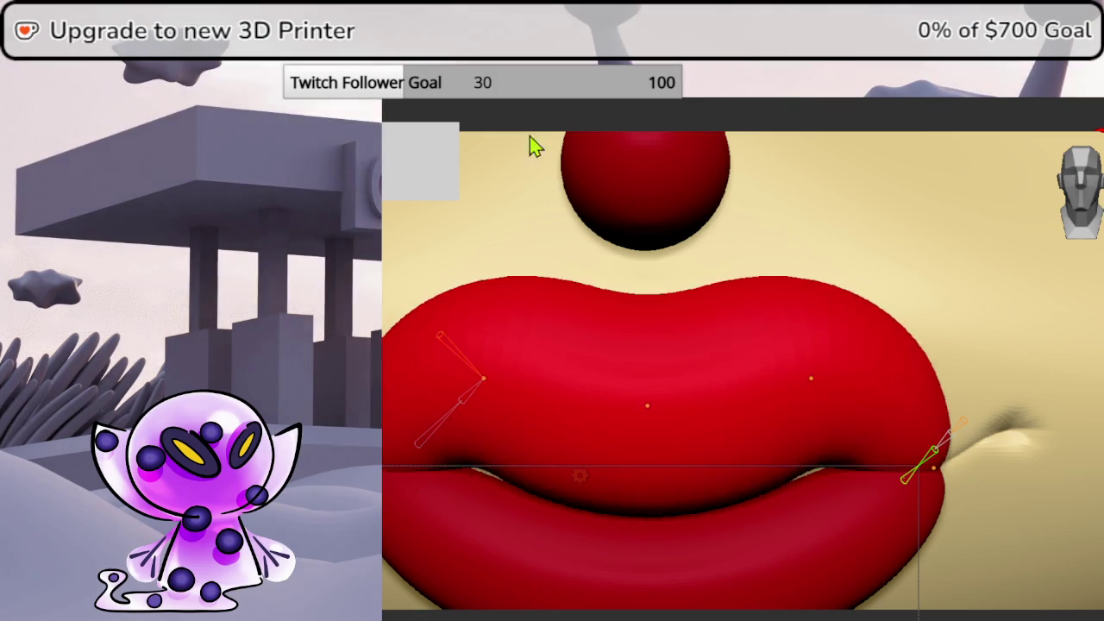
{"action": "key", "text": "ctrl+z"}
{"action": "key", "text": "ctrl+z"}
{"action": "key", "text": "ctrl+z"}
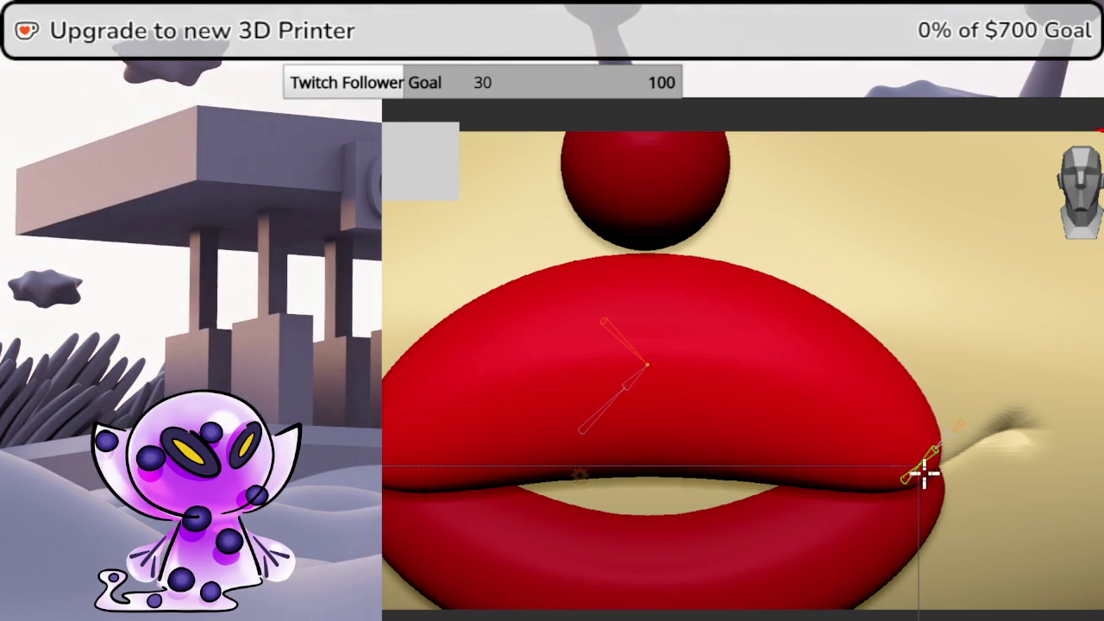
{"action": "mouse_move", "coordinate": [903, 470]}
{"action": "left_mouse_down"}
{"action": "mouse_move", "coordinate": [638, 454]}
{"action": "mouse_move", "coordinate": [798, 439]}
{"action": "mouse_move", "coordinate": [907, 481]}
{"action": "left_mouse_up"}
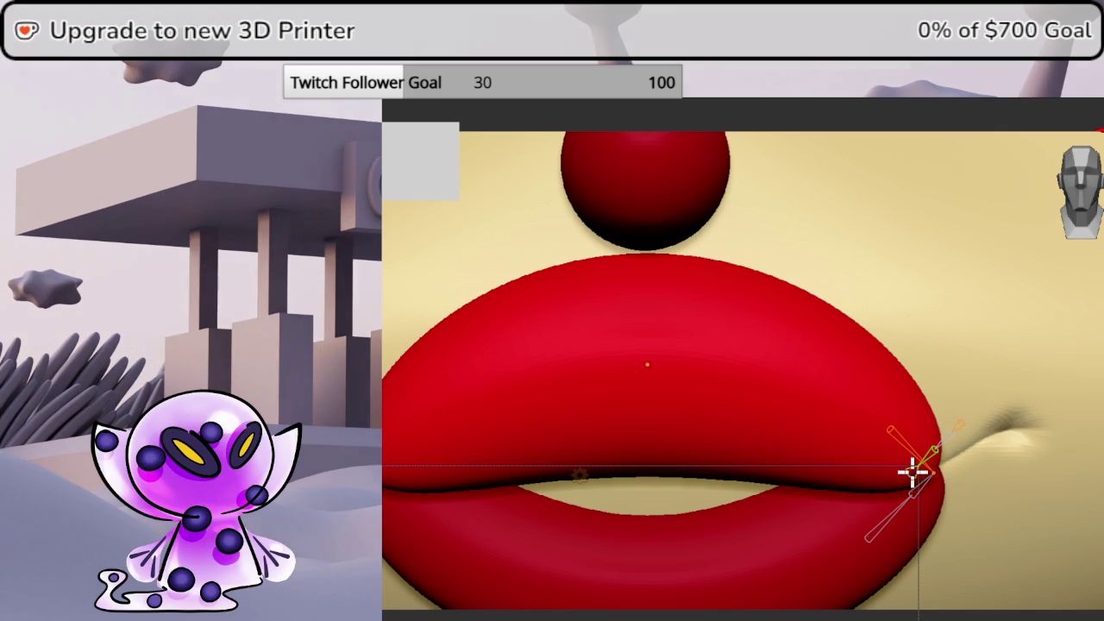
{"action": "mouse_move", "coordinate": [931, 468]}
{"action": "left_mouse_down"}
{"action": "mouse_move", "coordinate": [595, 437]}
{"action": "mouse_move", "coordinate": [493, 362]}
{"action": "mouse_move", "coordinate": [388, 323]}
{"action": "mouse_move", "coordinate": [401, 371]}
{"action": "left_mouse_up"}
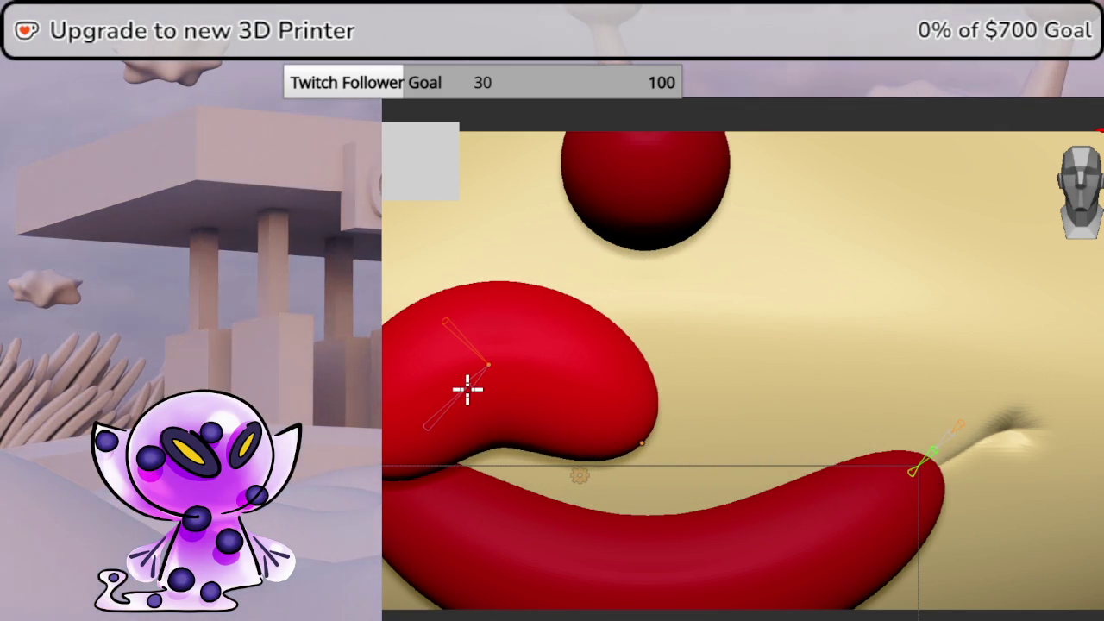
{"action": "mouse_move", "coordinate": [640, 443]}
{"action": "left_mouse_down"}
{"action": "mouse_move", "coordinate": [595, 431]}
{"action": "mouse_move", "coordinate": [605, 431]}
{"action": "left_mouse_up"}
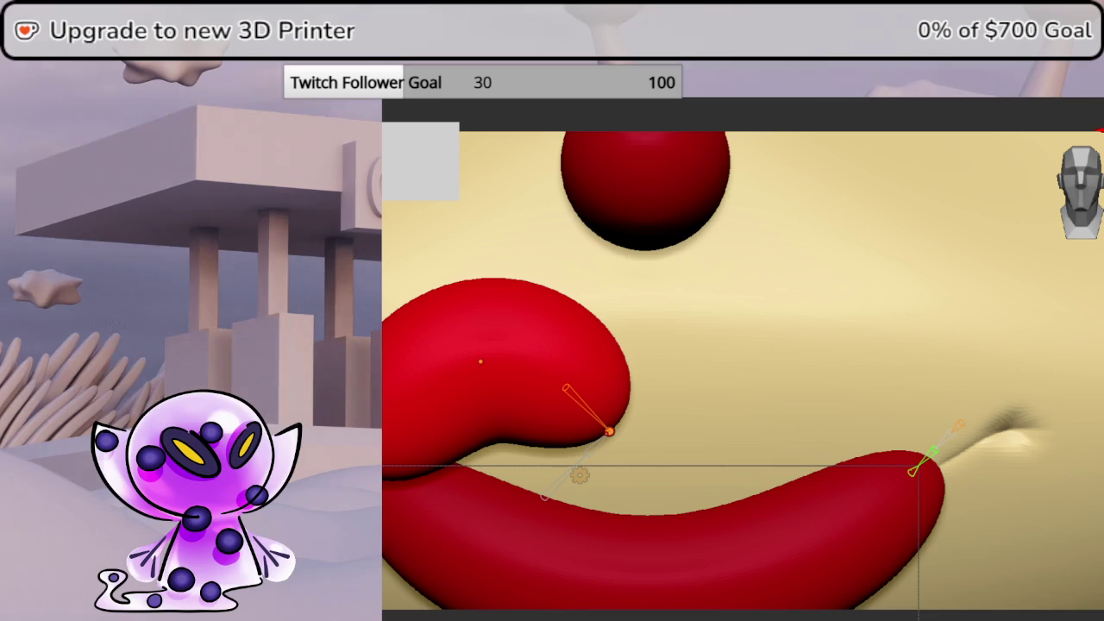
Mirror the upper-lip lobe to the right side with SubTool Master and solo it
{"action": "key", "text": "space"}
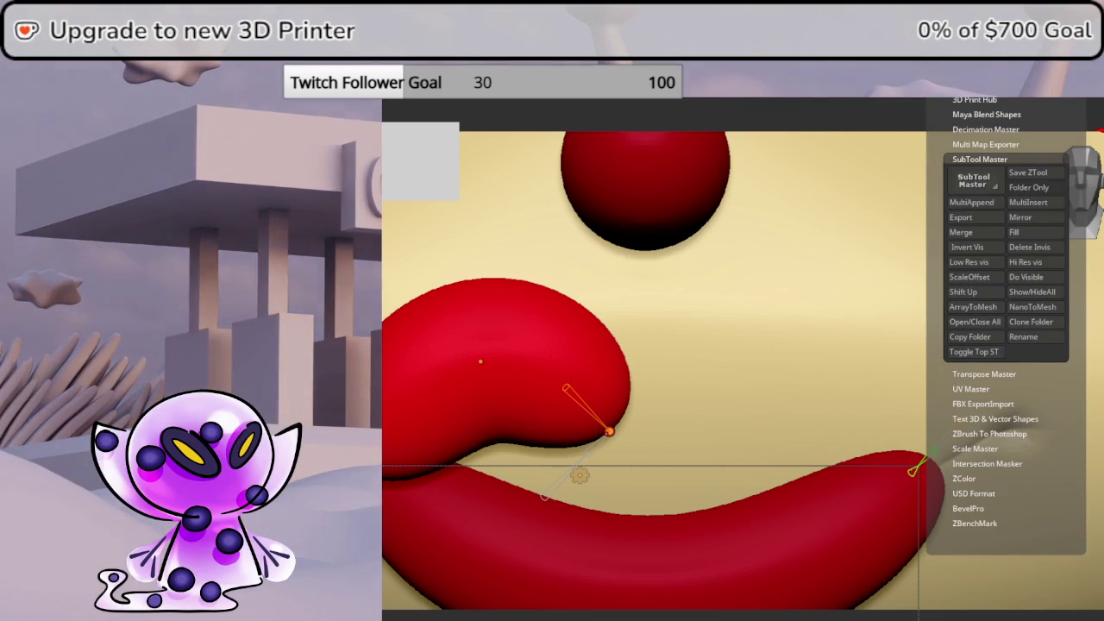
{"action": "left_click", "coordinate": [1021, 217]}
{"action": "left_click", "coordinate": [712, 298]}
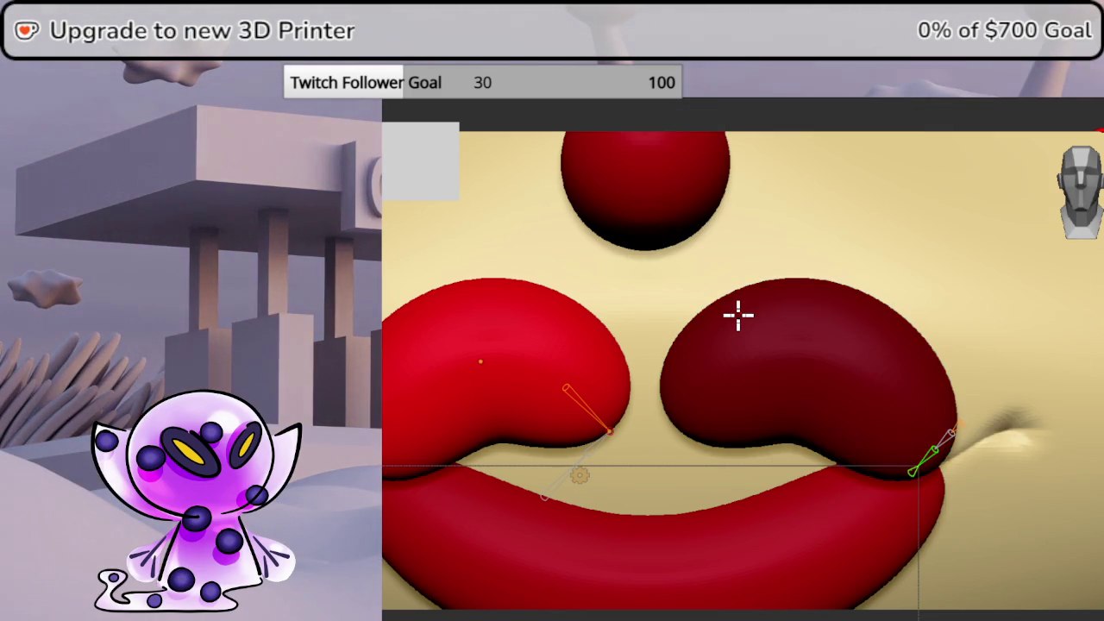
{"action": "left_click", "coordinate": [1100, 405]}
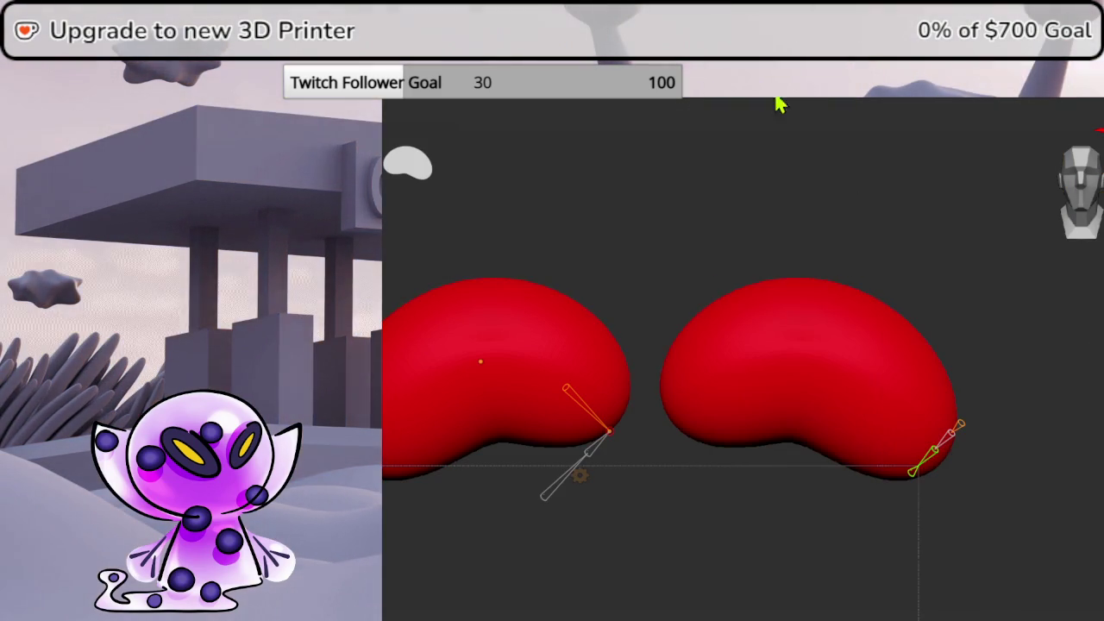
{"action": "left_click_drag", "start_coordinate": [1081, 315], "coordinate": [986, 360], "text": "alt"}
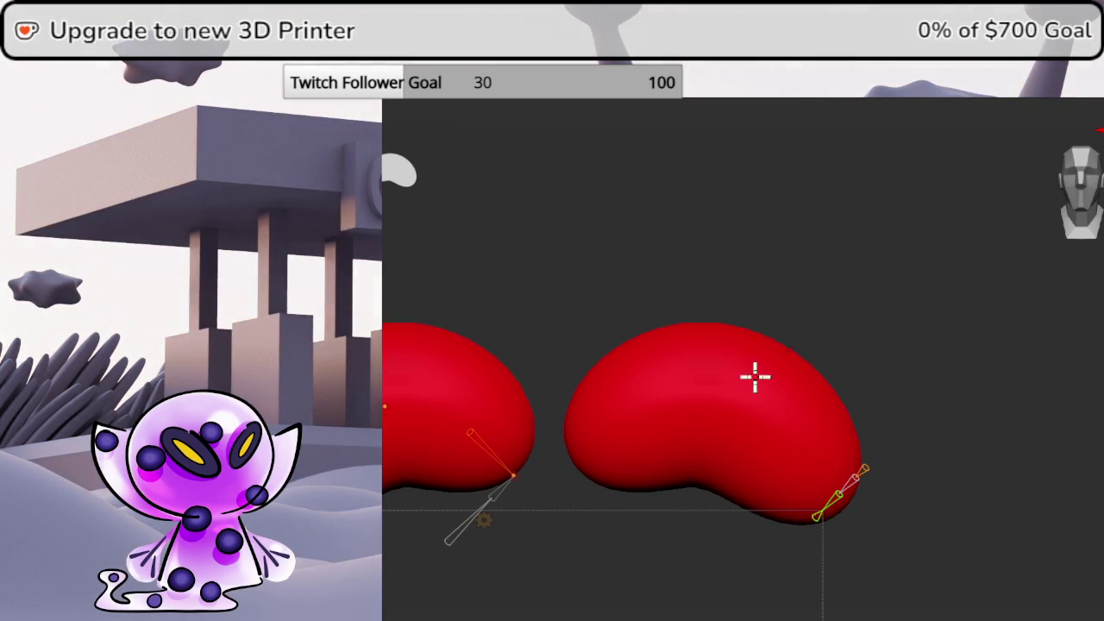
{"action": "left_click_drag", "start_coordinate": [813, 328], "coordinate": [897, 348], "text": "alt"}
Stretch the lower lip into a long curve, then duplicate the nose sphere onto the upper lip
{"action": "left_click", "coordinate": [906, 345], "text": "ctrl+alt+shift"}
{"action": "left_click_drag", "start_coordinate": [1041, 420], "coordinate": [1045, 469]}
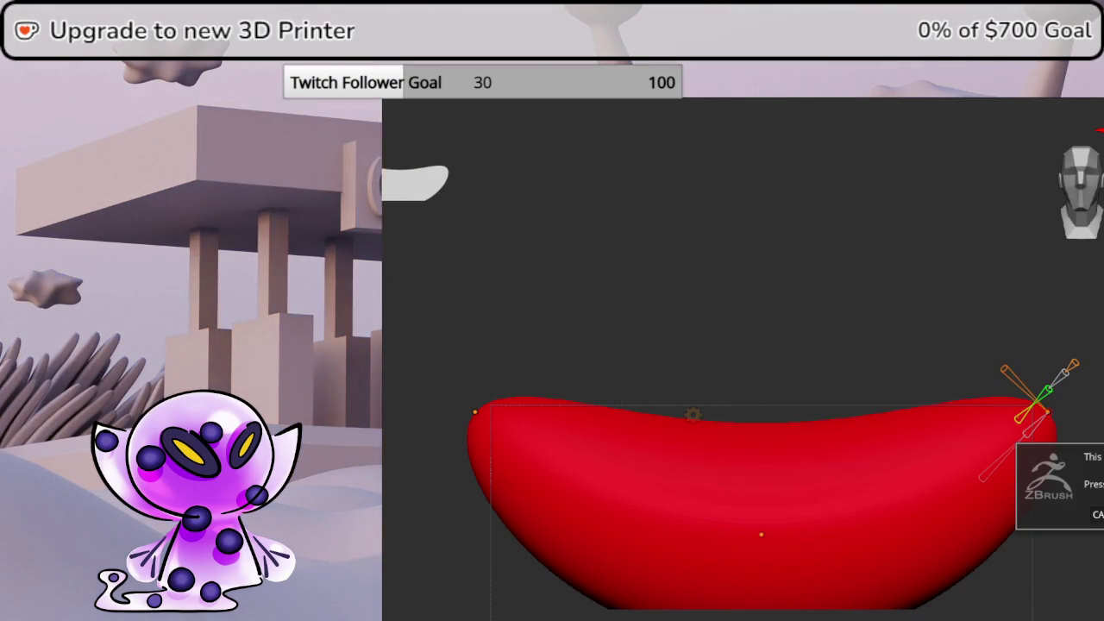
{"action": "key", "text": "q"}
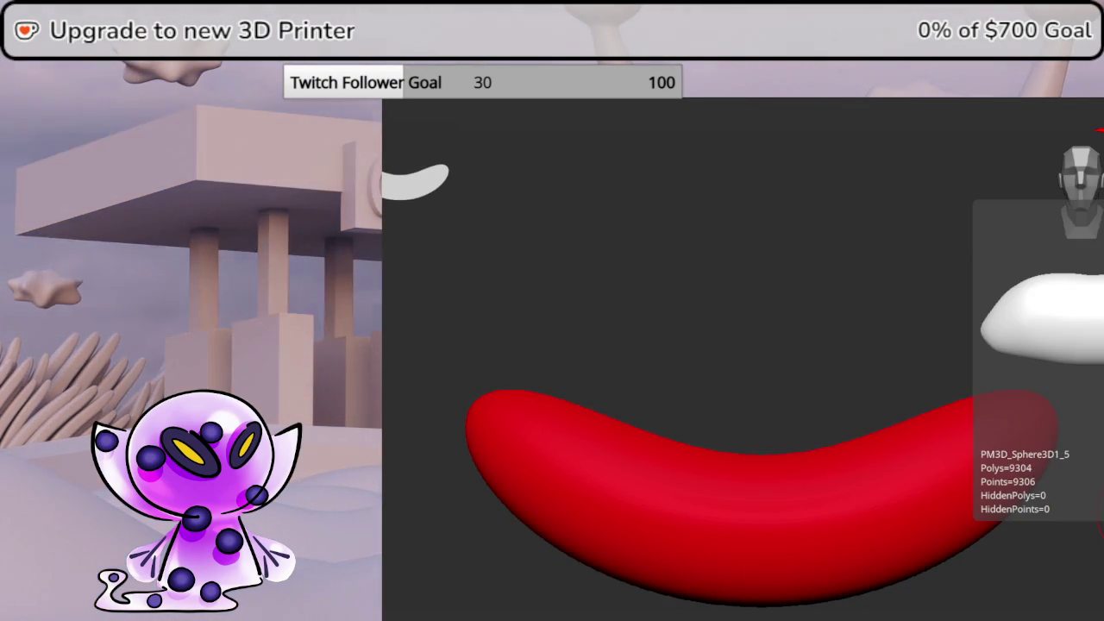
{"action": "mouse_move", "coordinate": [1101, 432]}
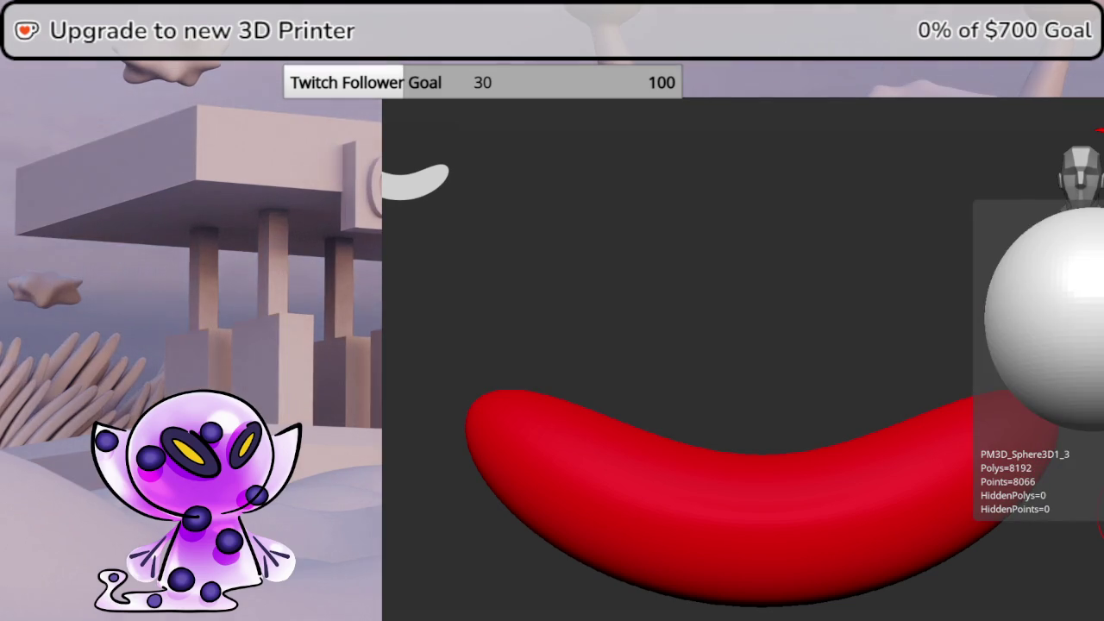
{"action": "key", "text": "ctrl+z"}
{"action": "left_click", "coordinate": [1101, 425]}
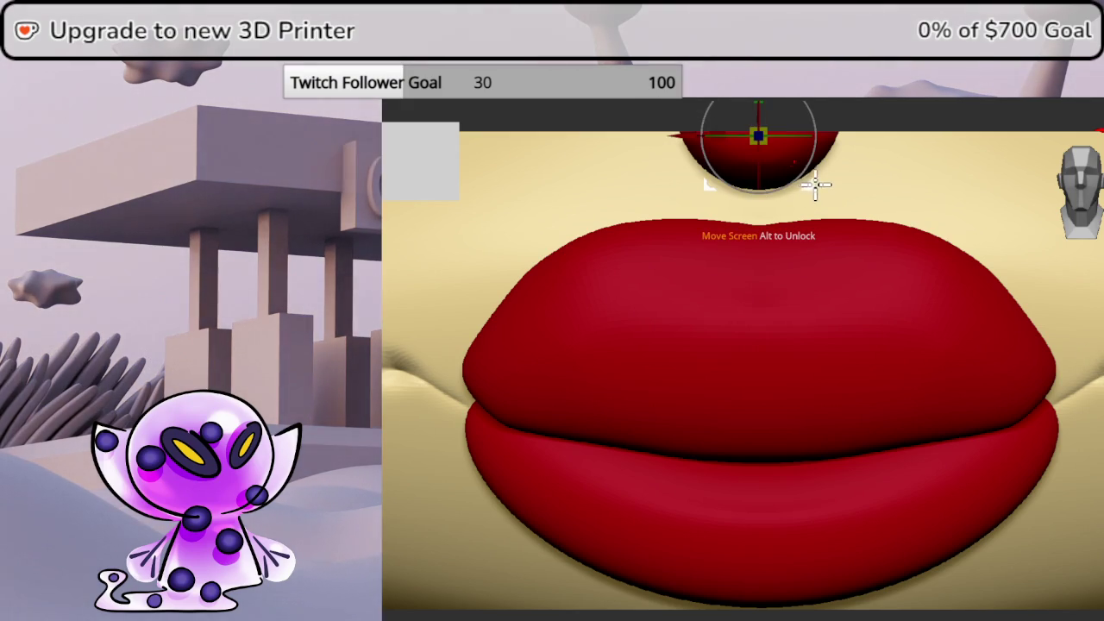
{"action": "mouse_move", "coordinate": [814, 184]}
{"action": "left_mouse_down", "text": "ctrl"}
{"action": "mouse_move", "coordinate": [619, 341]}
{"action": "mouse_move", "coordinate": [652, 333]}
{"action": "left_mouse_up", "text": "ctrl"}
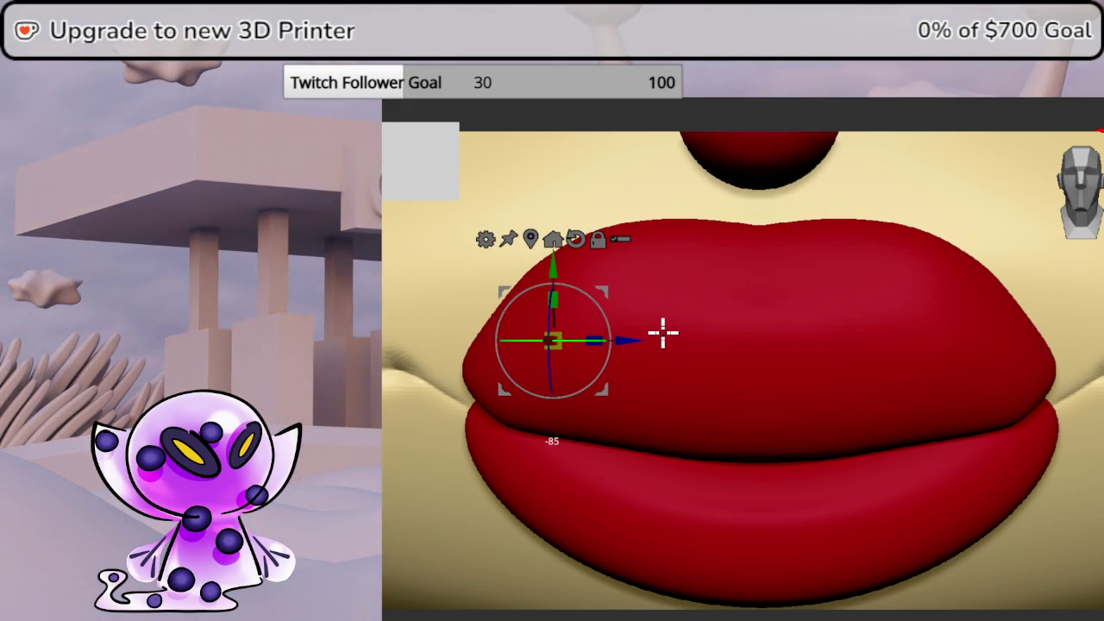
Move the copied nose sphere onto the upper lip's left side and narrow it on X
{"action": "left_click", "coordinate": [1093, 401]}
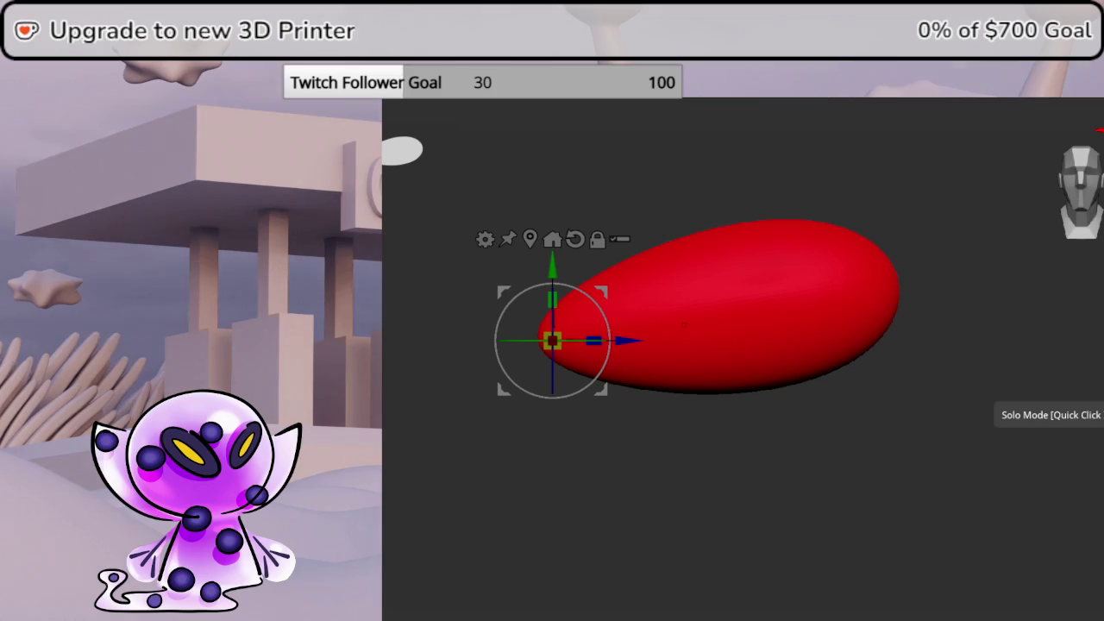
{"action": "mouse_move", "coordinate": [684, 324]}
{"action": "left_mouse_down"}
{"action": "mouse_move", "coordinate": [732, 342]}
{"action": "mouse_move", "coordinate": [1095, 345]}
{"action": "left_mouse_up"}
{"action": "left_click", "coordinate": [1094, 401]}
{"action": "left_click_drag", "start_coordinate": [1067, 445], "coordinate": [857, 377]}
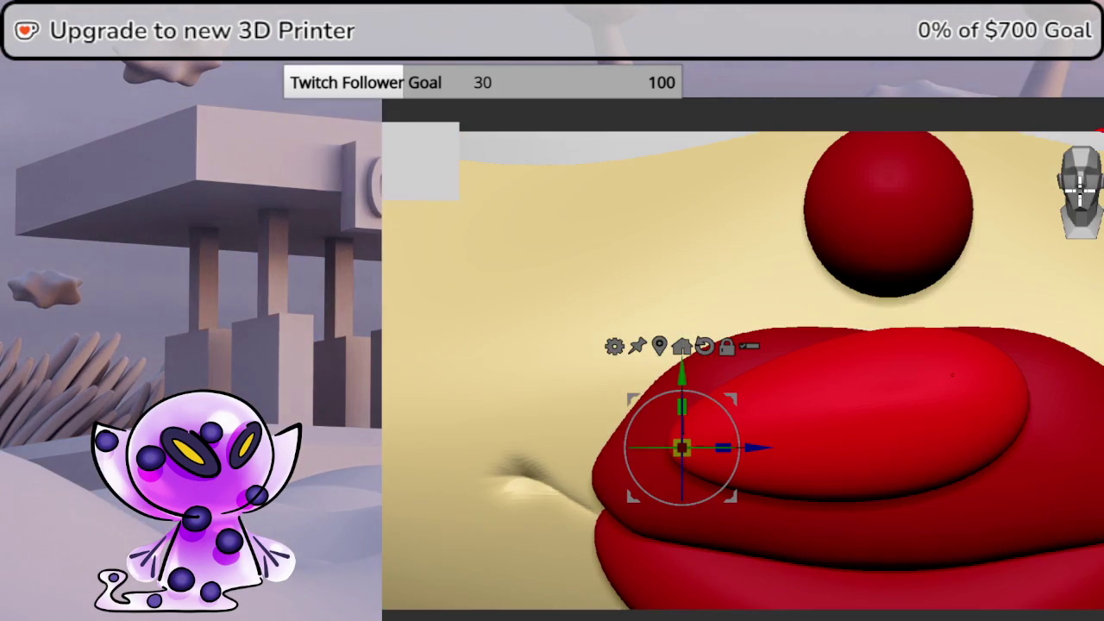
{"action": "mouse_move", "coordinate": [729, 388]}
{"action": "left_mouse_down"}
{"action": "mouse_move", "coordinate": [695, 438]}
{"action": "mouse_move", "coordinate": [647, 443]}
{"action": "left_mouse_up"}
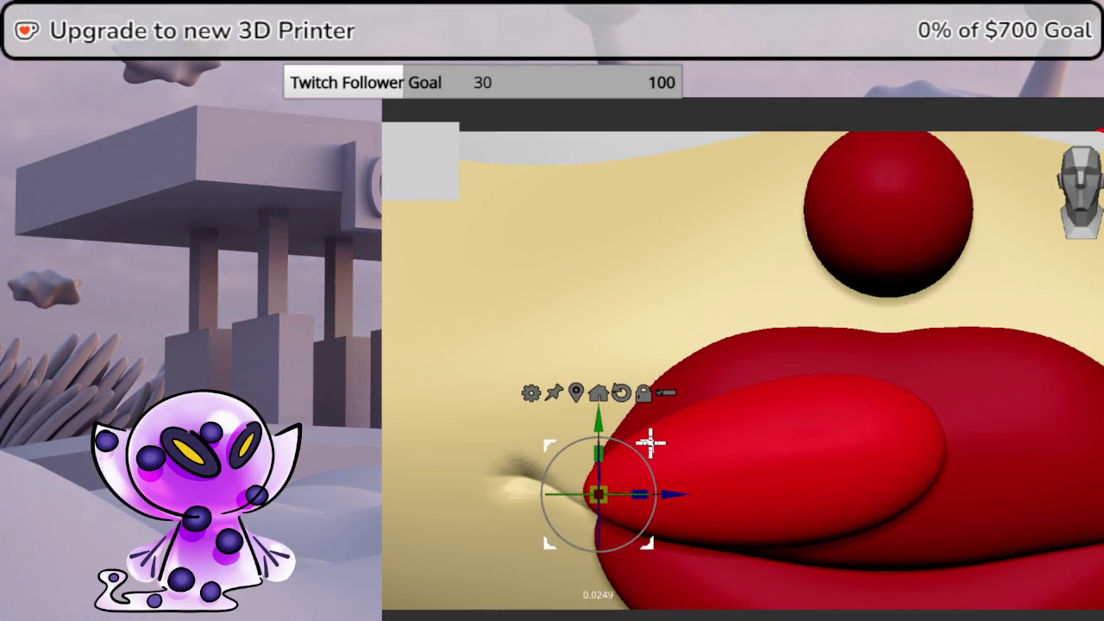
{"action": "left_click_drag", "start_coordinate": [632, 490], "coordinate": [640, 494]}
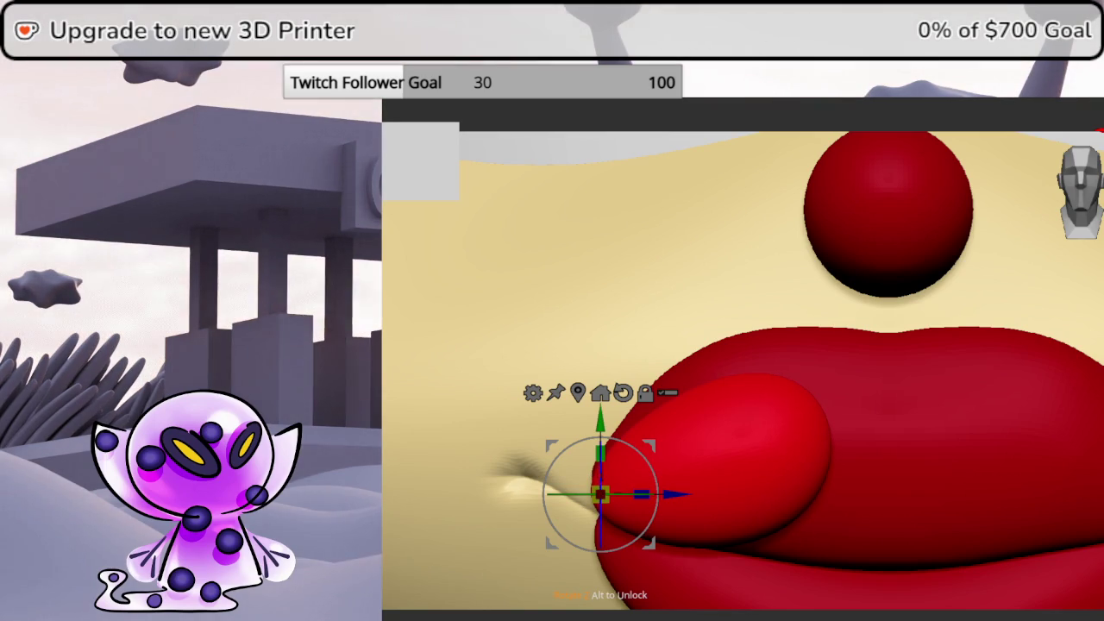
{"action": "key", "text": "ctrl+p"}
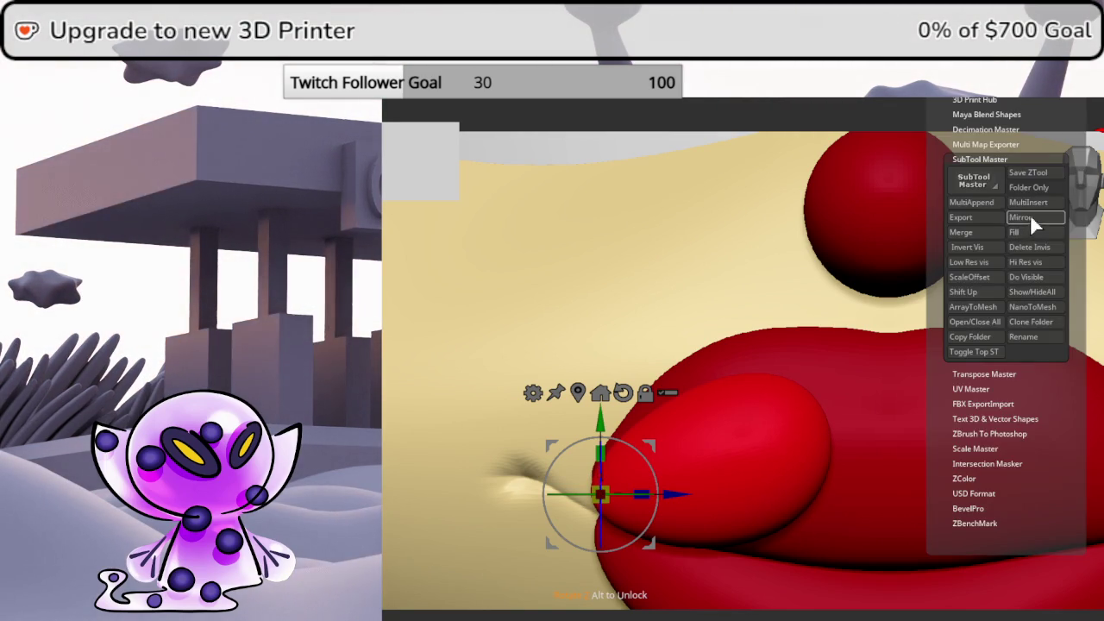
Mirror the new lip lobe to the right side and raise both lobes slightly
{"action": "left_click", "coordinate": [1030, 223]}
{"action": "left_click", "coordinate": [707, 295]}
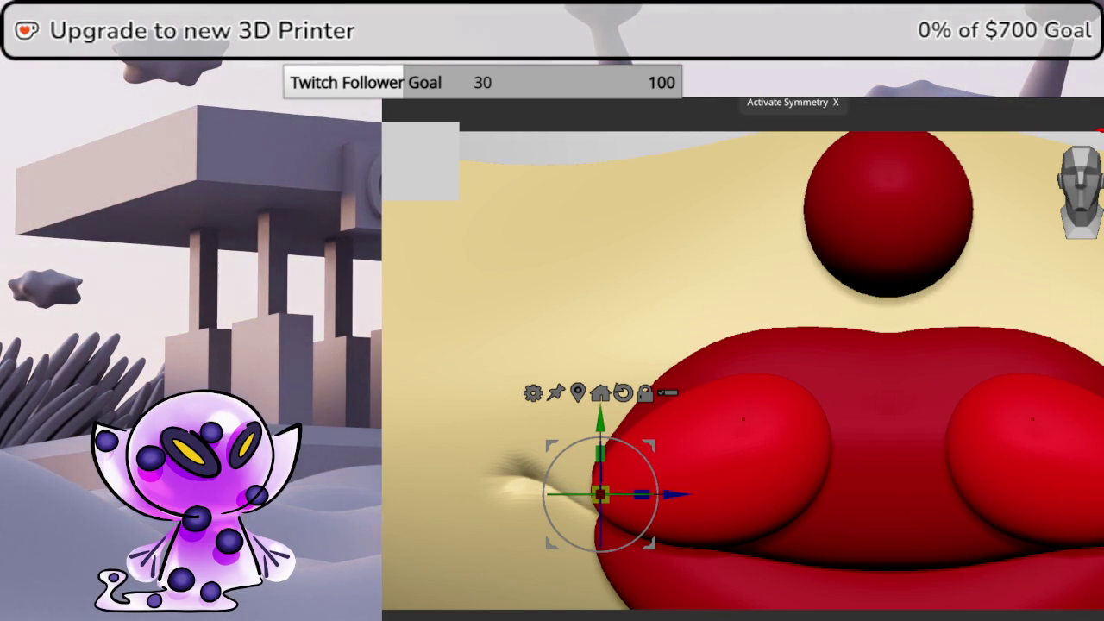
{"action": "mouse_move", "coordinate": [653, 440]}
{"action": "left_mouse_down"}
{"action": "mouse_move", "coordinate": [665, 388]}
{"action": "mouse_move", "coordinate": [707, 395]}
{"action": "mouse_move", "coordinate": [652, 424]}
{"action": "left_mouse_up"}
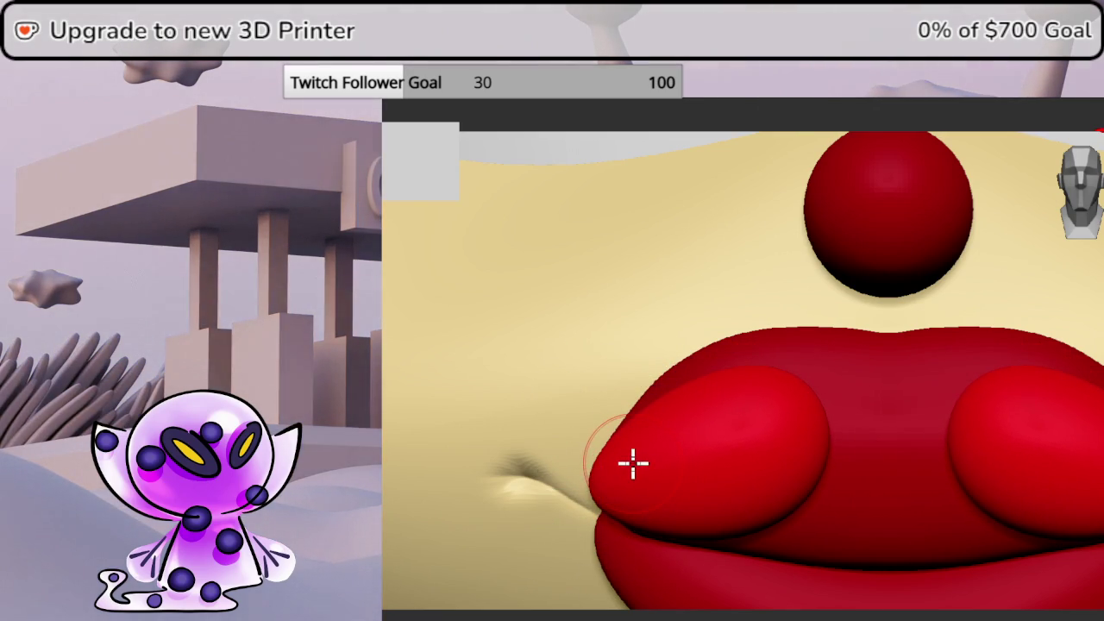
Stretch and rescale the left lip lobe with the Transpose gizmo
{"action": "key", "text": "q"}
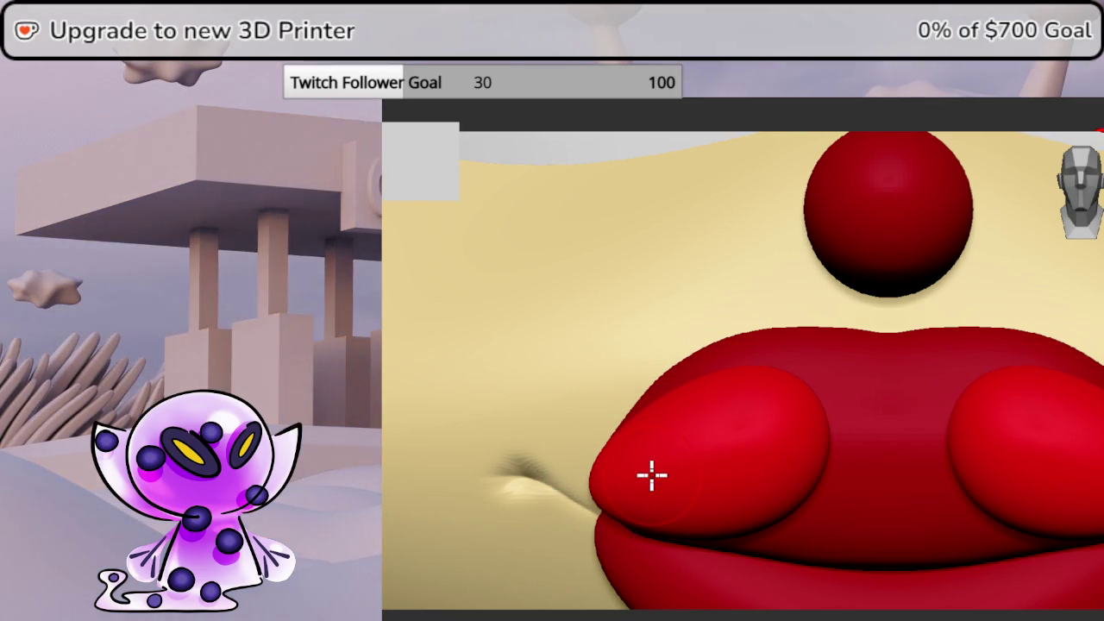
{"action": "key", "text": "w"}
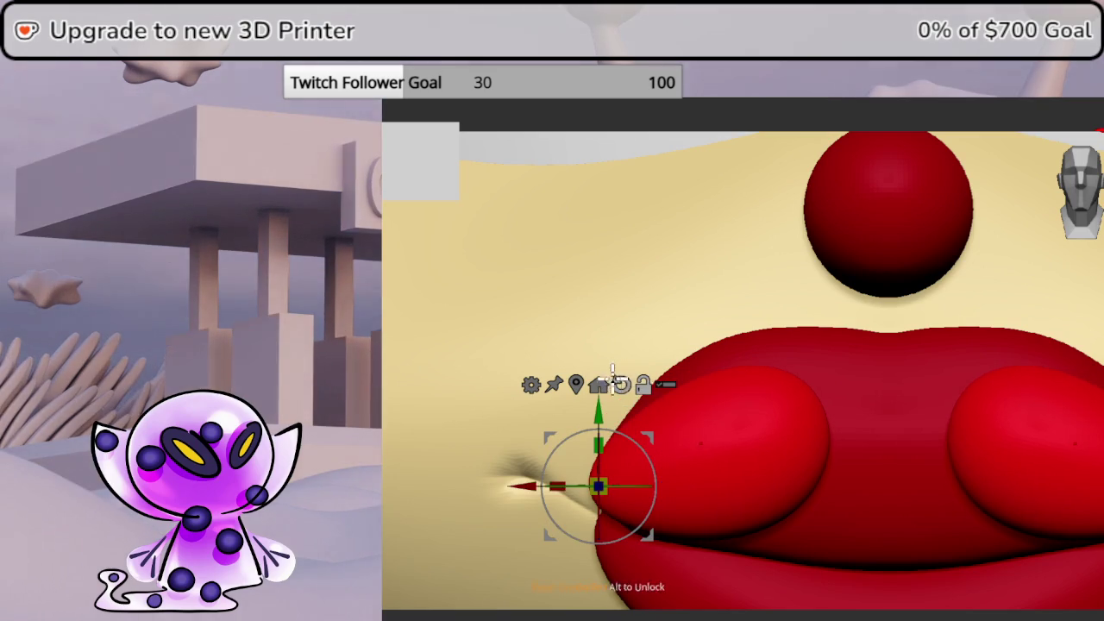
{"action": "key", "text": "ctrl+z"}
{"action": "left_click_drag", "start_coordinate": [707, 451], "coordinate": [610, 419]}
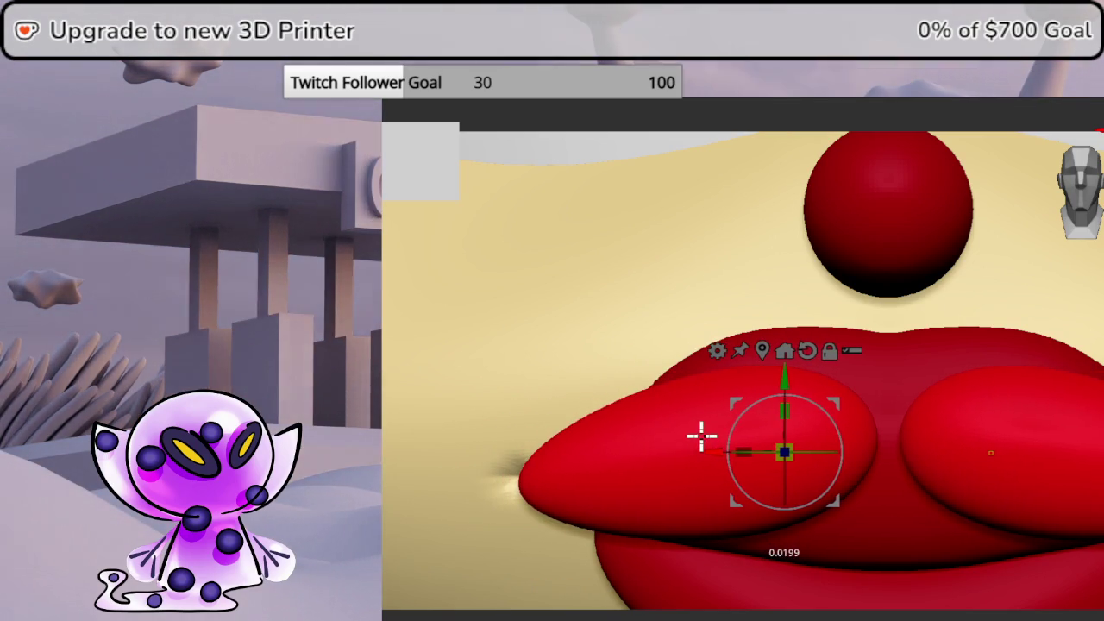
{"action": "left_click_drag", "start_coordinate": [694, 439], "coordinate": [734, 382]}
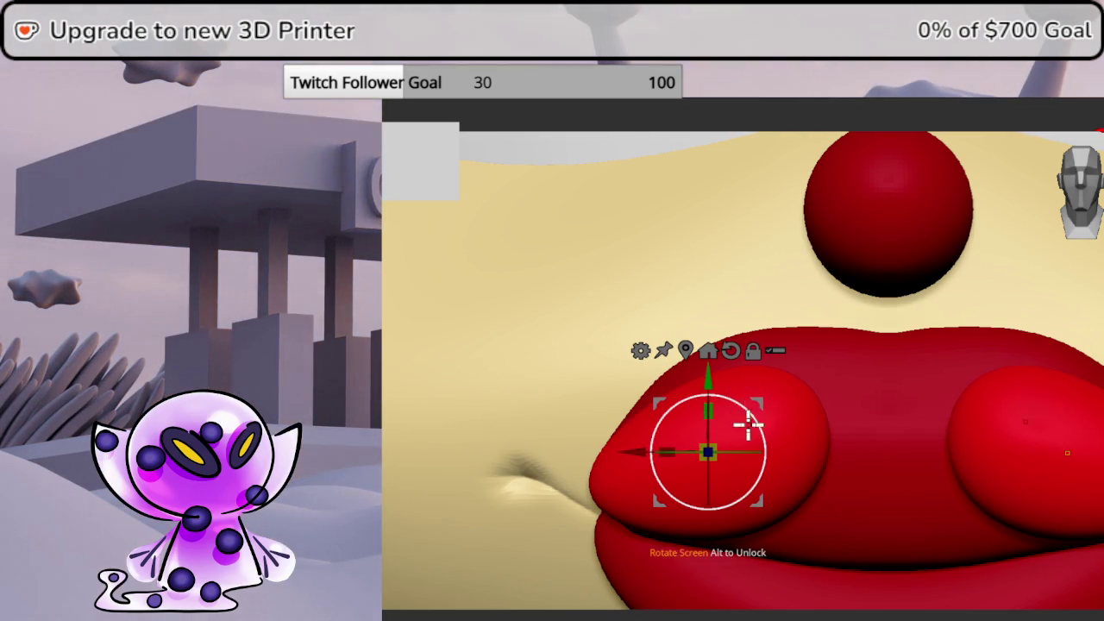
Enlarge the left lobe and move it up so the lobes meet centrally
{"action": "left_click", "coordinate": [649, 86]}
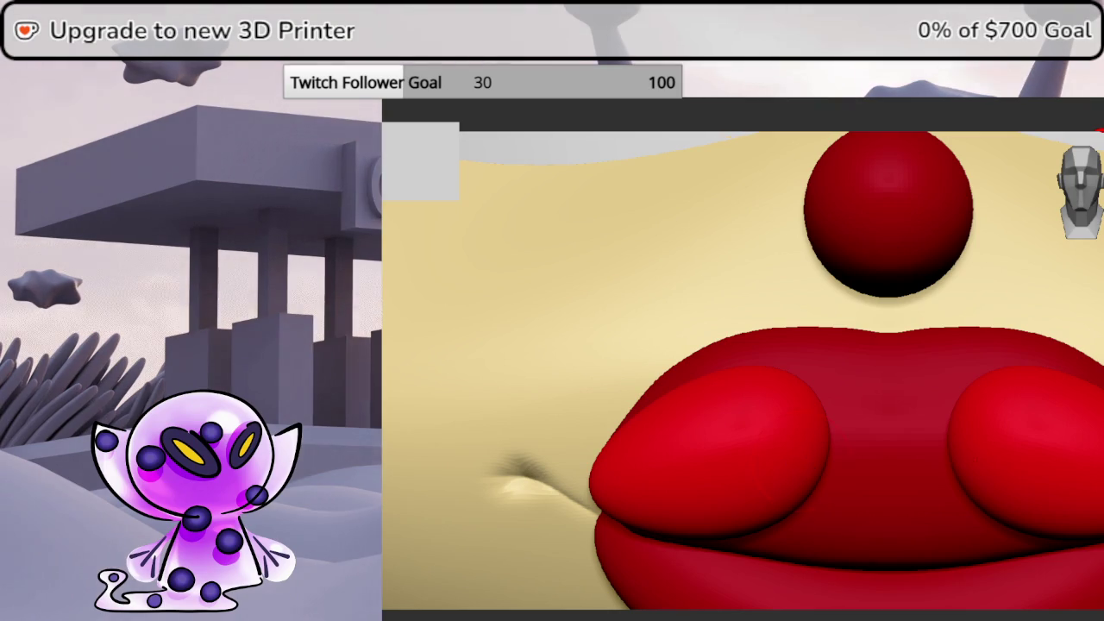
{"action": "left_click_drag", "start_coordinate": [1079, 191], "coordinate": [1089, 226]}
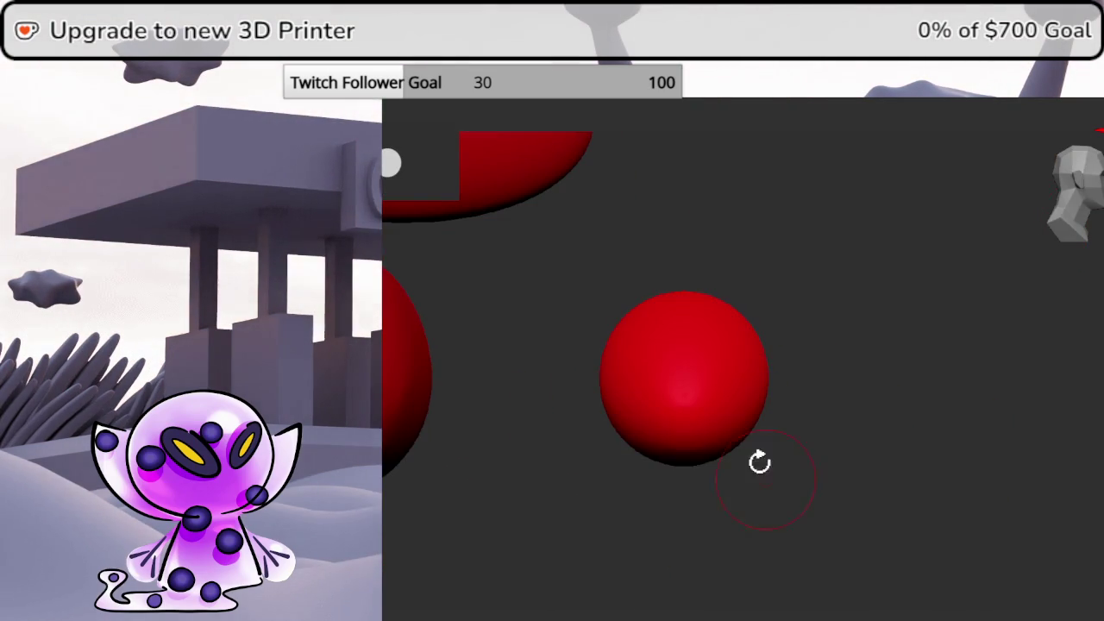
{"action": "left_click_drag", "start_coordinate": [776, 488], "coordinate": [997, 460]}
{"action": "mouse_move", "coordinate": [940, 378]}
{"action": "left_mouse_down"}
{"action": "mouse_move", "coordinate": [938, 364]}
{"action": "mouse_move", "coordinate": [1076, 367]}
{"action": "mouse_move", "coordinate": [721, 347]}
{"action": "mouse_move", "coordinate": [1062, 396]}
{"action": "mouse_move", "coordinate": [656, 362]}
{"action": "mouse_move", "coordinate": [727, 373]}
{"action": "mouse_move", "coordinate": [698, 362]}
{"action": "mouse_move", "coordinate": [704, 369]}
{"action": "left_mouse_up"}
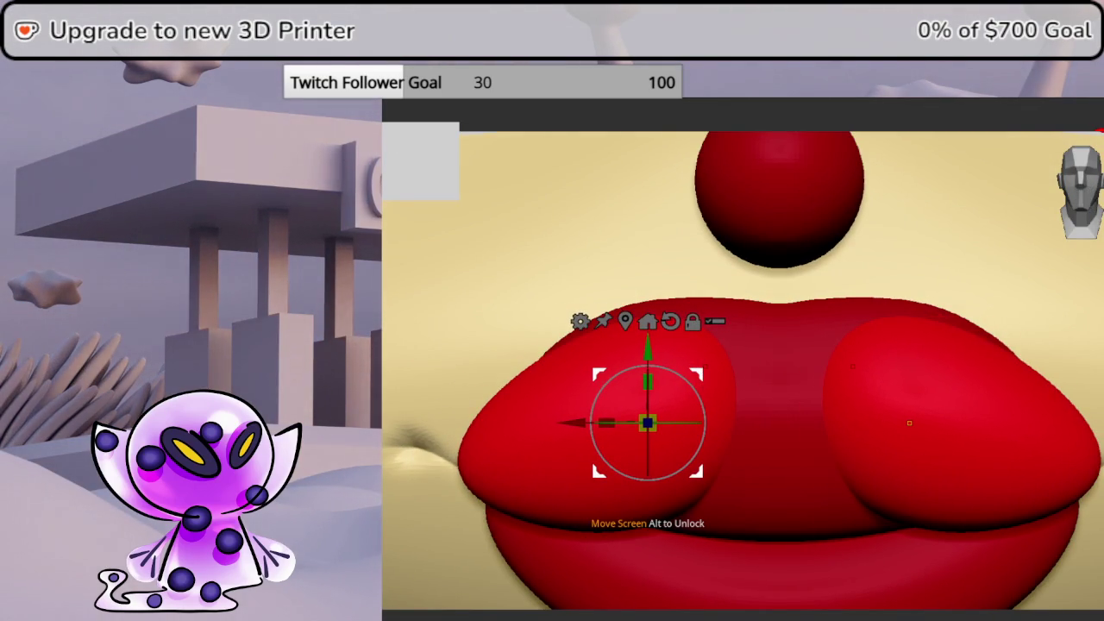
{"action": "mouse_move", "coordinate": [707, 365]}
{"action": "left_mouse_down"}
{"action": "mouse_move", "coordinate": [724, 342]}
{"action": "mouse_move", "coordinate": [732, 382]}
{"action": "mouse_move", "coordinate": [747, 382]}
{"action": "mouse_move", "coordinate": [732, 397]}
{"action": "mouse_move", "coordinate": [698, 353]}
{"action": "mouse_move", "coordinate": [739, 375]}
{"action": "mouse_move", "coordinate": [732, 401]}
{"action": "left_mouse_up"}
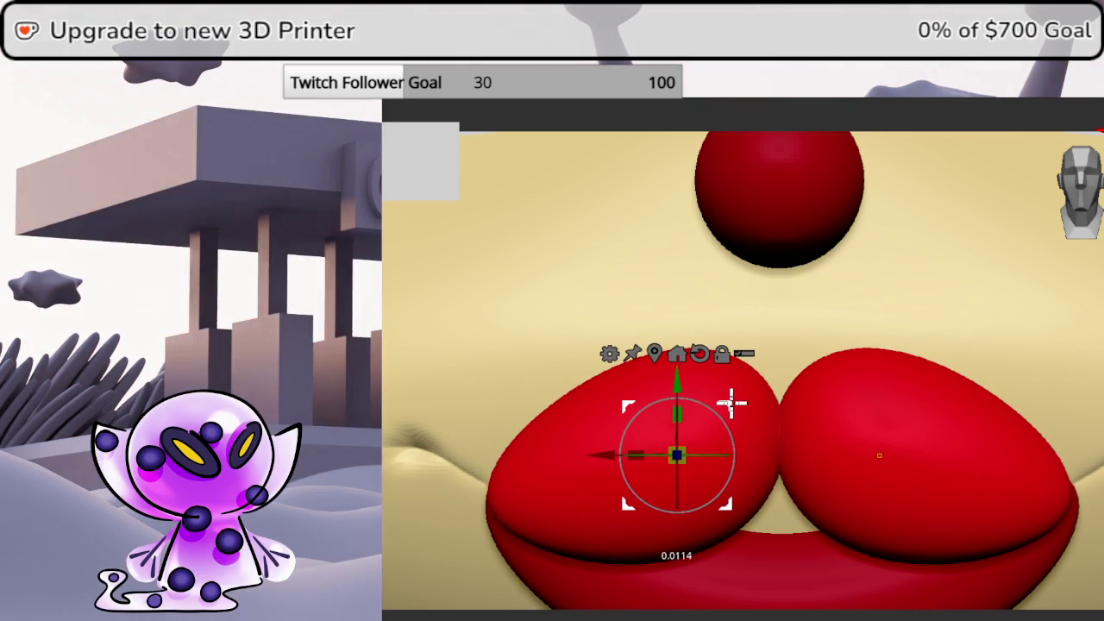
Rotate and enlarge the left lip lobe, checking it from side and front views
{"action": "right_click_drag", "start_coordinate": [731, 401], "coordinate": [1097, 200]}
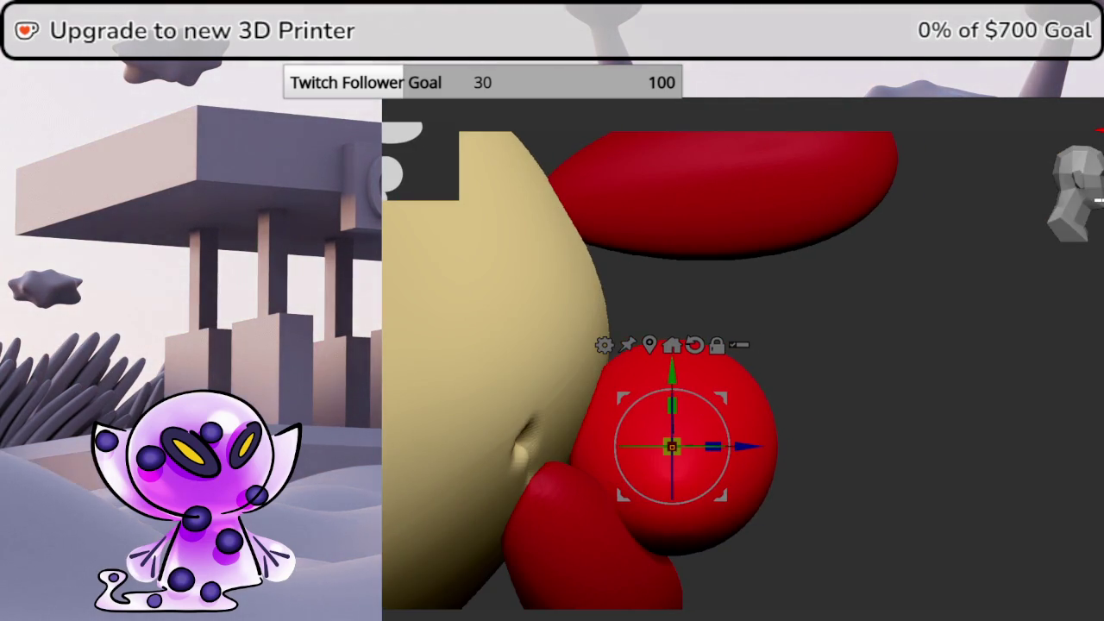
{"action": "left_click_drag", "start_coordinate": [688, 446], "coordinate": [653, 446]}
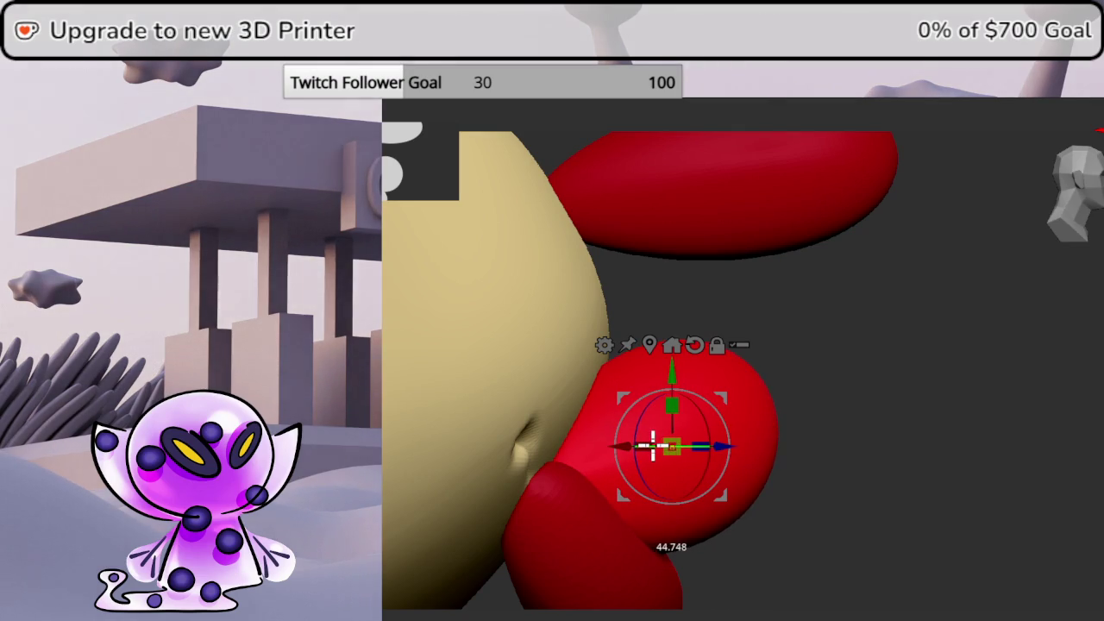
{"action": "mouse_move", "coordinate": [942, 403]}
{"action": "right_mouse_down"}
{"action": "mouse_move", "coordinate": [899, 389]}
{"action": "mouse_move", "coordinate": [905, 405]}
{"action": "mouse_move", "coordinate": [1080, 197]}
{"action": "right_mouse_up"}
{"action": "mouse_move", "coordinate": [786, 369]}
{"action": "right_mouse_down", "text": "ctrl"}
{"action": "mouse_move", "coordinate": [993, 251]}
{"action": "mouse_move", "coordinate": [874, 296]}
{"action": "right_mouse_up", "text": "ctrl"}
{"action": "left_click_drag", "start_coordinate": [817, 353], "coordinate": [826, 343]}
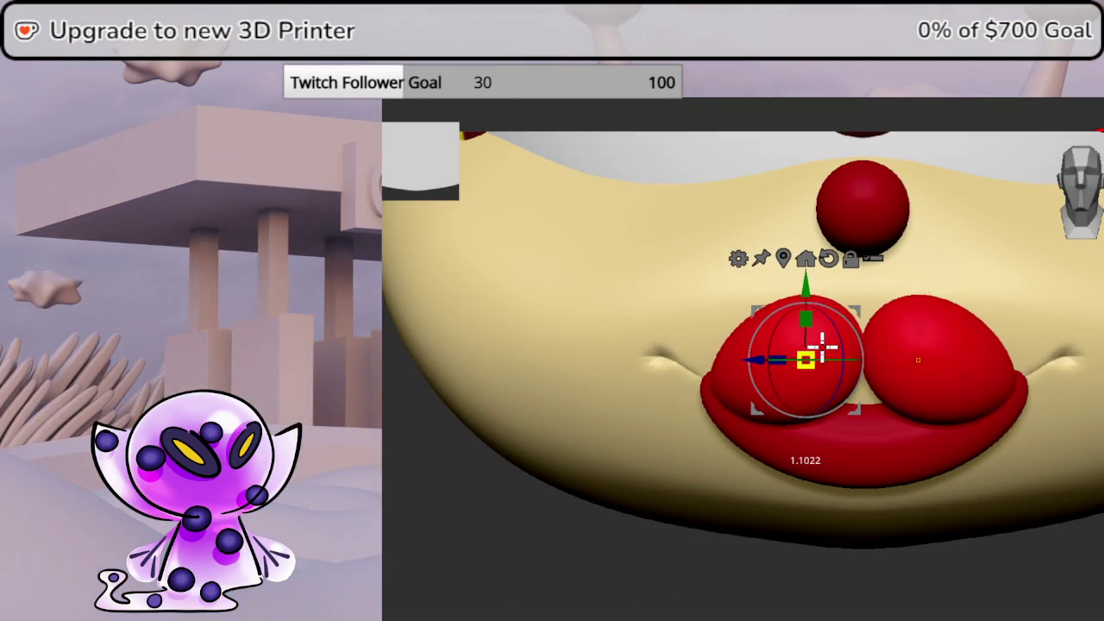
{"action": "right_click_drag", "start_coordinate": [823, 343], "coordinate": [1091, 556]}
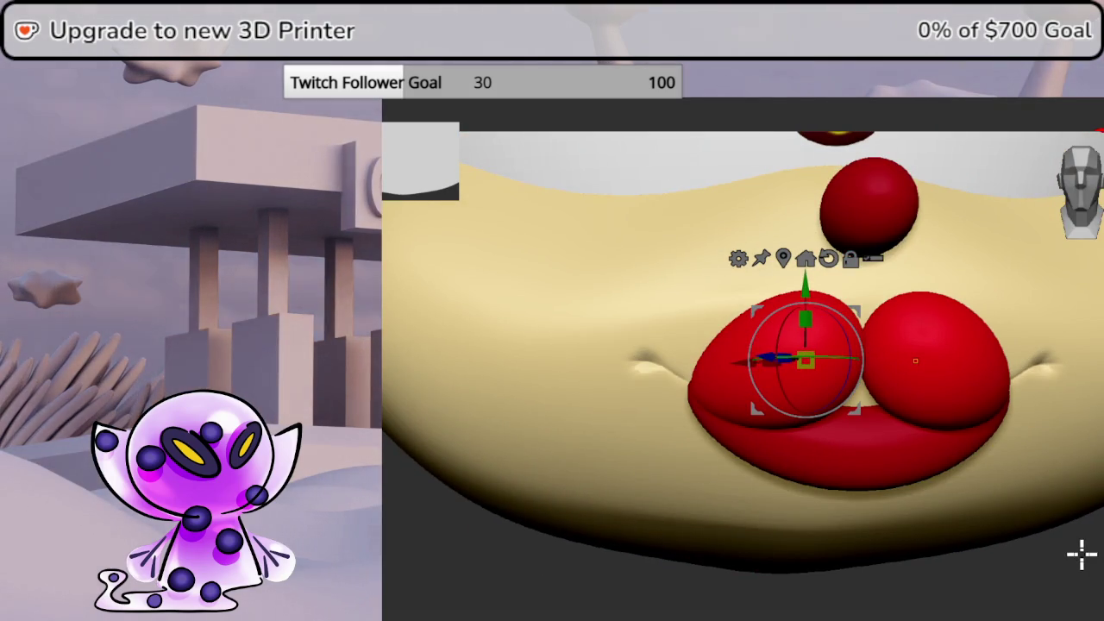
{"action": "left_click", "coordinate": [1078, 194]}
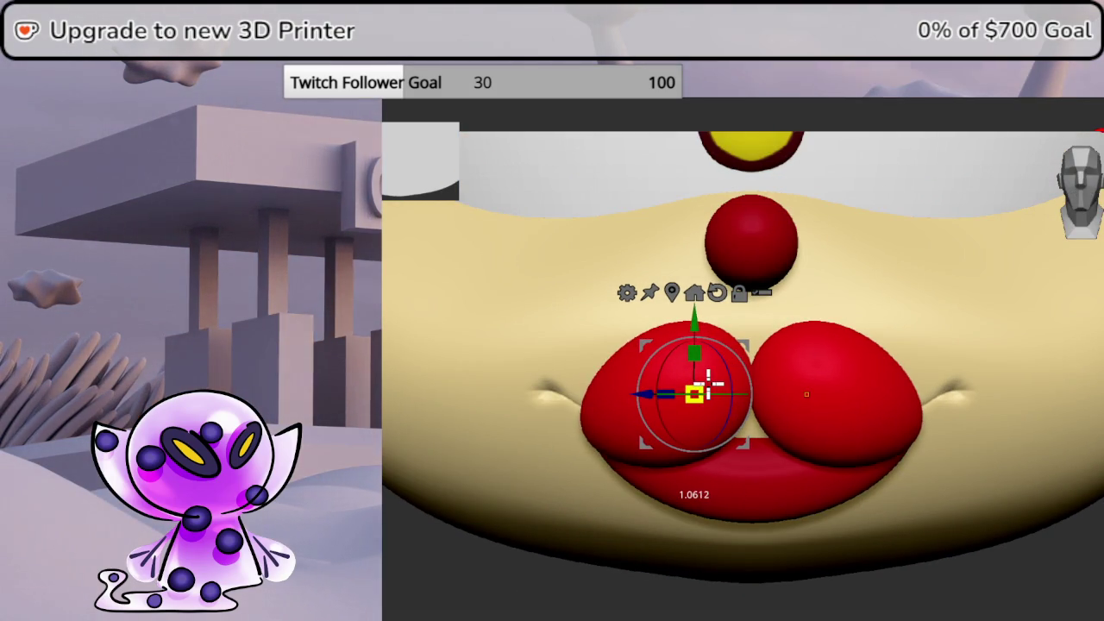
Tilt the upper-lip piece outward so it juts forward over the lower lip
{"action": "right_click_drag", "start_coordinate": [976, 543], "coordinate": [974, 608]}
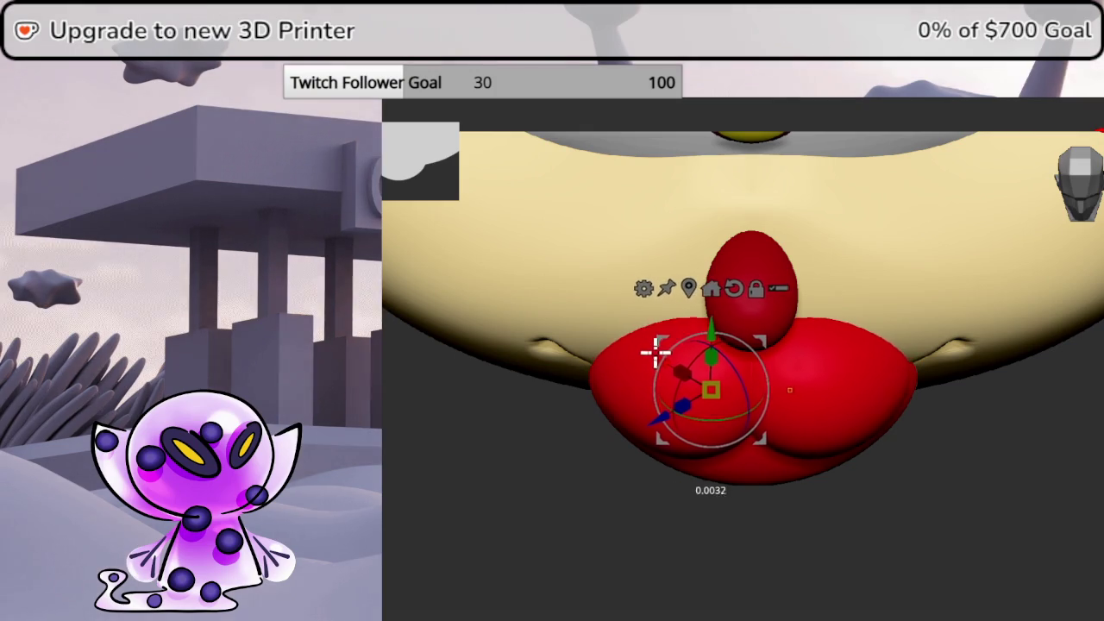
{"action": "mouse_move", "coordinate": [653, 349]}
{"action": "right_mouse_down"}
{"action": "mouse_move", "coordinate": [984, 459]}
{"action": "mouse_move", "coordinate": [951, 494]}
{"action": "mouse_move", "coordinate": [971, 471]}
{"action": "mouse_move", "coordinate": [949, 473]}
{"action": "mouse_move", "coordinate": [987, 470]}
{"action": "mouse_move", "coordinate": [974, 470]}
{"action": "right_mouse_up"}
{"action": "left_click_drag", "start_coordinate": [705, 306], "coordinate": [705, 297]}
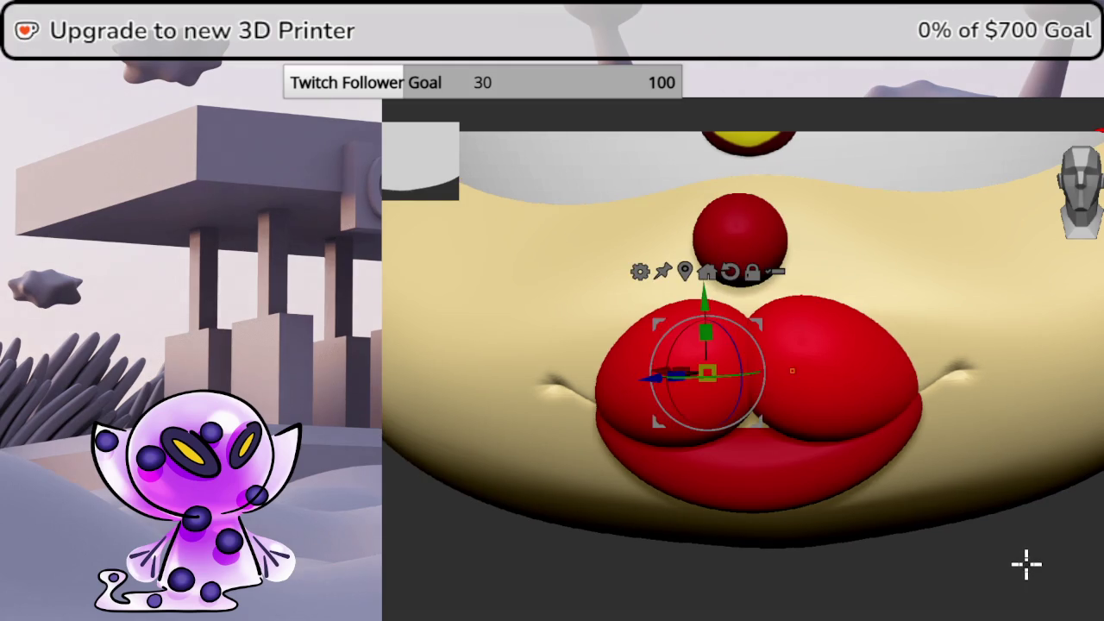
{"action": "left_click_drag", "start_coordinate": [1030, 565], "coordinate": [1082, 521], "text": "alt"}
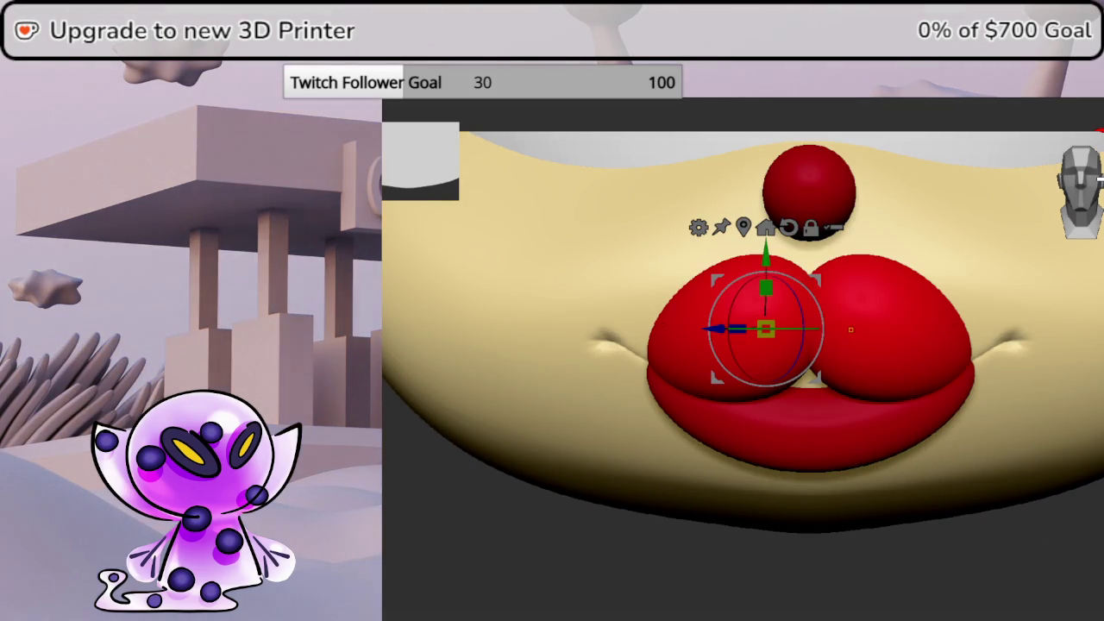
{"action": "mouse_move", "coordinate": [1087, 552]}
{"action": "left_mouse_down"}
{"action": "mouse_move", "coordinate": [1099, 595]}
{"action": "mouse_move", "coordinate": [1091, 196]}
{"action": "left_mouse_up"}
{"action": "left_click_drag", "start_coordinate": [766, 345], "coordinate": [821, 371]}
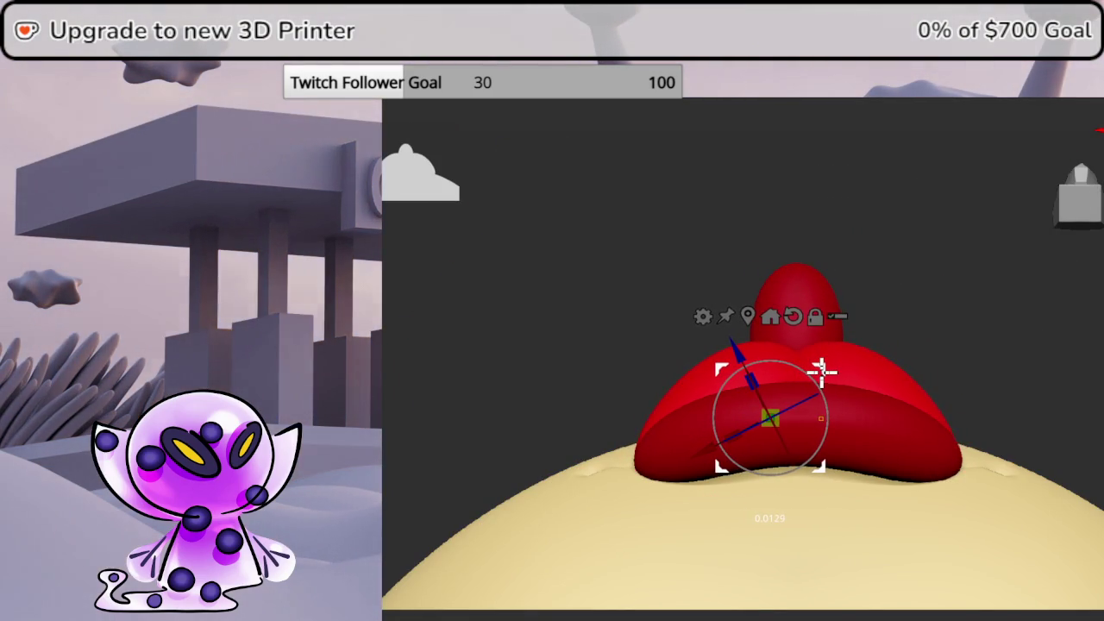
{"action": "mouse_move", "coordinate": [974, 392]}
{"action": "left_mouse_down"}
{"action": "mouse_move", "coordinate": [1049, 416]}
{"action": "mouse_move", "coordinate": [1034, 468]}
{"action": "mouse_move", "coordinate": [1032, 455]}
{"action": "mouse_move", "coordinate": [1034, 487]}
{"action": "mouse_move", "coordinate": [1102, 569]}
{"action": "mouse_move", "coordinate": [1074, 202]}
{"action": "left_mouse_up"}
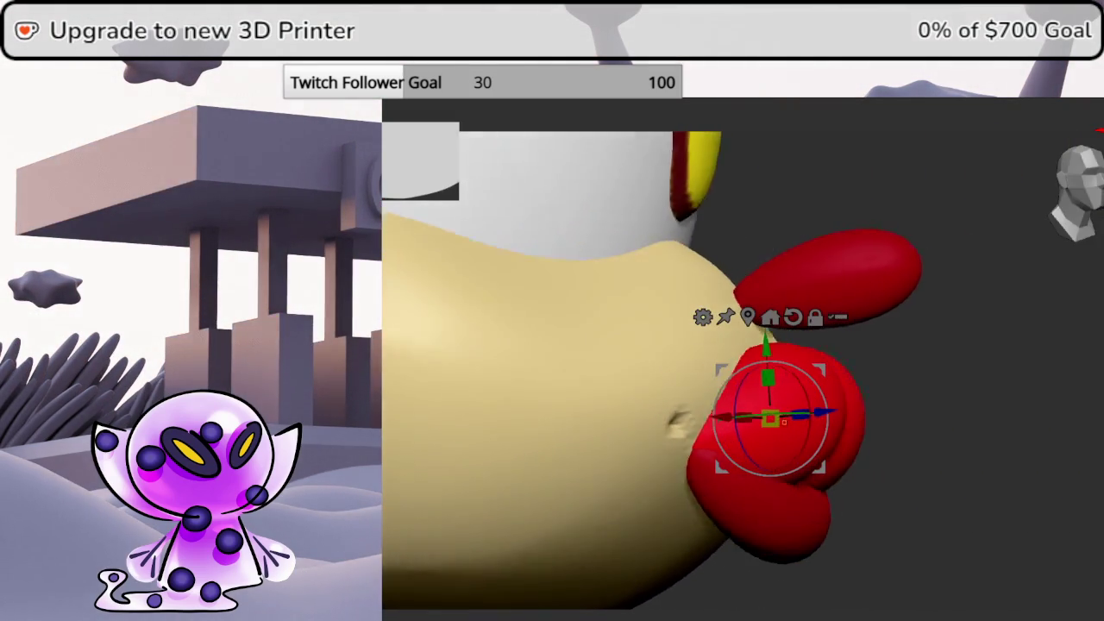
{"action": "left_click", "coordinate": [776, 453], "text": "alt"}
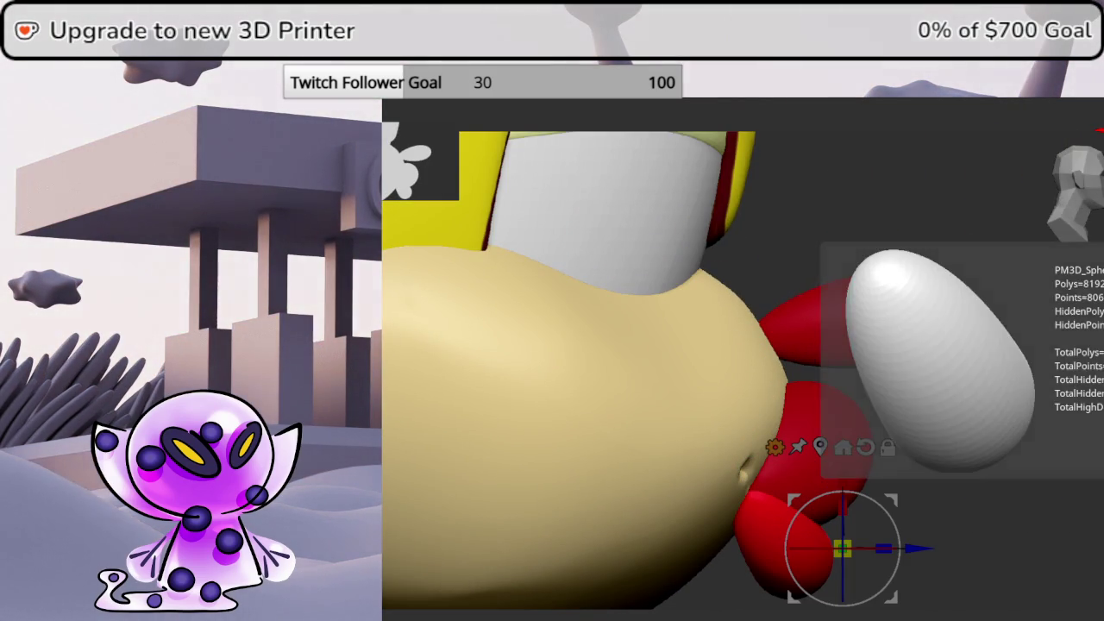
Add a Bend Curve deformer to the lower lip and bend it around the face
{"action": "left_click", "coordinate": [775, 448]}
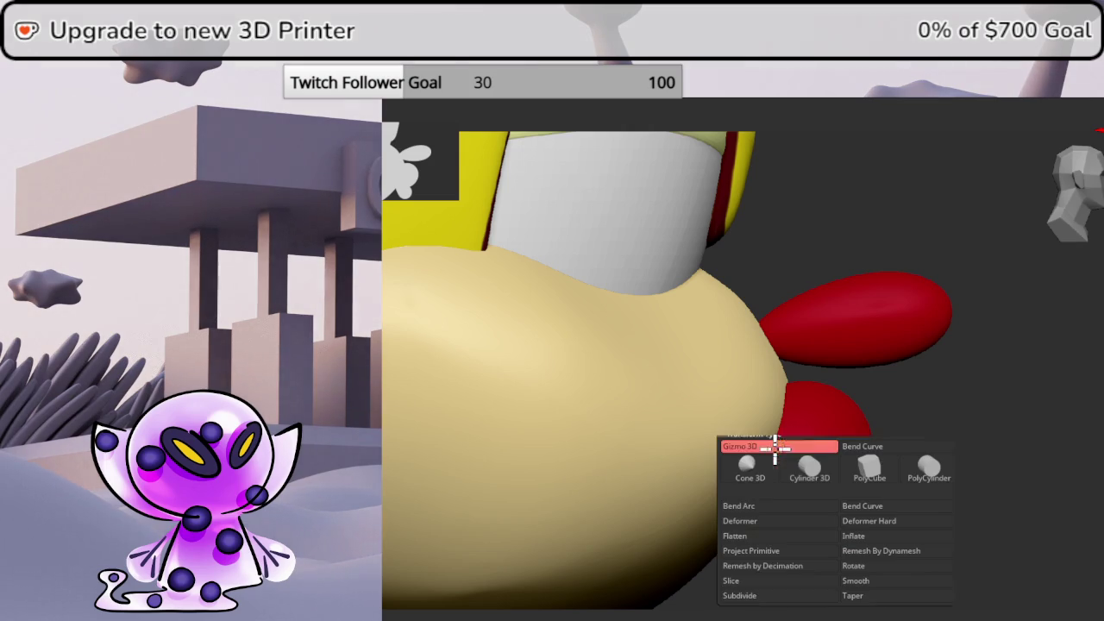
{"action": "left_click", "coordinate": [867, 448]}
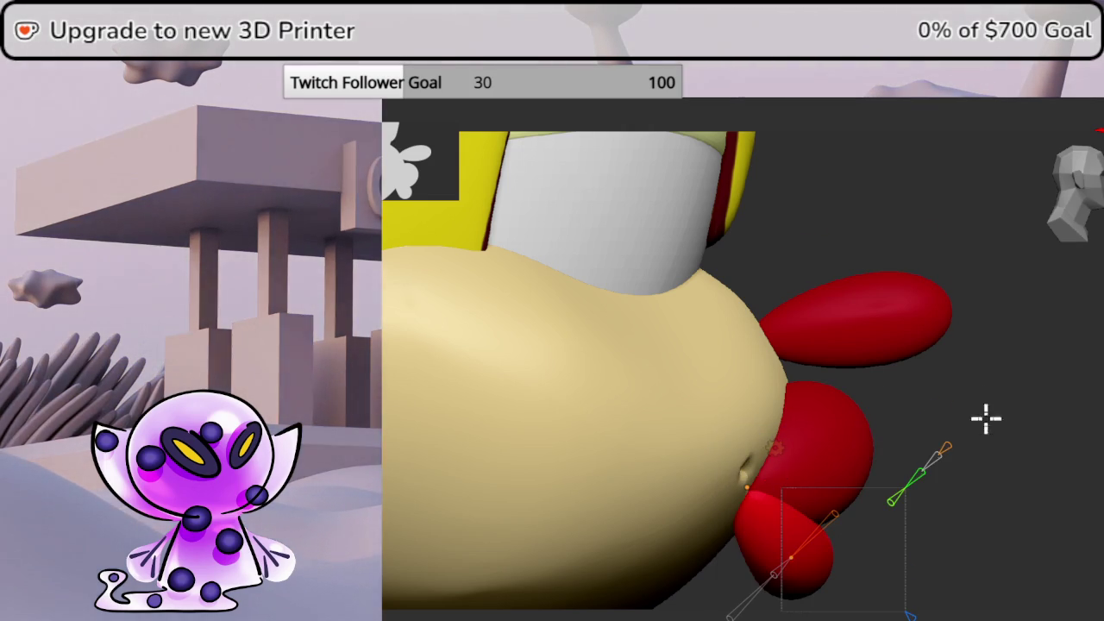
{"action": "left_click_drag", "start_coordinate": [988, 431], "coordinate": [956, 266], "text": "shift"}
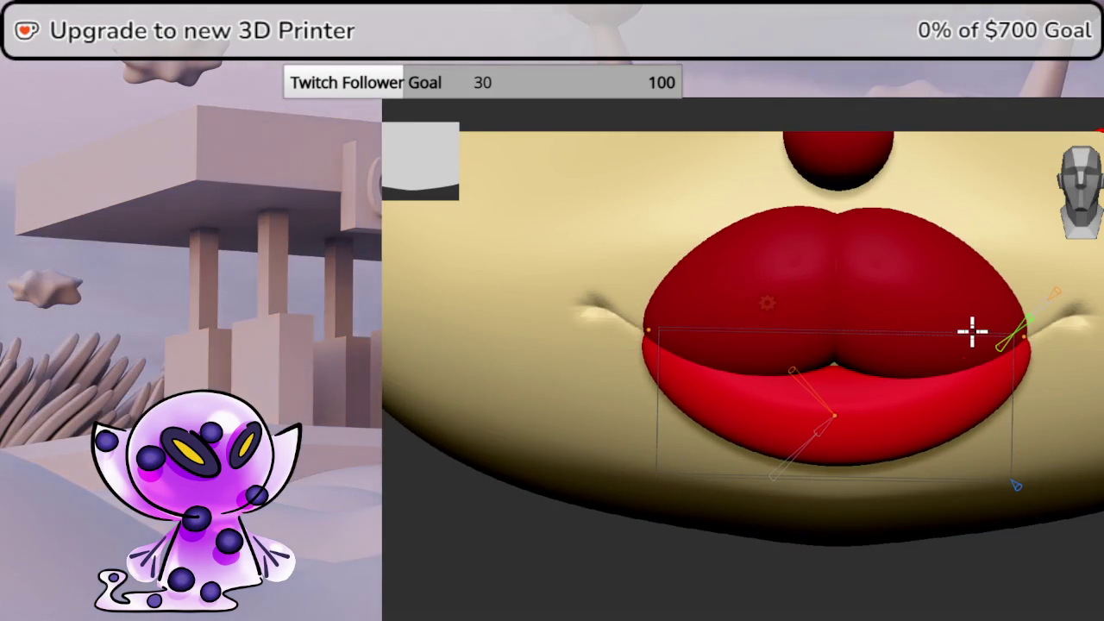
{"action": "mouse_move", "coordinate": [828, 431]}
{"action": "left_mouse_down"}
{"action": "mouse_move", "coordinate": [813, 451]}
{"action": "mouse_move", "coordinate": [838, 462]}
{"action": "mouse_move", "coordinate": [840, 493]}
{"action": "mouse_move", "coordinate": [845, 439]}
{"action": "left_mouse_up"}
{"action": "mouse_move", "coordinate": [845, 439]}
{"action": "right_mouse_down"}
{"action": "mouse_move", "coordinate": [943, 592]}
{"action": "mouse_move", "coordinate": [981, 588]}
{"action": "right_mouse_up"}
{"action": "mouse_move", "coordinate": [779, 455]}
{"action": "left_mouse_down"}
{"action": "mouse_move", "coordinate": [733, 463]}
{"action": "mouse_move", "coordinate": [754, 463]}
{"action": "mouse_move", "coordinate": [652, 434]}
{"action": "left_mouse_up"}
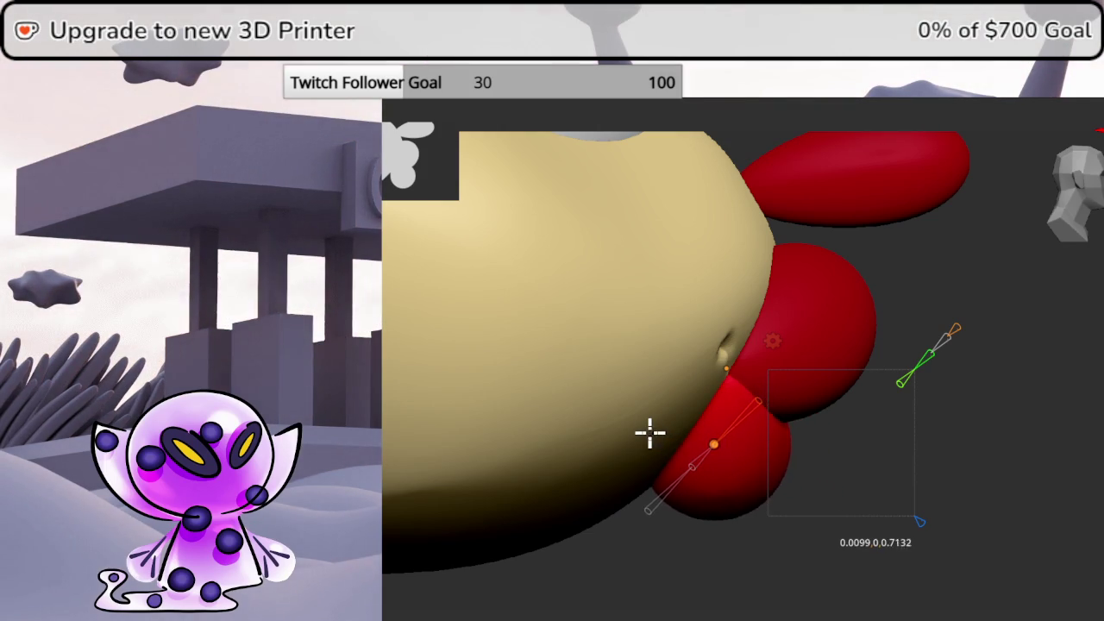
{"action": "mouse_move", "coordinate": [641, 431]}
{"action": "middle_mouse_down"}
{"action": "mouse_move", "coordinate": [926, 463]}
{"action": "mouse_move", "coordinate": [899, 432]}
{"action": "mouse_move", "coordinate": [881, 429]}
{"action": "mouse_move", "coordinate": [986, 463]}
{"action": "mouse_move", "coordinate": [1093, 194]}
{"action": "middle_mouse_up"}
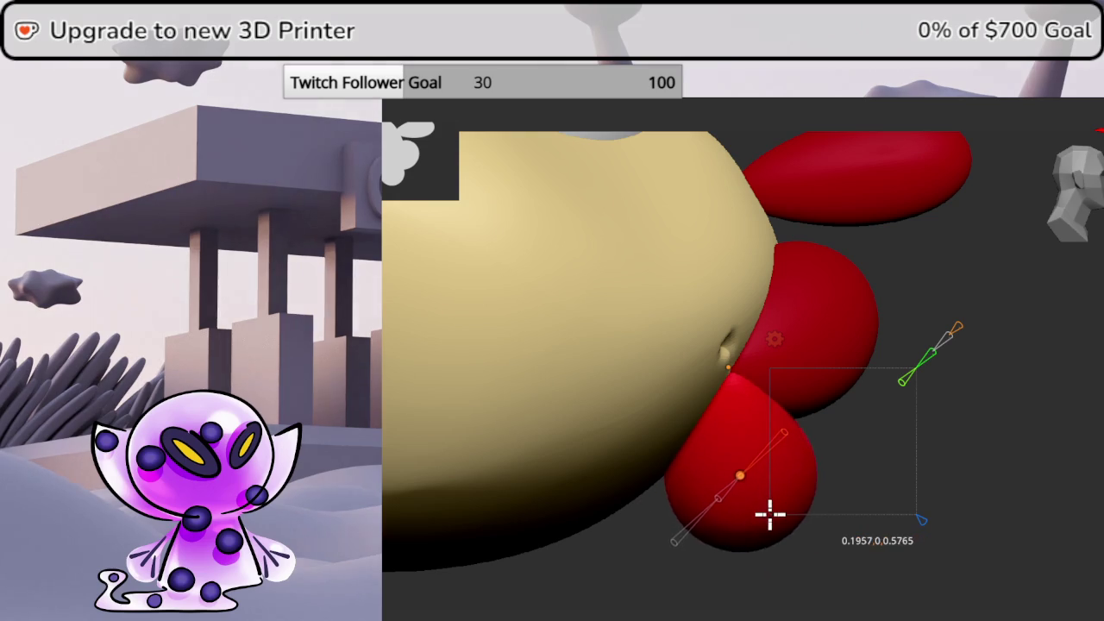
{"action": "mouse_move", "coordinate": [785, 498]}
{"action": "middle_mouse_down"}
{"action": "mouse_move", "coordinate": [936, 466]}
{"action": "mouse_move", "coordinate": [923, 434]}
{"action": "mouse_move", "coordinate": [931, 454]}
{"action": "mouse_move", "coordinate": [917, 453]}
{"action": "middle_mouse_up"}
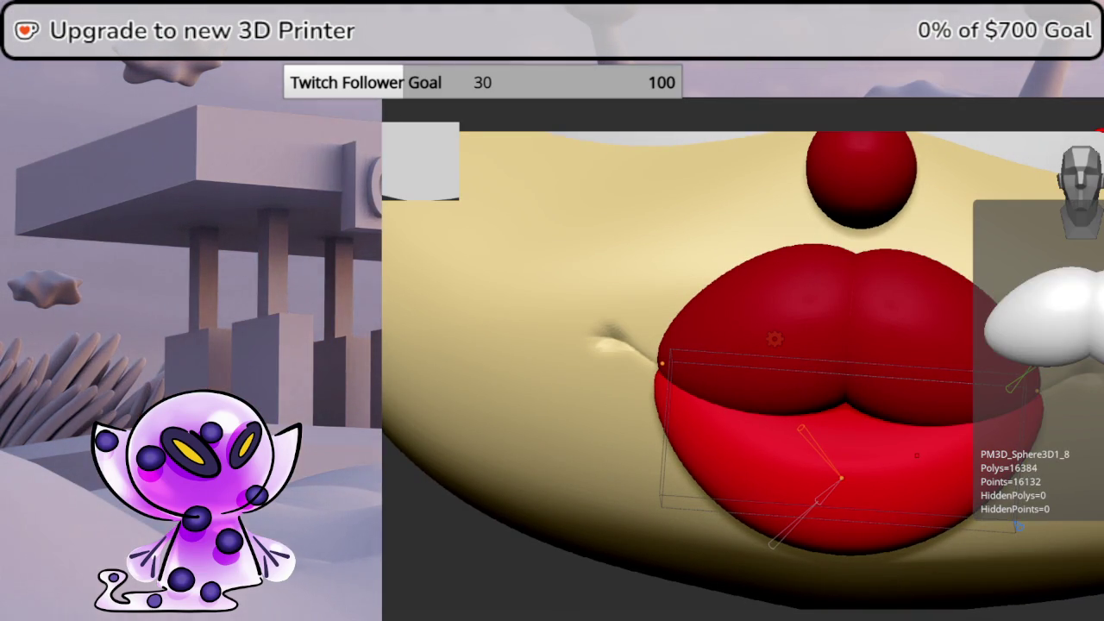
Scale and move the lower lip into two large lobes beneath the upper lip, discarding trial rotations
{"action": "left_click", "coordinate": [819, 332]}
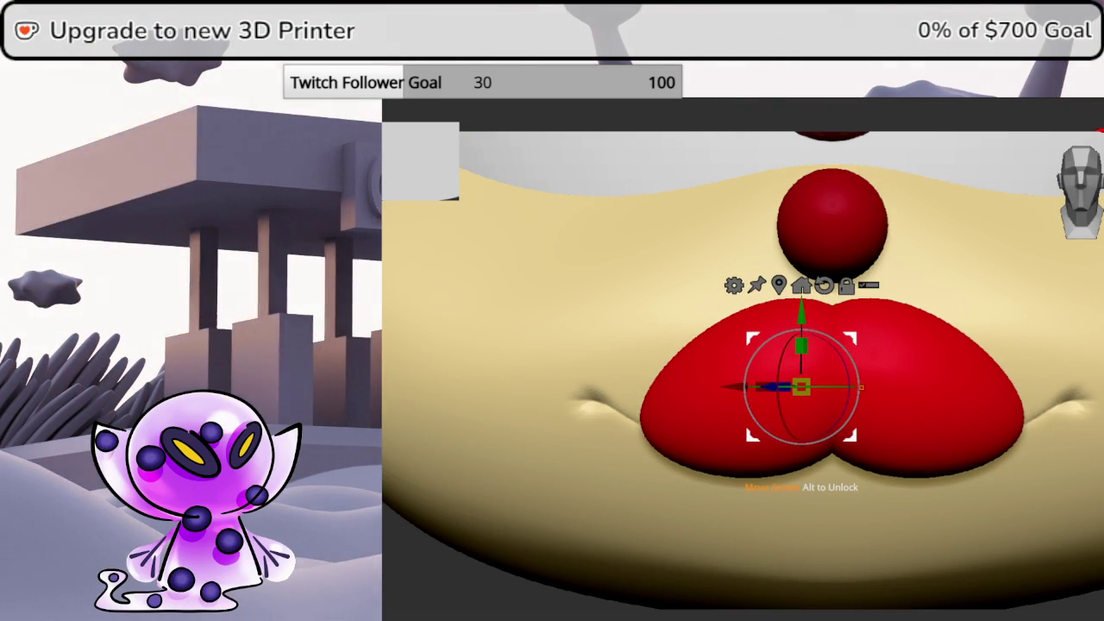
{"action": "mouse_move", "coordinate": [779, 360]}
{"action": "left_mouse_down"}
{"action": "mouse_move", "coordinate": [867, 553]}
{"action": "mouse_move", "coordinate": [939, 614]}
{"action": "left_mouse_up"}
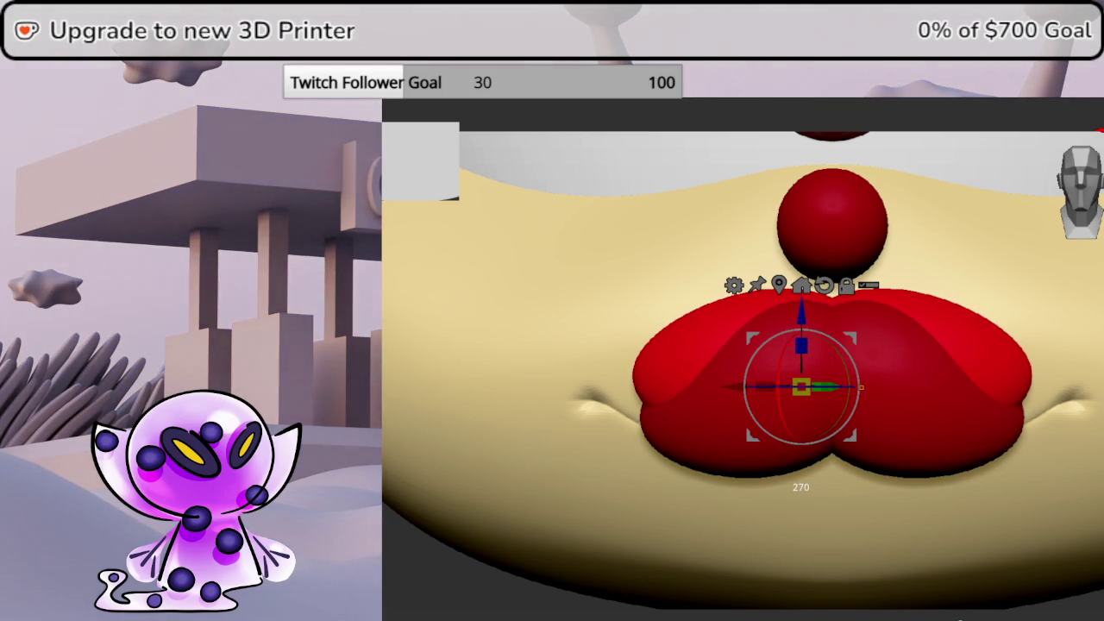
{"action": "key", "text": "ctrl+z"}
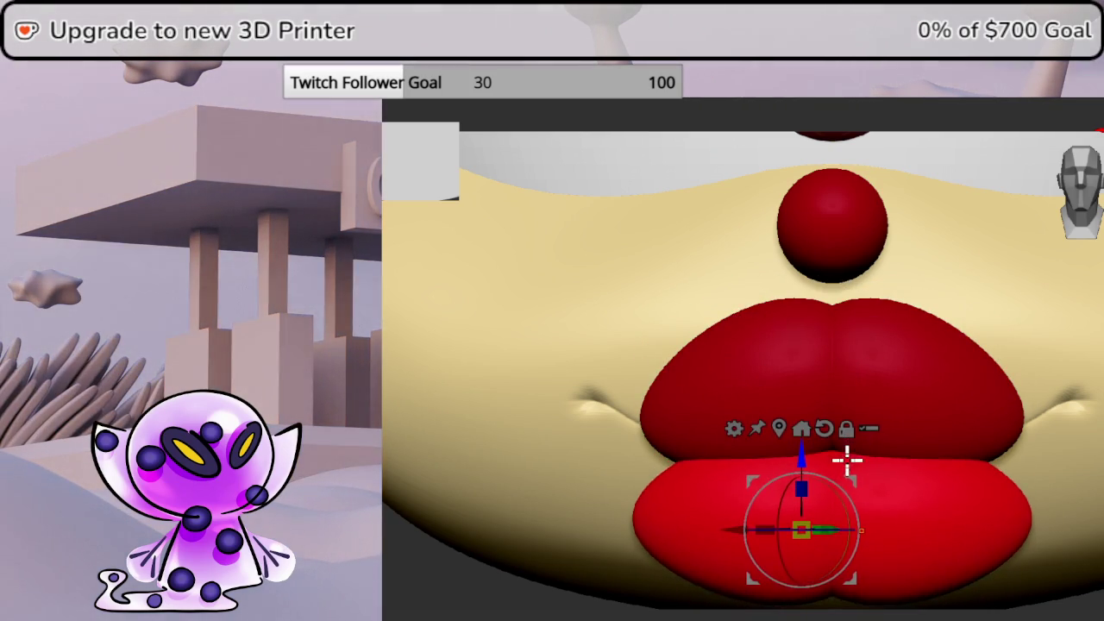
{"action": "mouse_move", "coordinate": [837, 500]}
{"action": "left_mouse_down"}
{"action": "mouse_move", "coordinate": [854, 525]}
{"action": "mouse_move", "coordinate": [851, 488]}
{"action": "mouse_move", "coordinate": [819, 480]}
{"action": "mouse_move", "coordinate": [879, 483]}
{"action": "mouse_move", "coordinate": [864, 481]}
{"action": "left_mouse_up"}
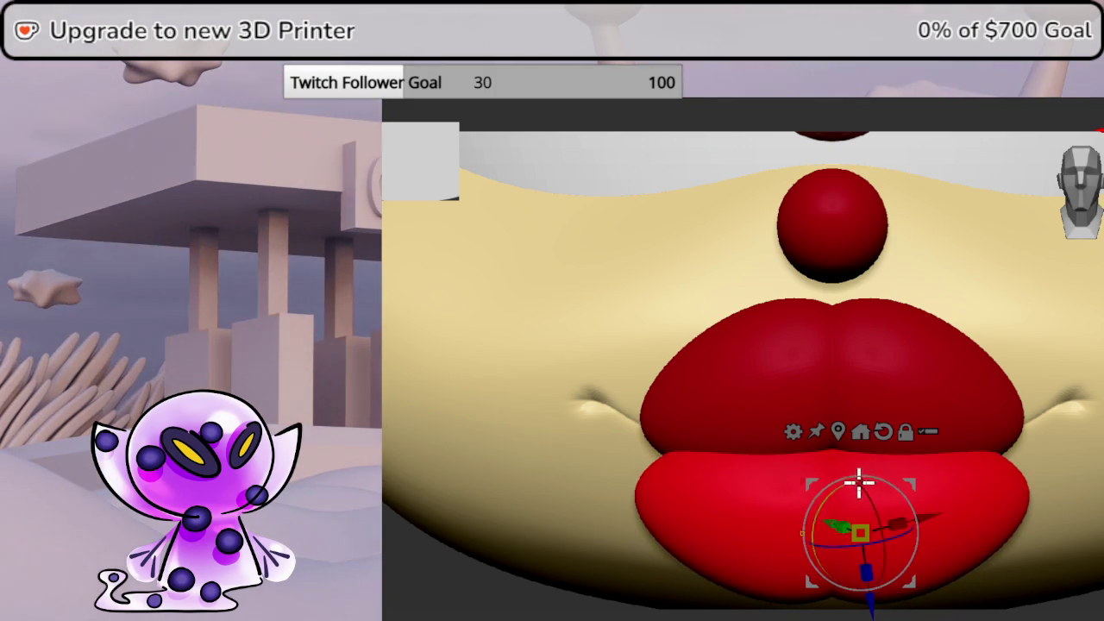
{"action": "key", "text": "ctrl+z"}
{"action": "left_click_drag", "start_coordinate": [735, 492], "coordinate": [653, 439]}
{"action": "left_click_drag", "start_coordinate": [739, 451], "coordinate": [766, 441]}
{"action": "mouse_move", "coordinate": [719, 400]}
{"action": "left_mouse_down"}
{"action": "mouse_move", "coordinate": [746, 451]}
{"action": "mouse_move", "coordinate": [805, 468]}
{"action": "mouse_move", "coordinate": [787, 480]}
{"action": "mouse_move", "coordinate": [794, 517]}
{"action": "mouse_move", "coordinate": [796, 501]}
{"action": "left_mouse_up"}
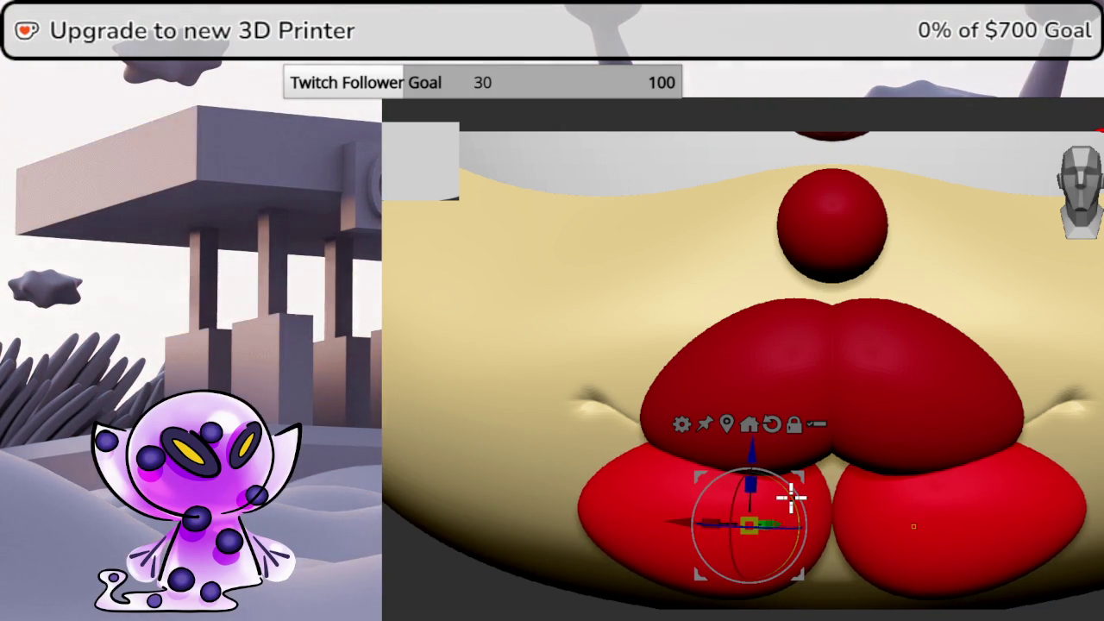
Move the lower lip up to merge its lobes and rotate it around its depth axis
{"action": "mouse_move", "coordinate": [799, 475]}
{"action": "left_mouse_down"}
{"action": "mouse_move", "coordinate": [836, 462]}
{"action": "mouse_move", "coordinate": [830, 489]}
{"action": "mouse_move", "coordinate": [865, 464]}
{"action": "mouse_move", "coordinate": [862, 446]}
{"action": "left_mouse_up"}
{"action": "mouse_move", "coordinate": [1070, 604]}
{"action": "left_mouse_down"}
{"action": "mouse_move", "coordinate": [1078, 595]}
{"action": "mouse_move", "coordinate": [1063, 611]}
{"action": "mouse_move", "coordinate": [1054, 592]}
{"action": "mouse_move", "coordinate": [1093, 209]}
{"action": "left_mouse_up"}
{"action": "mouse_move", "coordinate": [965, 290]}
{"action": "left_mouse_down"}
{"action": "mouse_move", "coordinate": [929, 207]}
{"action": "mouse_move", "coordinate": [892, 301]}
{"action": "mouse_move", "coordinate": [939, 368]}
{"action": "left_mouse_up"}
{"action": "left_click_drag", "start_coordinate": [826, 336], "coordinate": [794, 325]}
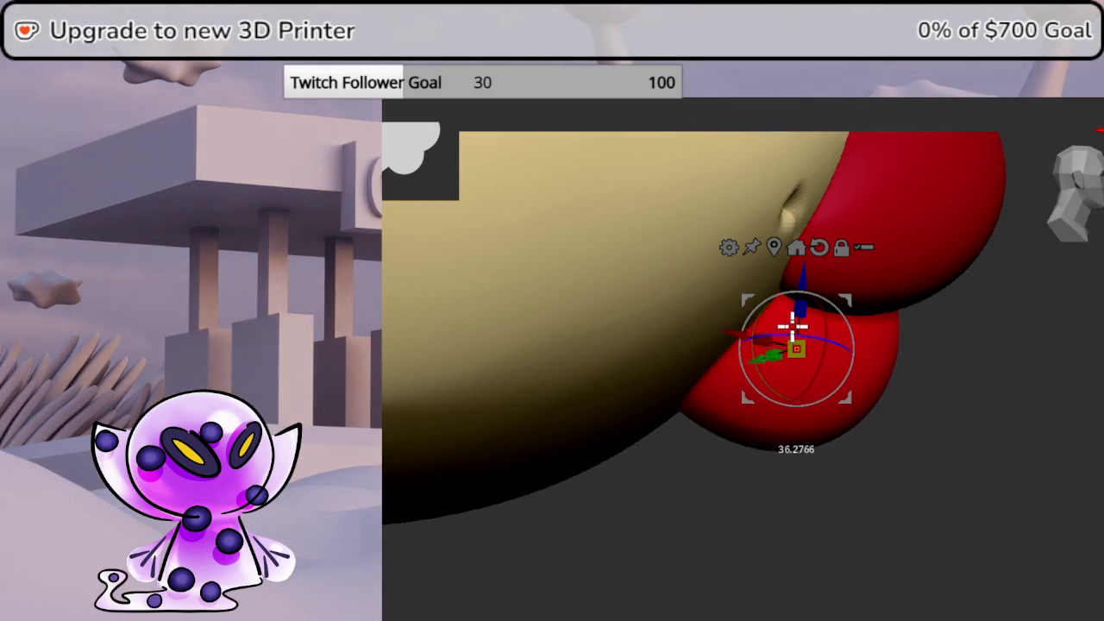
{"action": "mouse_move", "coordinate": [843, 298]}
{"action": "left_mouse_down"}
{"action": "mouse_move", "coordinate": [922, 323]}
{"action": "mouse_move", "coordinate": [926, 345]}
{"action": "mouse_move", "coordinate": [1092, 284]}
{"action": "mouse_move", "coordinate": [1052, 261]}
{"action": "mouse_move", "coordinate": [1055, 385]}
{"action": "mouse_move", "coordinate": [1103, 379]}
{"action": "mouse_move", "coordinate": [1102, 345]}
{"action": "left_mouse_up"}
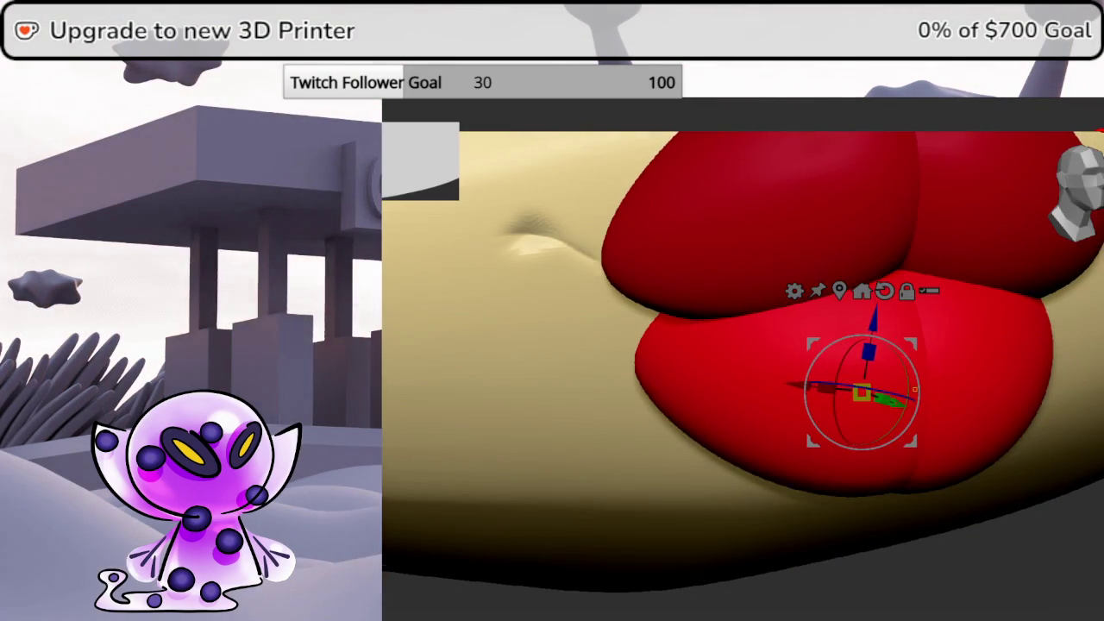
{"action": "left_click_drag", "start_coordinate": [900, 374], "coordinate": [914, 388]}
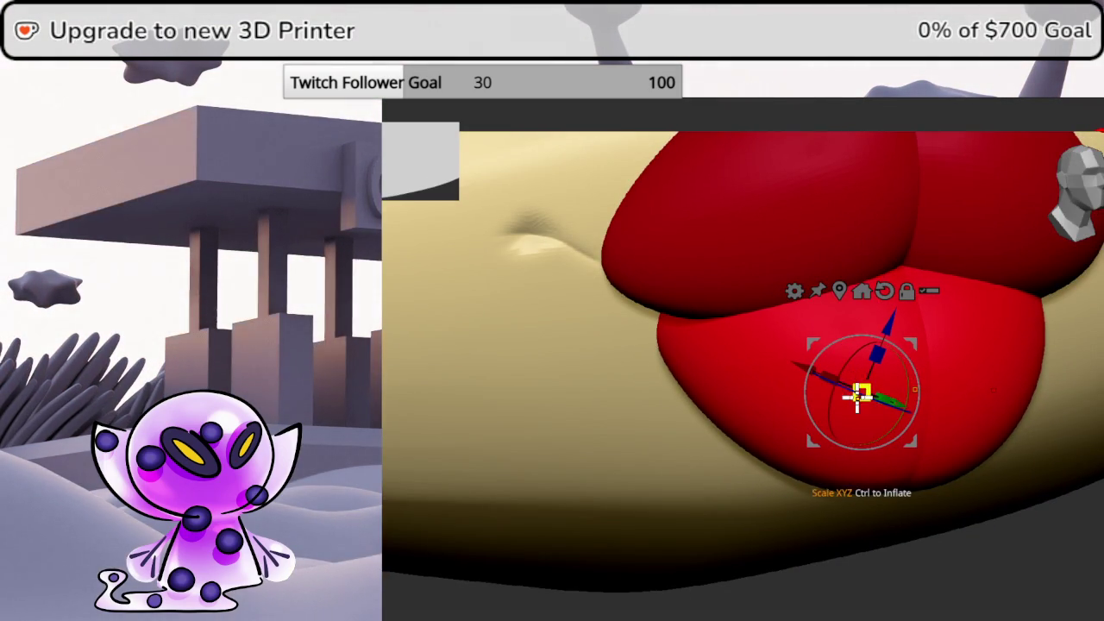
{"action": "left_click_drag", "start_coordinate": [898, 446], "coordinate": [968, 579]}
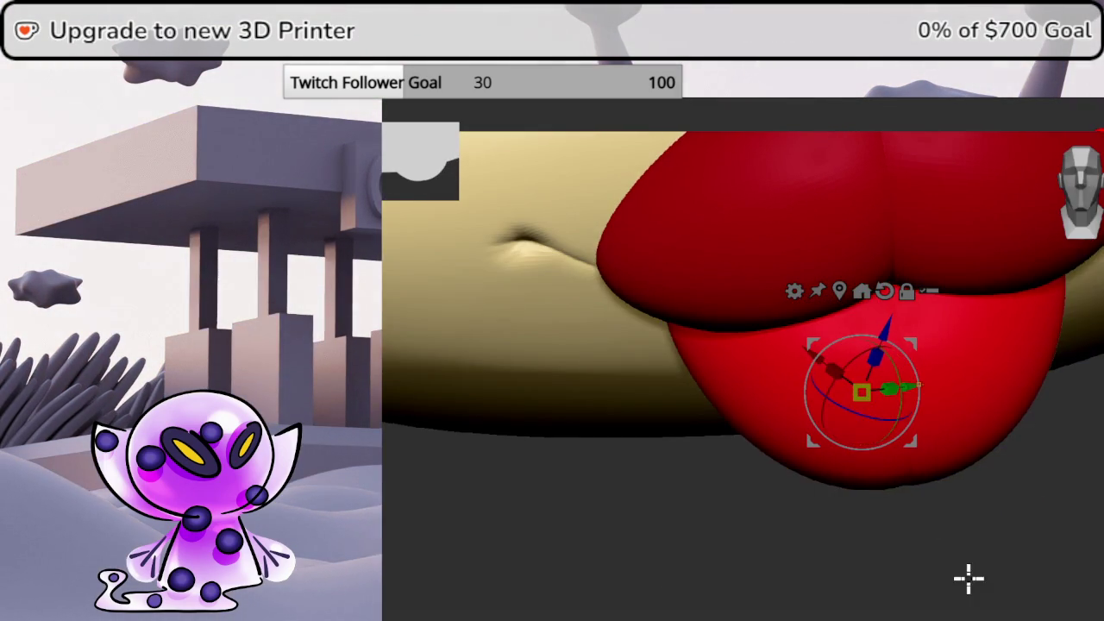
{"action": "mouse_move", "coordinate": [873, 420]}
{"action": "left_mouse_down"}
{"action": "mouse_move", "coordinate": [988, 482]}
{"action": "mouse_move", "coordinate": [991, 500]}
{"action": "left_mouse_up"}
Resize the lower lip from the front view, undo the widening, and nudge it into place
{"action": "left_click", "coordinate": [1072, 217]}
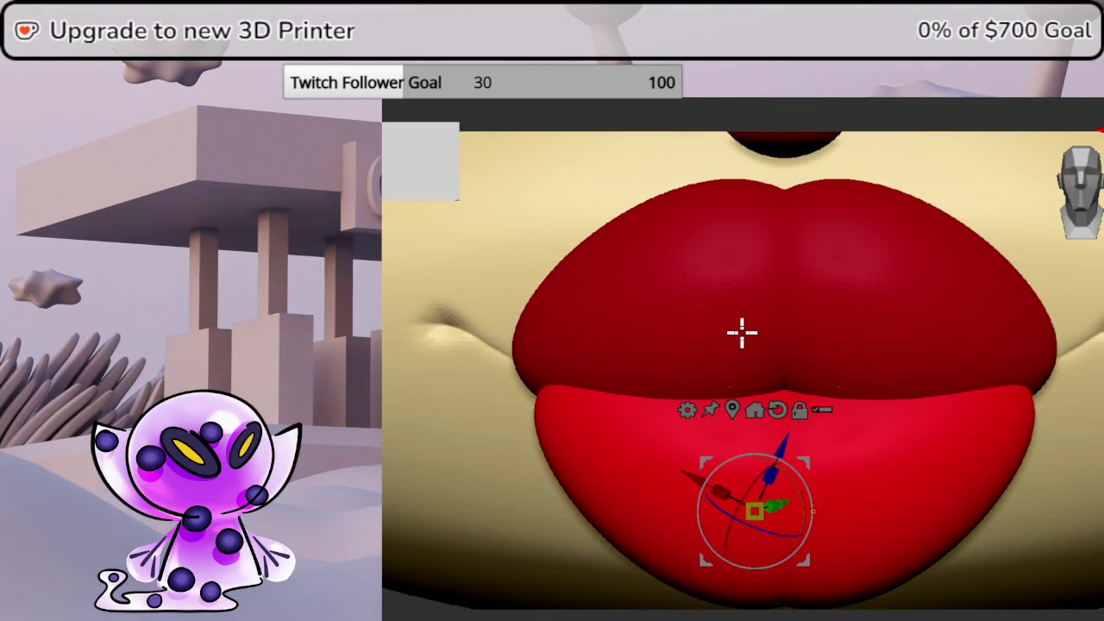
{"action": "mouse_move", "coordinate": [798, 458]}
{"action": "left_mouse_down"}
{"action": "mouse_move", "coordinate": [782, 466]}
{"action": "mouse_move", "coordinate": [794, 446]}
{"action": "mouse_move", "coordinate": [779, 495]}
{"action": "left_mouse_up"}
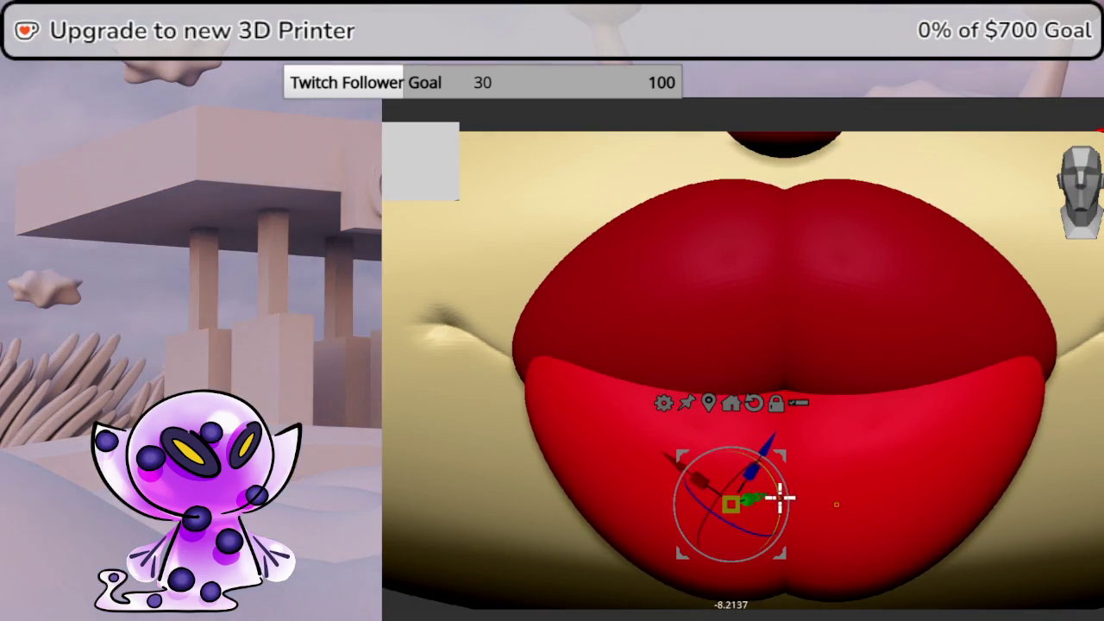
{"action": "left_click_drag", "start_coordinate": [708, 473], "coordinate": [693, 457]}
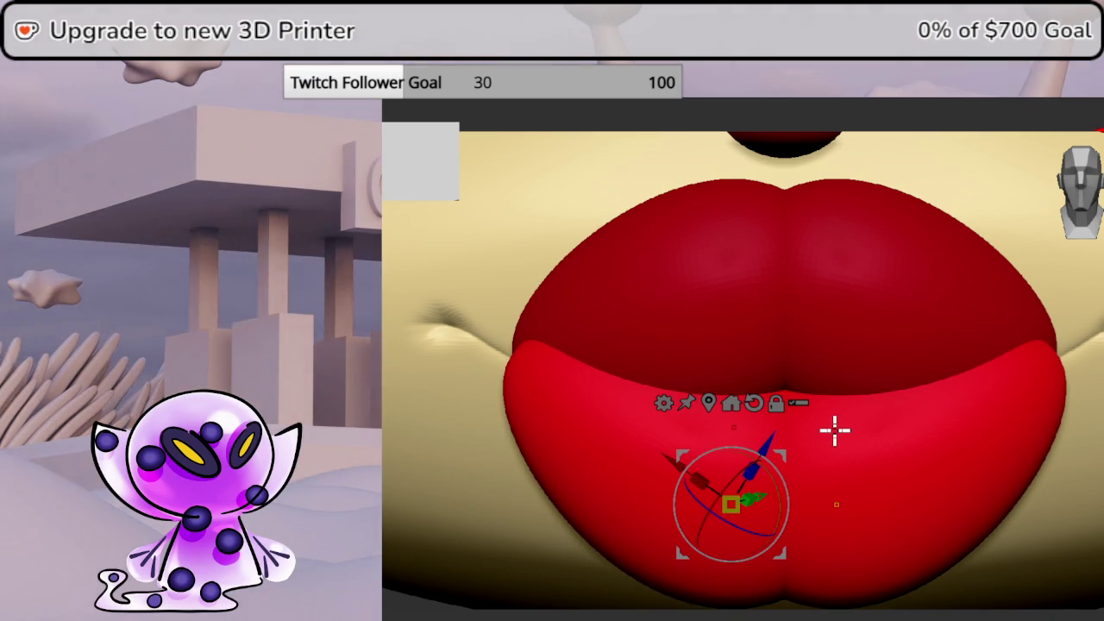
{"action": "key", "text": "ctrl+z"}
{"action": "left_click_drag", "start_coordinate": [1095, 477], "coordinate": [1097, 200]}
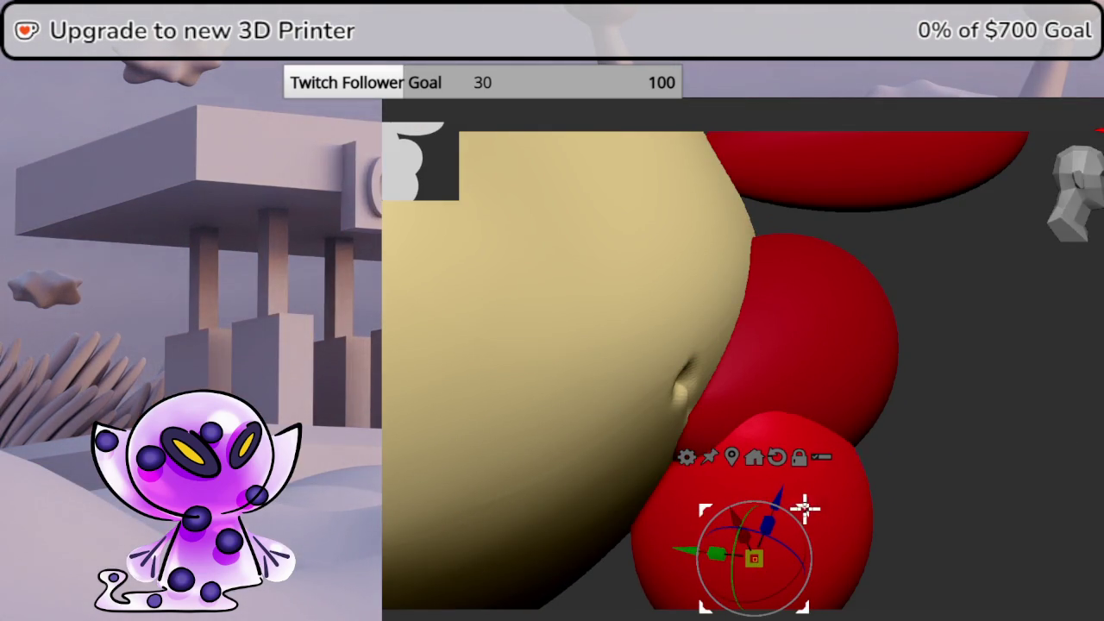
{"action": "left_click_drag", "start_coordinate": [772, 539], "coordinate": [769, 534]}
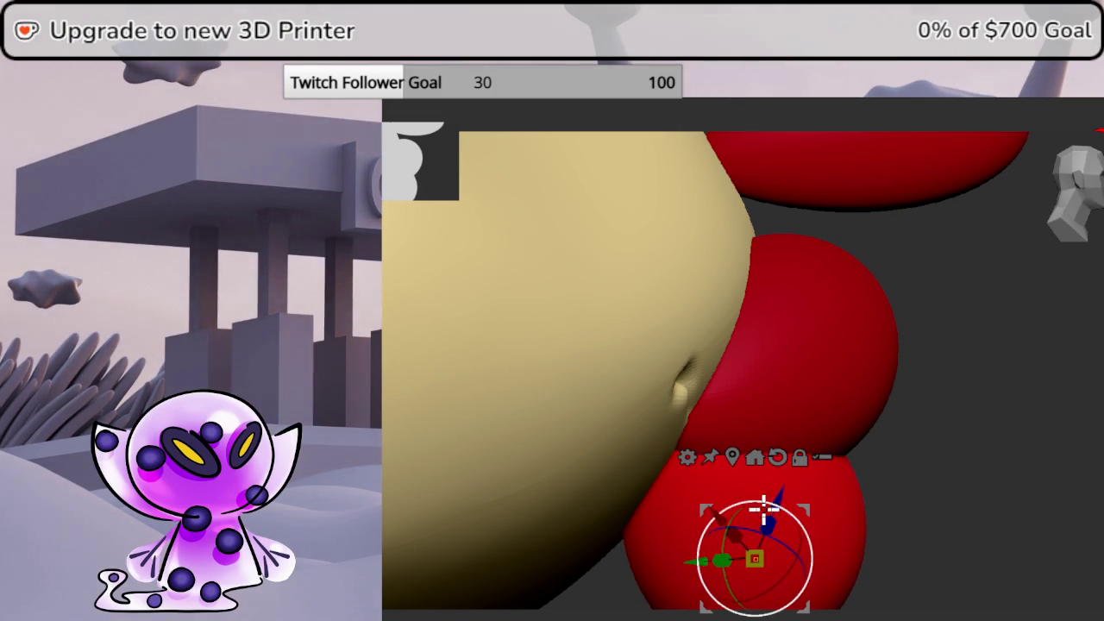
{"action": "mouse_move", "coordinate": [804, 504]}
{"action": "left_mouse_down"}
{"action": "mouse_move", "coordinate": [1038, 451]}
{"action": "mouse_move", "coordinate": [1044, 297]}
{"action": "mouse_move", "coordinate": [1027, 284]}
{"action": "mouse_move", "coordinate": [1059, 229]}
{"action": "mouse_move", "coordinate": [968, 394]}
{"action": "mouse_move", "coordinate": [766, 412]}
{"action": "mouse_move", "coordinate": [840, 382]}
{"action": "mouse_move", "coordinate": [841, 364]}
{"action": "left_mouse_up"}
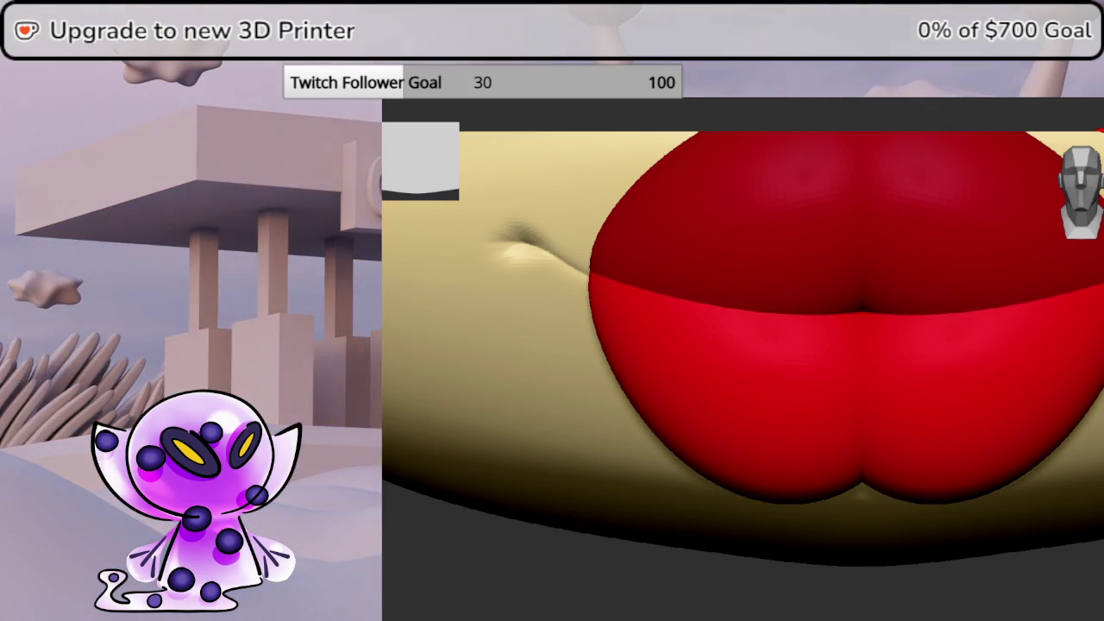
Bulge the lower edge of the lip slightly and inspect it from below
{"action": "key", "text": "space"}
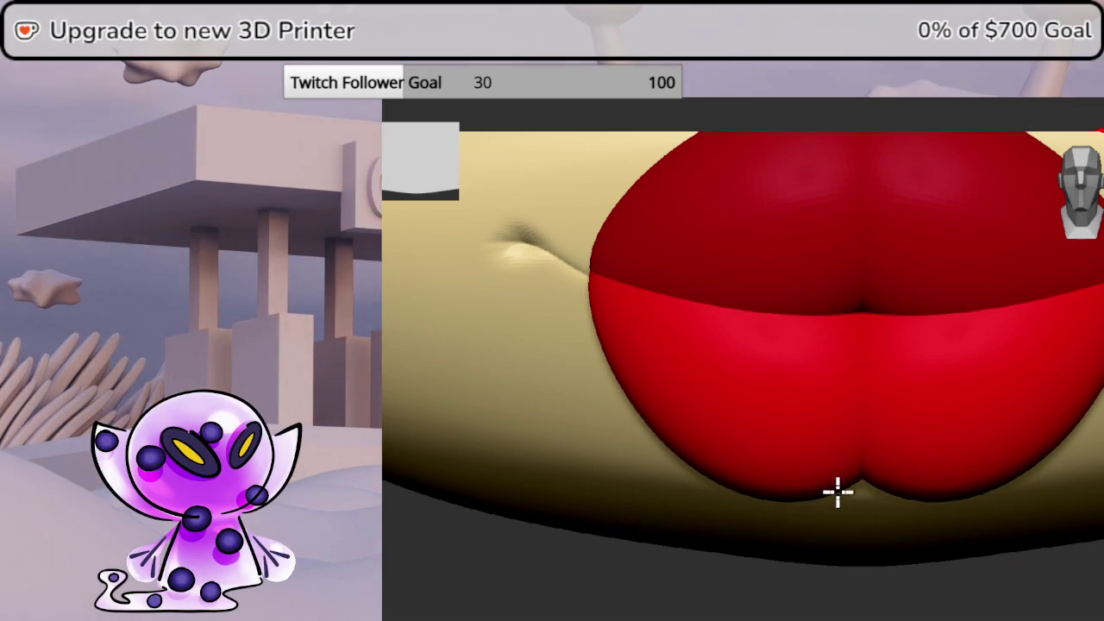
{"action": "left_click_drag", "start_coordinate": [929, 552], "coordinate": [931, 582]}
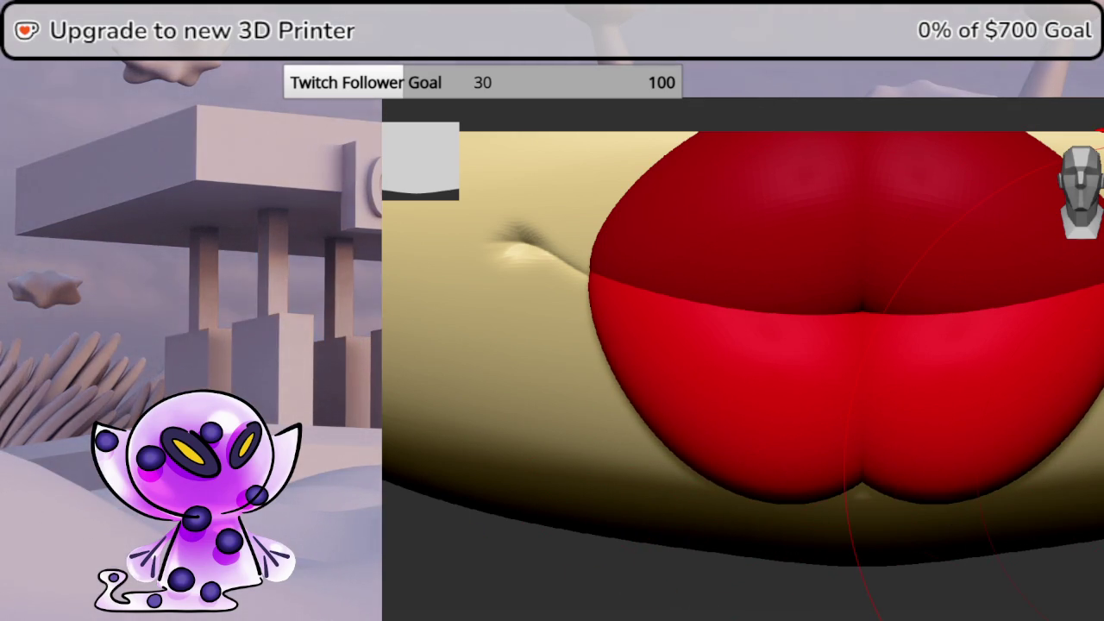
{"action": "left_click_drag", "start_coordinate": [776, 388], "coordinate": [742, 371]}
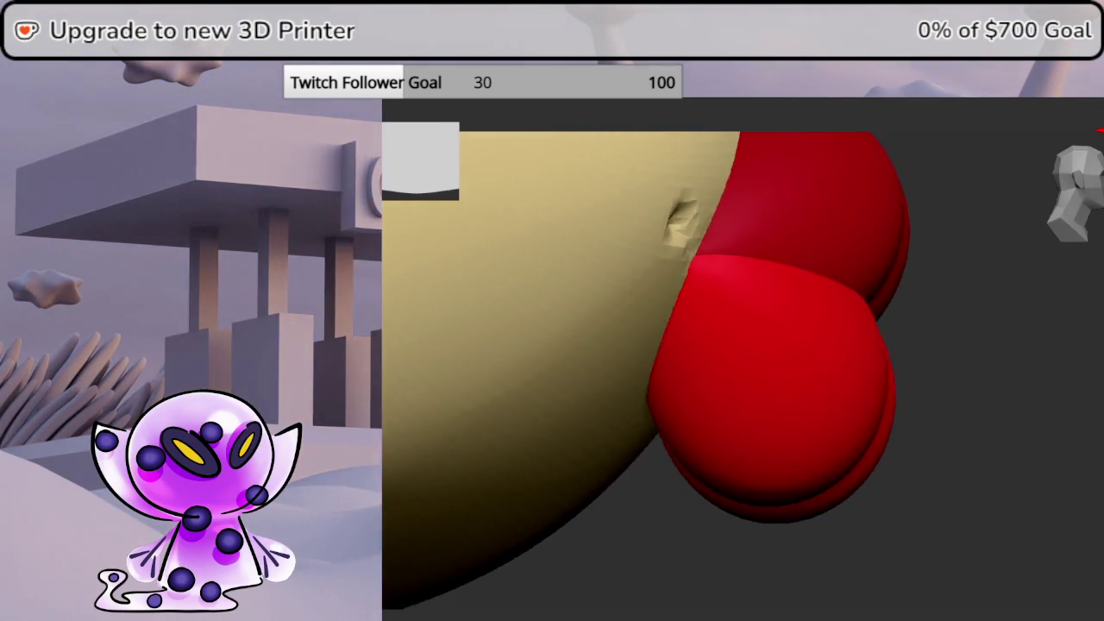
{"action": "mouse_move", "coordinate": [1069, 560]}
{"action": "left_mouse_down"}
{"action": "mouse_move", "coordinate": [1089, 544]}
{"action": "mouse_move", "coordinate": [1035, 482]}
{"action": "left_mouse_up"}
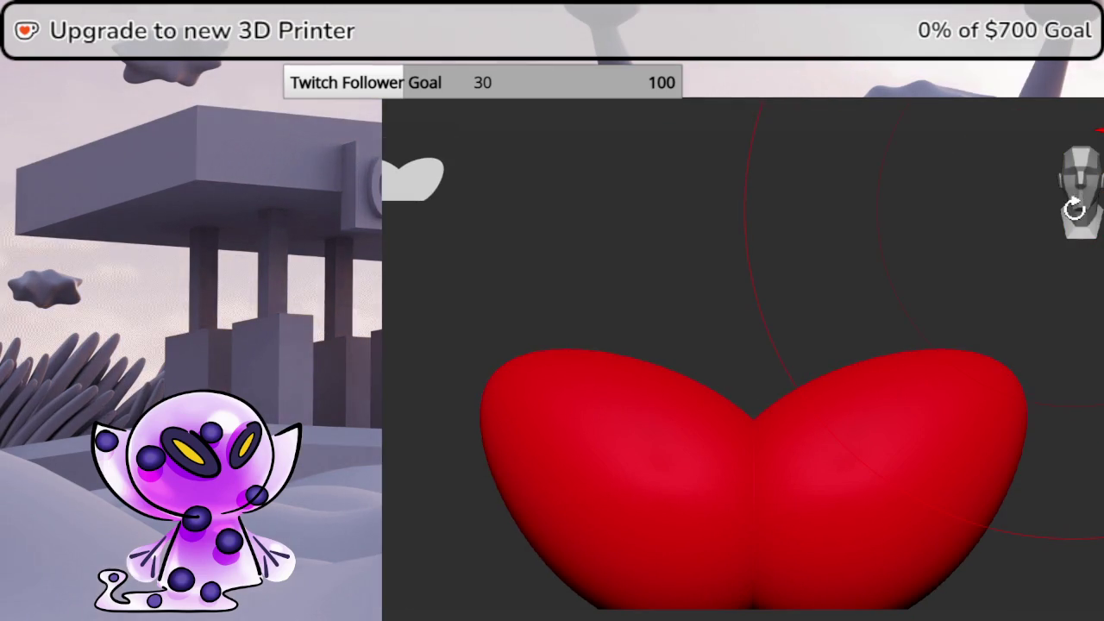
Turn Solo off and transparency on, then dip the lower lip's top edge at the centre
{"action": "key", "text": "shift+s"}
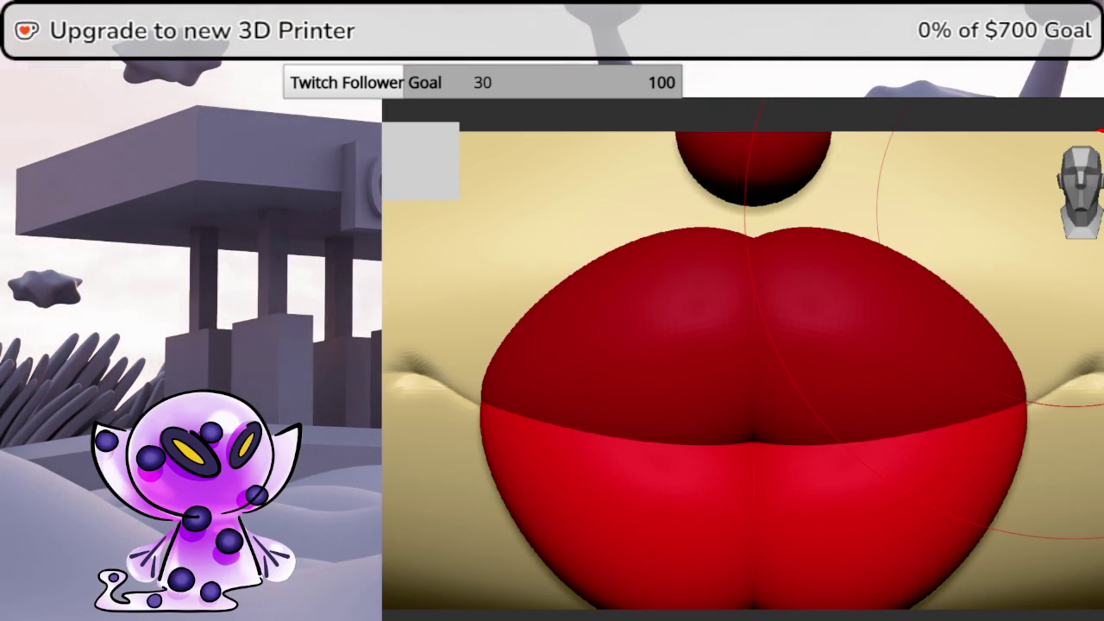
{"action": "key", "text": "shift+t"}
{"action": "mouse_move", "coordinate": [681, 413]}
{"action": "left_mouse_down"}
{"action": "mouse_move", "coordinate": [663, 445]}
{"action": "mouse_move", "coordinate": [690, 418]}
{"action": "left_mouse_up"}
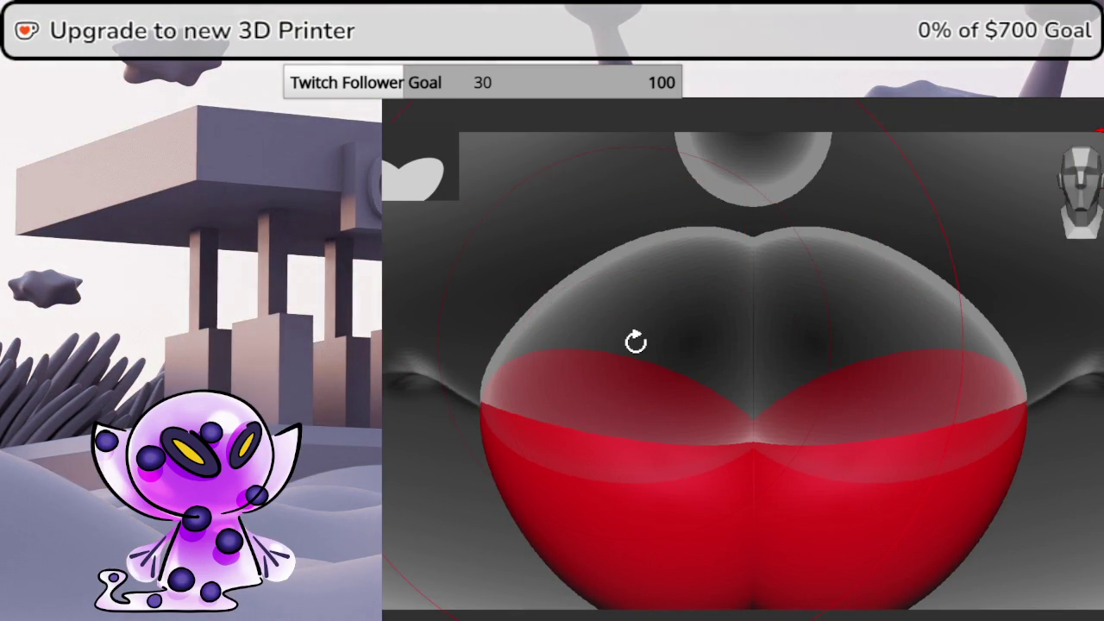
{"action": "key", "text": "space"}
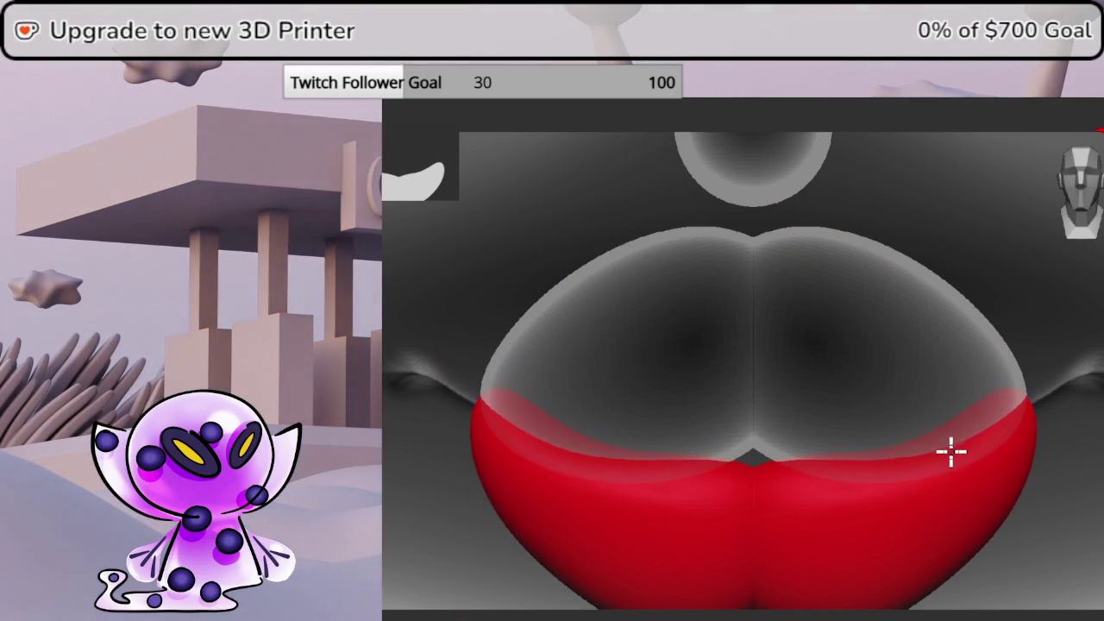
Step the lip mesh down a subdivision level and back up while orbiting around it
{"action": "left_click_drag", "start_coordinate": [1086, 529], "coordinate": [1101, 539]}
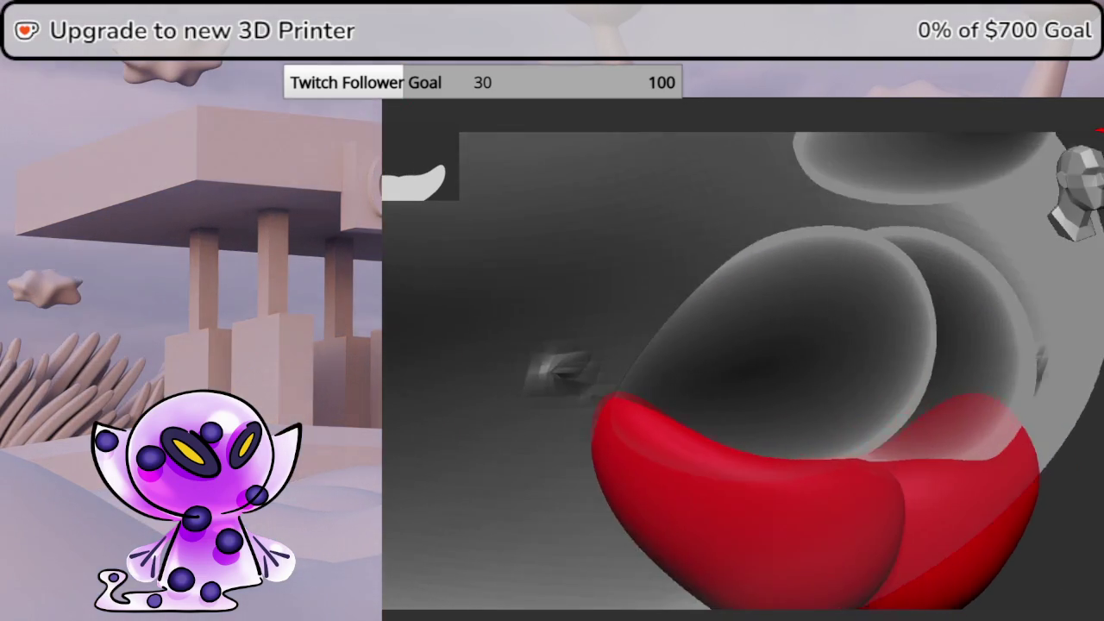
{"action": "left_click_drag", "start_coordinate": [1099, 486], "coordinate": [1101, 480]}
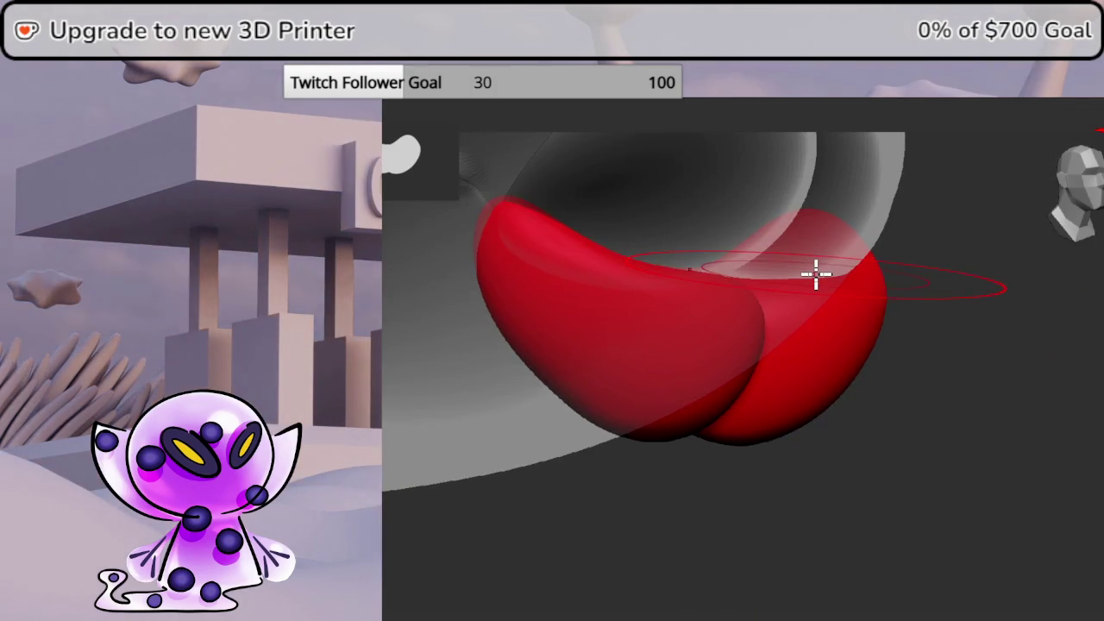
{"action": "mouse_move", "coordinate": [813, 271]}
{"action": "left_mouse_down"}
{"action": "mouse_move", "coordinate": [1052, 250]}
{"action": "mouse_move", "coordinate": [1047, 308]}
{"action": "left_mouse_up"}
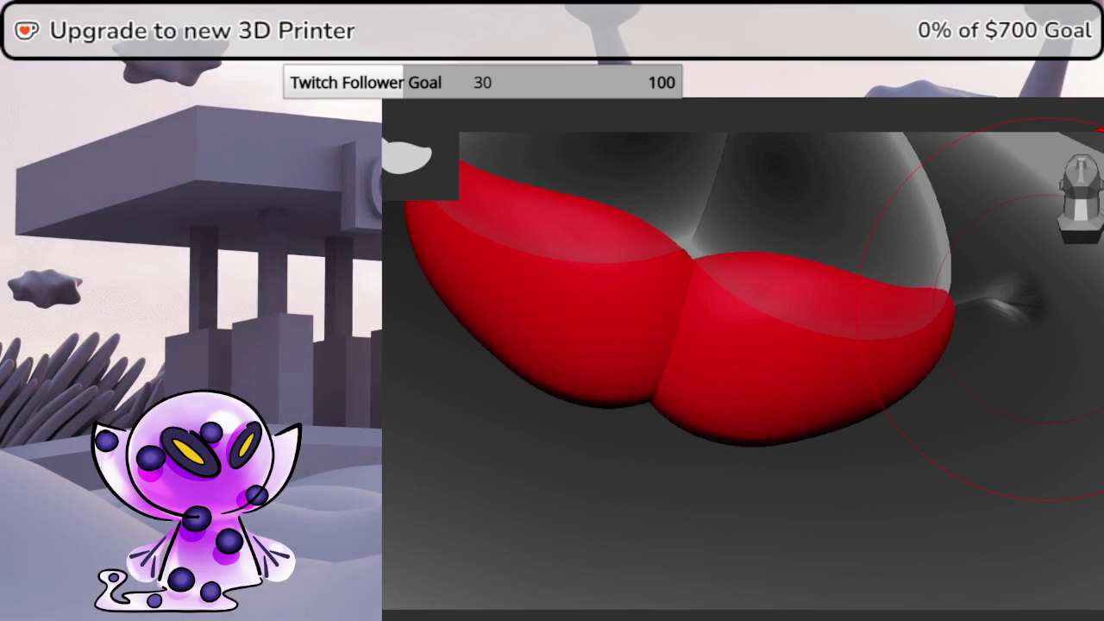
{"action": "key", "text": "shift+d"}
{"action": "key", "text": "d"}
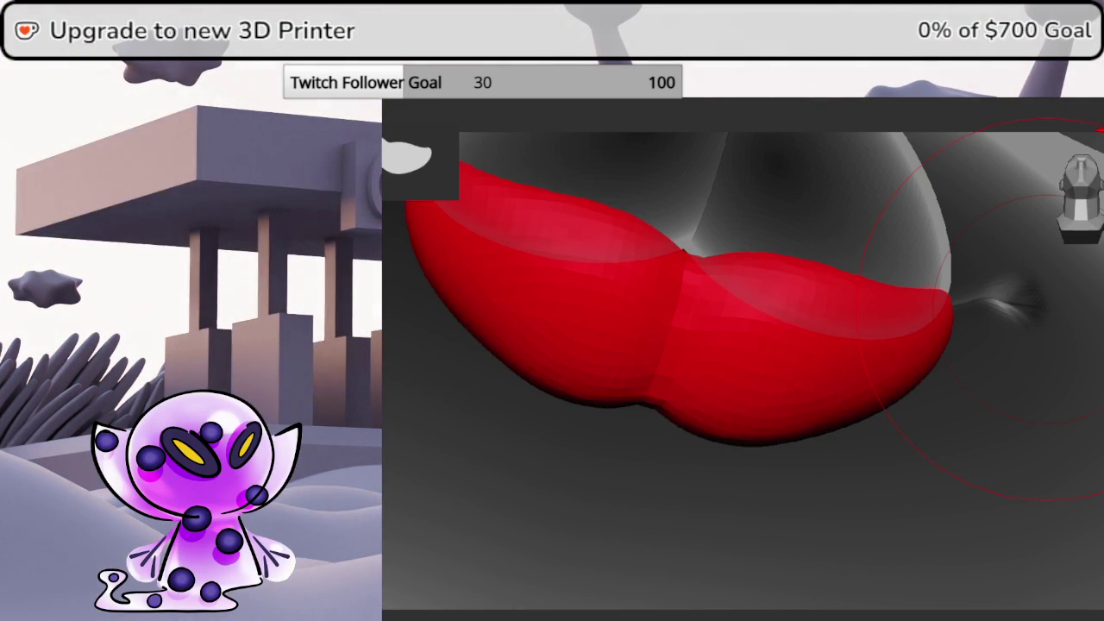
{"action": "left_click_drag", "start_coordinate": [1088, 403], "coordinate": [1097, 455]}
{"action": "left_click_drag", "start_coordinate": [1101, 470], "coordinate": [1103, 457]}
Crease the lower lip and bulge its bottom edge downward, then shrink the brush
{"action": "mouse_move", "coordinate": [766, 365]}
{"action": "left_mouse_down"}
{"action": "mouse_move", "coordinate": [820, 365]}
{"action": "mouse_move", "coordinate": [725, 367]}
{"action": "left_mouse_up"}
{"action": "left_click_drag", "start_coordinate": [1095, 465], "coordinate": [1083, 219]}
{"action": "left_click_drag", "start_coordinate": [550, 496], "coordinate": [540, 525]}
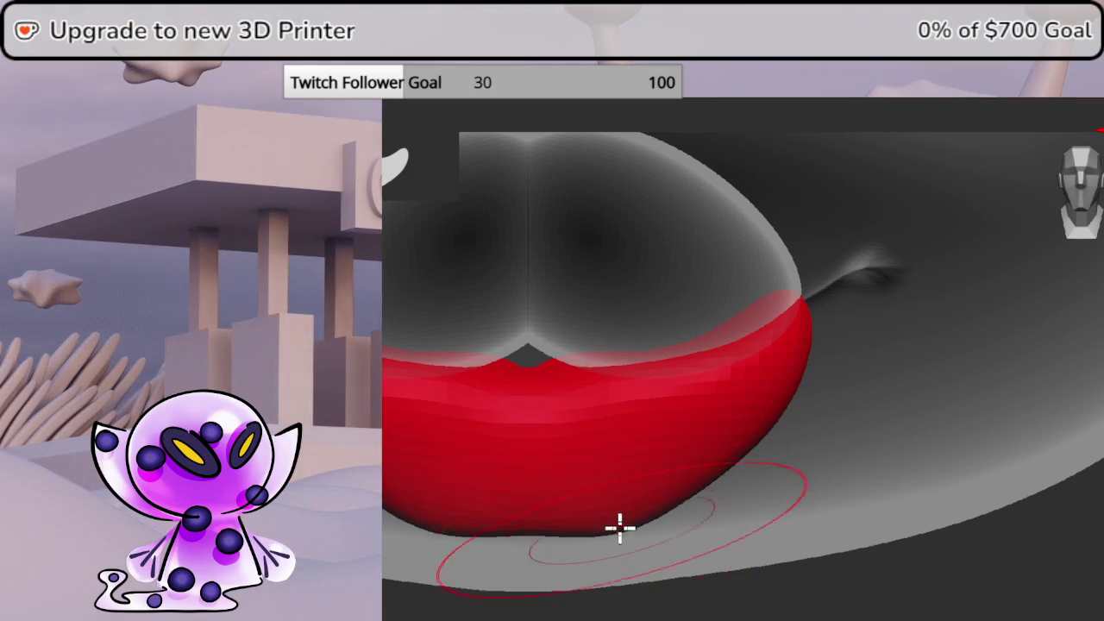
{"action": "left_click_drag", "start_coordinate": [611, 518], "coordinate": [575, 514]}
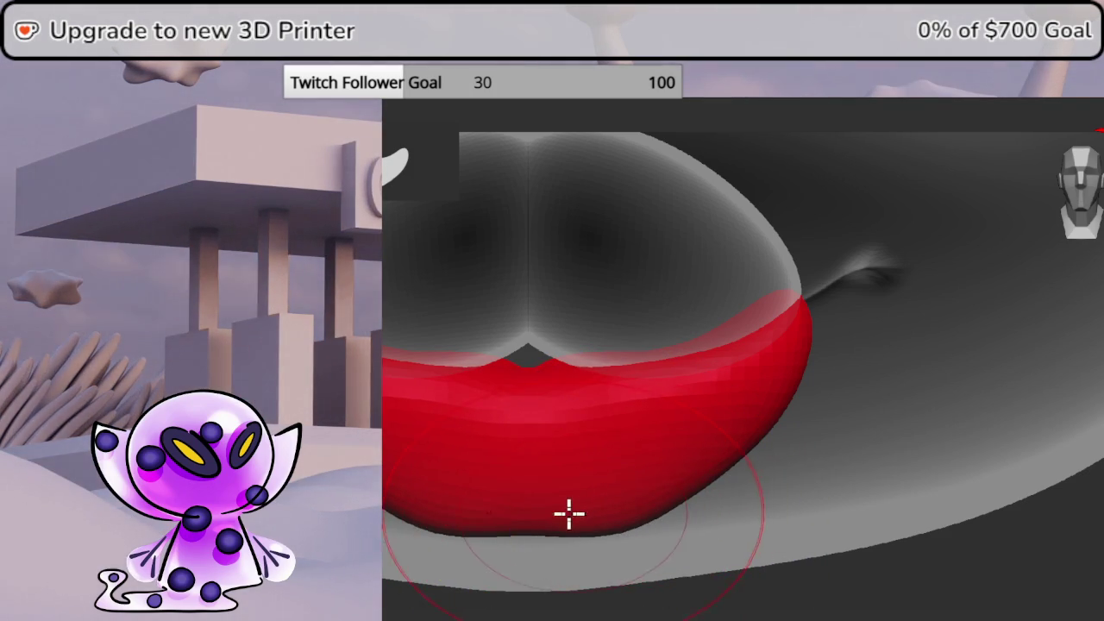
{"action": "key", "text": "space"}
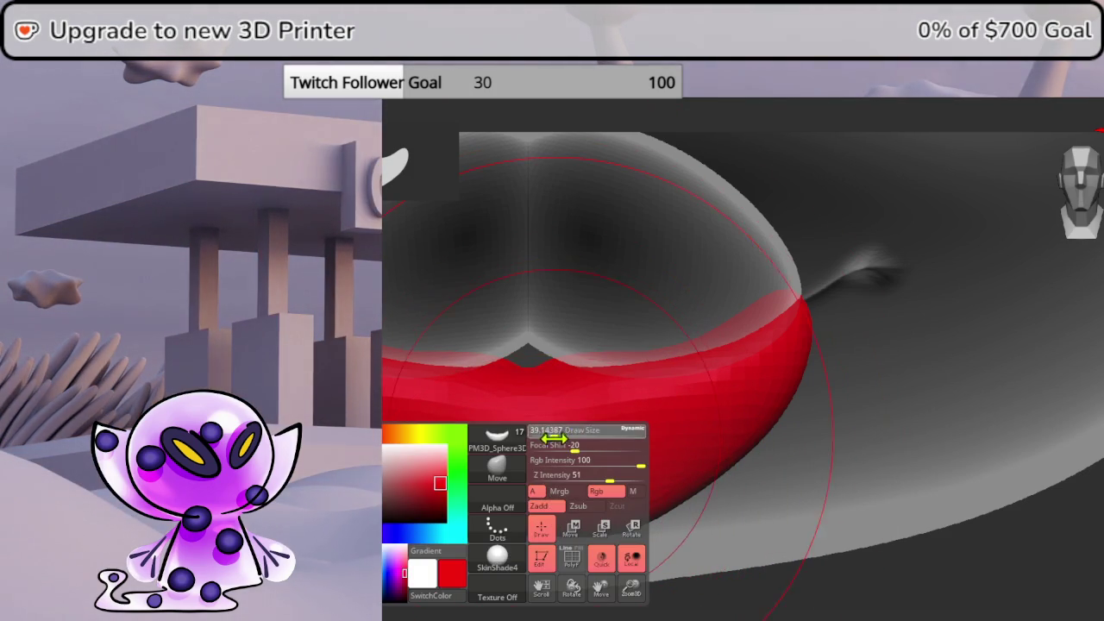
{"action": "left_click_drag", "start_coordinate": [553, 438], "coordinate": [536, 438]}
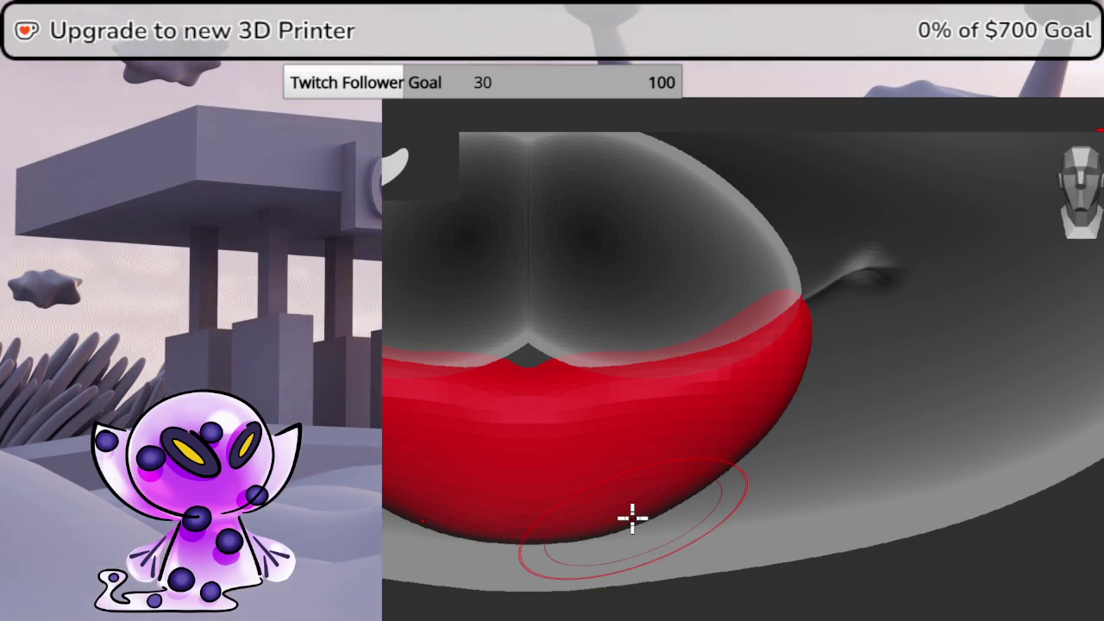
Frame the lips and return to solid full-colour shading
{"action": "key", "text": "f"}
{"action": "key", "text": "shift+f"}
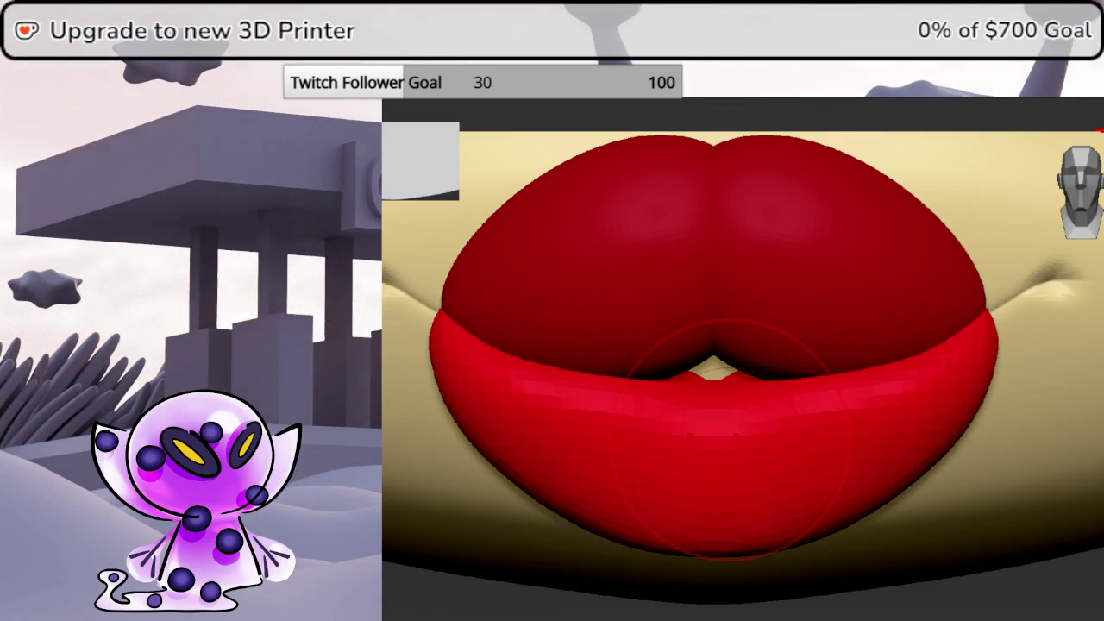
{"action": "left_click_drag", "start_coordinate": [1093, 552], "coordinate": [1069, 226]}
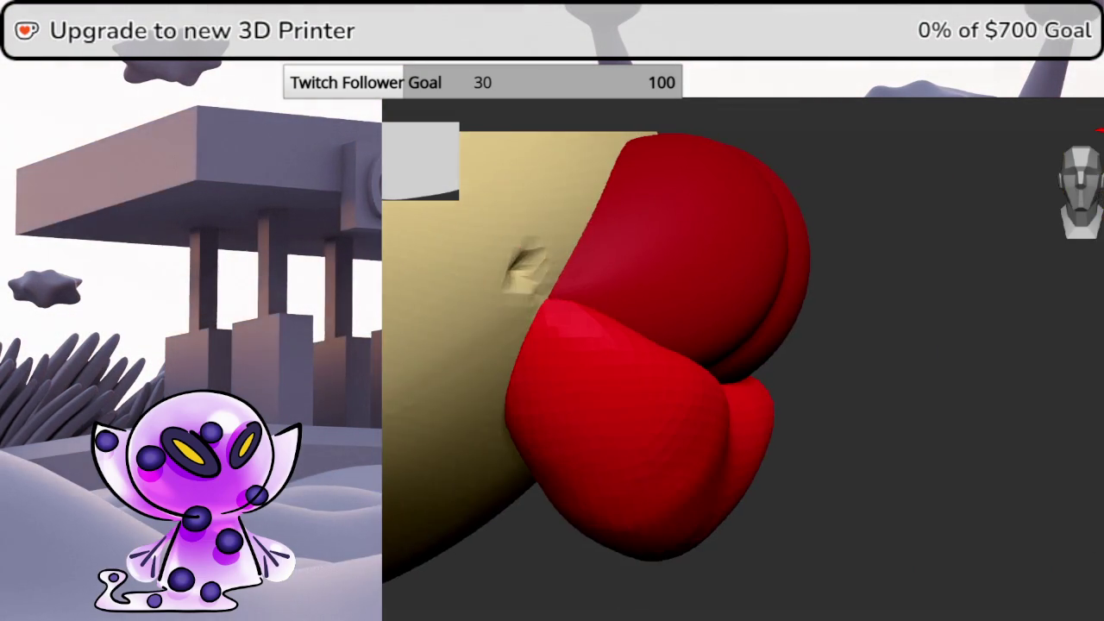
{"action": "mouse_move", "coordinate": [937, 322]}
{"action": "left_mouse_down"}
{"action": "mouse_move", "coordinate": [971, 247]}
{"action": "mouse_move", "coordinate": [998, 226]}
{"action": "left_mouse_up"}
{"action": "key", "text": "space"}
{"action": "left_click_drag", "start_coordinate": [786, 315], "coordinate": [796, 308]}
{"action": "mouse_move", "coordinate": [948, 405]}
{"action": "left_mouse_down"}
{"action": "mouse_move", "coordinate": [1044, 325]}
{"action": "mouse_move", "coordinate": [630, 216]}
{"action": "left_mouse_up"}
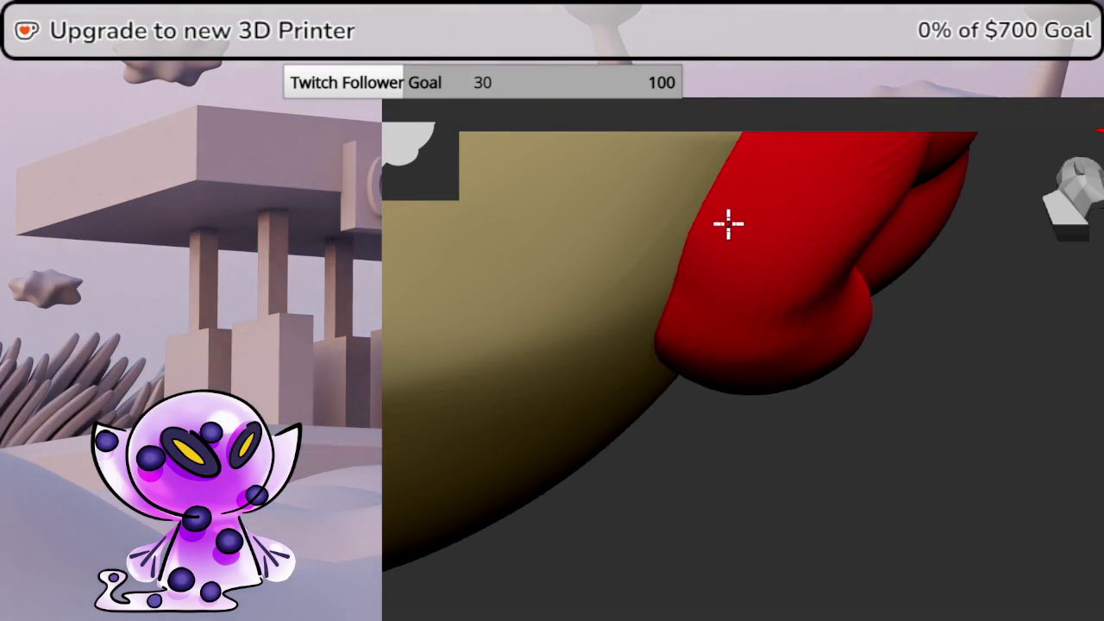
{"action": "mouse_move", "coordinate": [737, 199]}
{"action": "left_mouse_down"}
{"action": "mouse_move", "coordinate": [977, 406]}
{"action": "mouse_move", "coordinate": [988, 439]}
{"action": "mouse_move", "coordinate": [909, 354]}
{"action": "mouse_move", "coordinate": [867, 470]}
{"action": "mouse_move", "coordinate": [851, 462]}
{"action": "left_mouse_up"}
{"action": "key", "text": "space"}
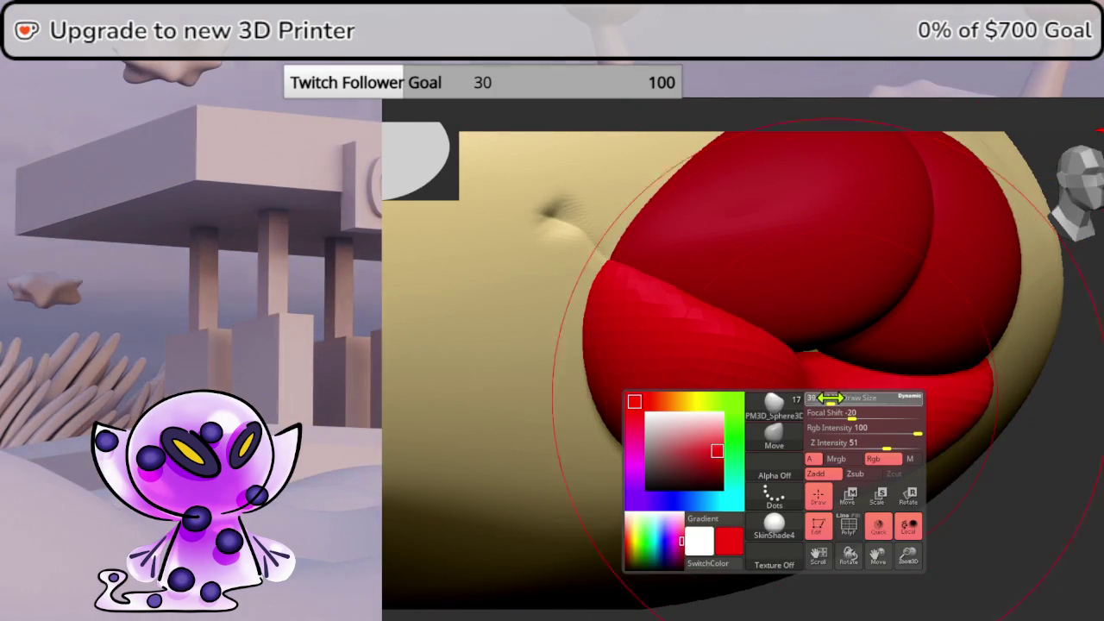
{"action": "mouse_move", "coordinate": [889, 417]}
{"action": "left_mouse_down"}
{"action": "mouse_move", "coordinate": [1066, 468]}
{"action": "mouse_move", "coordinate": [1093, 362]}
{"action": "mouse_move", "coordinate": [1020, 456]}
{"action": "mouse_move", "coordinate": [1086, 468]}
{"action": "mouse_move", "coordinate": [1100, 483]}
{"action": "mouse_move", "coordinate": [840, 454]}
{"action": "left_mouse_up"}
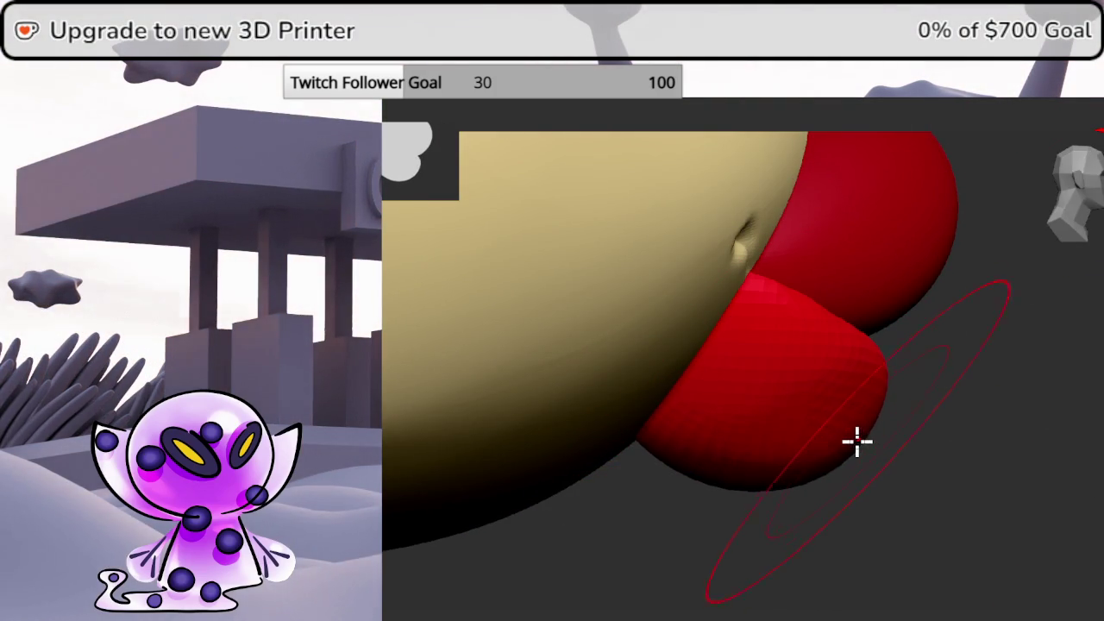
{"action": "mouse_move", "coordinate": [854, 450]}
{"action": "left_mouse_down"}
{"action": "mouse_move", "coordinate": [969, 414]}
{"action": "mouse_move", "coordinate": [926, 389]}
{"action": "mouse_move", "coordinate": [955, 427]}
{"action": "mouse_move", "coordinate": [1100, 513]}
{"action": "left_mouse_up"}
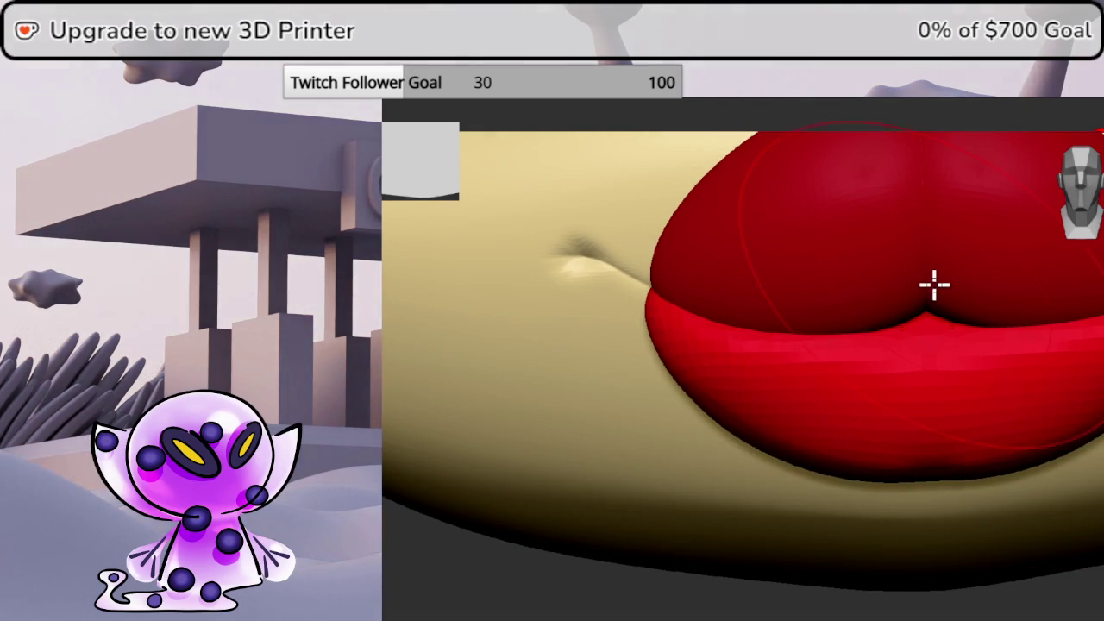
{"action": "mouse_move", "coordinate": [1089, 549]}
{"action": "left_mouse_down"}
{"action": "mouse_move", "coordinate": [1059, 603]}
{"action": "mouse_move", "coordinate": [1087, 590]}
{"action": "mouse_move", "coordinate": [1064, 574]}
{"action": "left_mouse_up"}
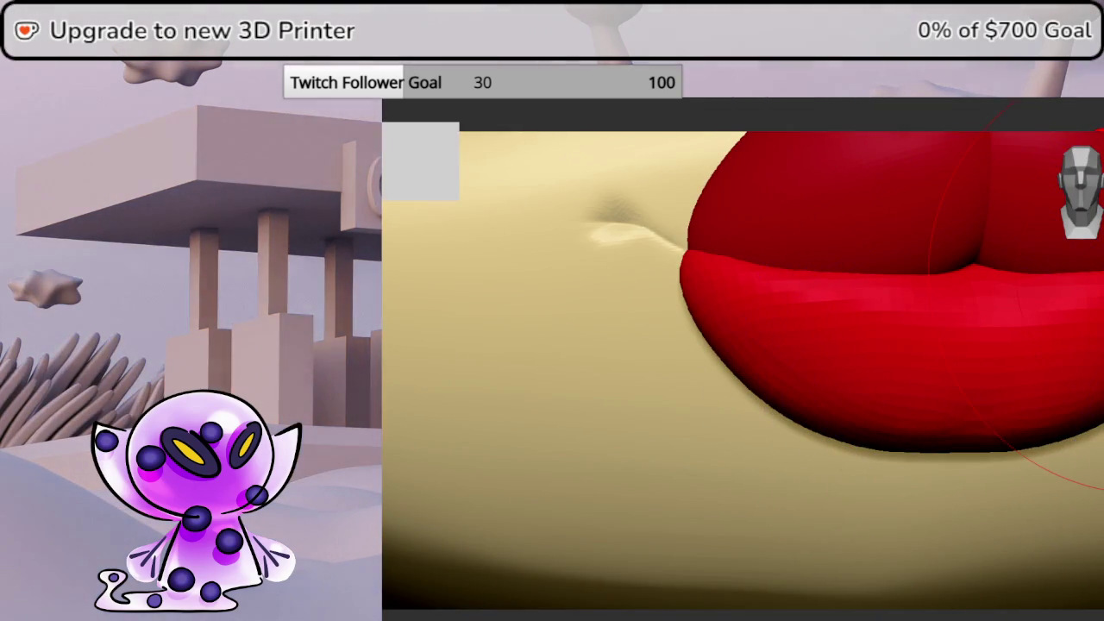
{"action": "left_click_drag", "start_coordinate": [1095, 301], "coordinate": [1095, 405]}
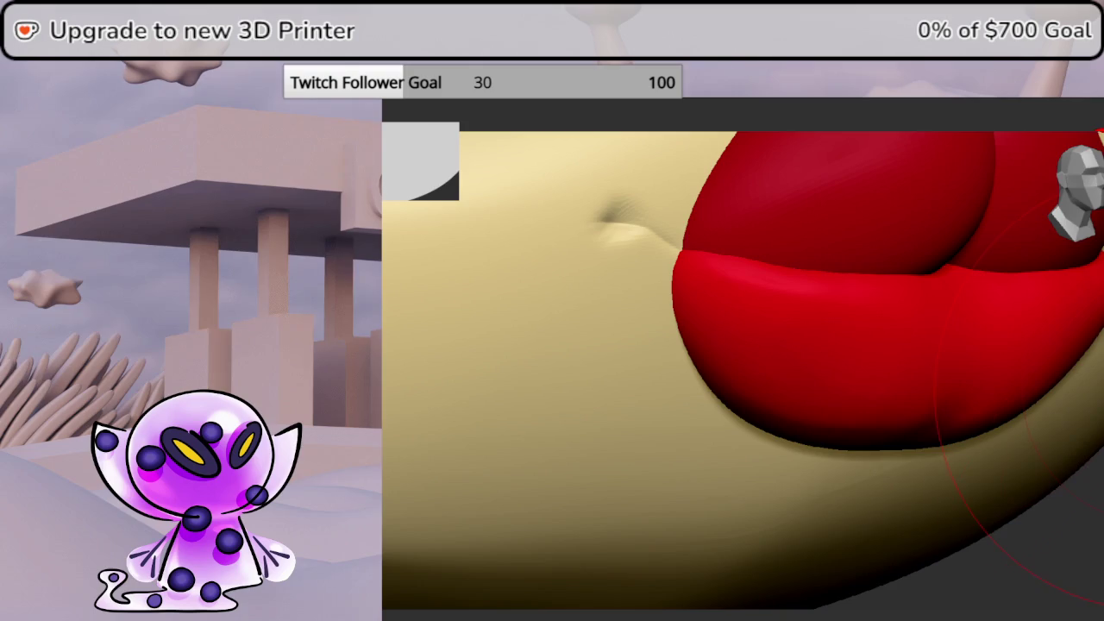
{"action": "mouse_move", "coordinate": [871, 466]}
{"action": "left_mouse_down"}
{"action": "mouse_move", "coordinate": [891, 443]}
{"action": "mouse_move", "coordinate": [882, 402]}
{"action": "mouse_move", "coordinate": [840, 387]}
{"action": "mouse_move", "coordinate": [797, 409]}
{"action": "mouse_move", "coordinate": [897, 413]}
{"action": "left_mouse_up"}
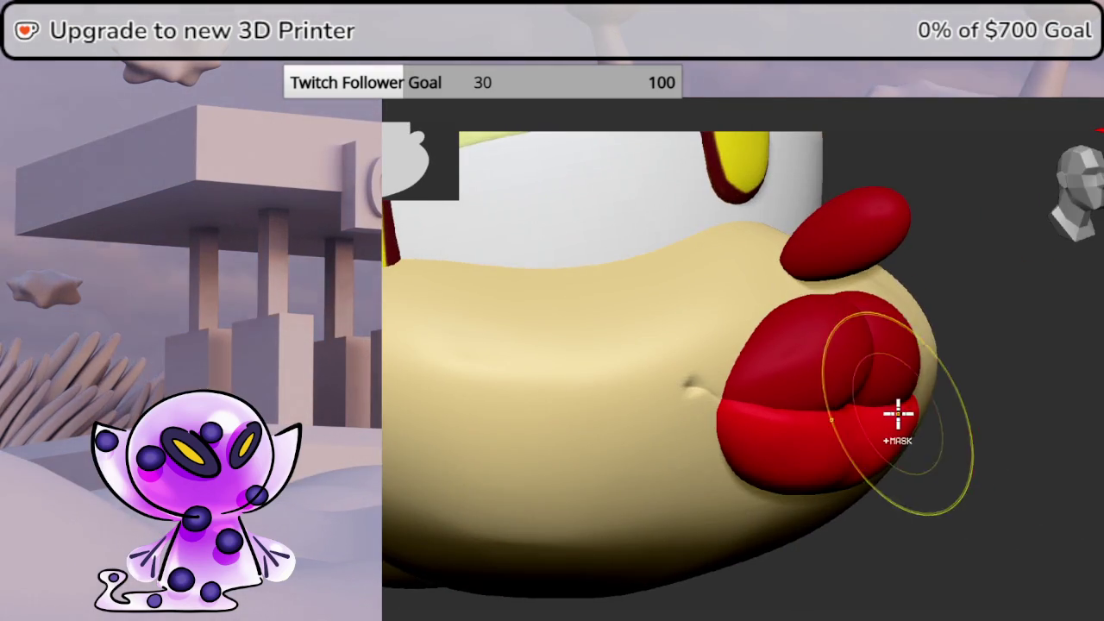
Zoom in on the lips and undo back to a narrower lower lip
{"action": "mouse_move", "coordinate": [945, 382]}
{"action": "left_mouse_down"}
{"action": "mouse_move", "coordinate": [936, 267]}
{"action": "mouse_move", "coordinate": [972, 287]}
{"action": "mouse_move", "coordinate": [953, 328]}
{"action": "mouse_move", "coordinate": [849, 355]}
{"action": "mouse_move", "coordinate": [925, 271]}
{"action": "left_mouse_up"}
{"action": "left_click_drag", "start_coordinate": [937, 419], "coordinate": [781, 483], "text": "ctrl+shift"}
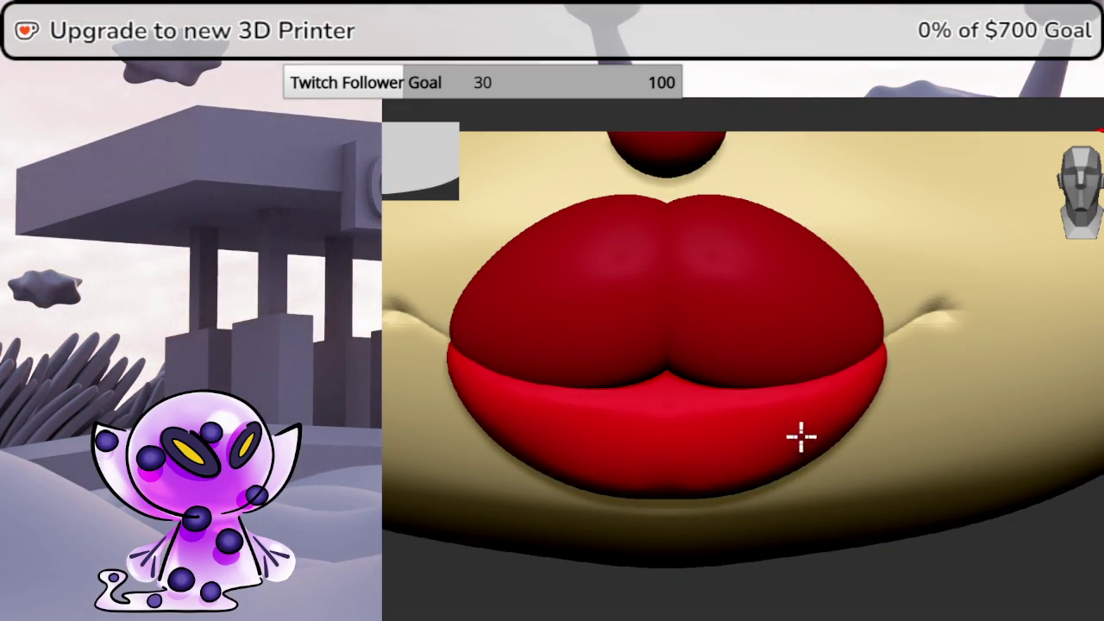
{"action": "key", "text": "ctrl+z"}
{"action": "mouse_move", "coordinate": [808, 446]}
{"action": "right_mouse_down"}
{"action": "mouse_move", "coordinate": [942, 587]}
{"action": "mouse_move", "coordinate": [950, 578]}
{"action": "mouse_move", "coordinate": [886, 561]}
{"action": "mouse_move", "coordinate": [886, 470]}
{"action": "mouse_move", "coordinate": [865, 463]}
{"action": "right_mouse_up"}
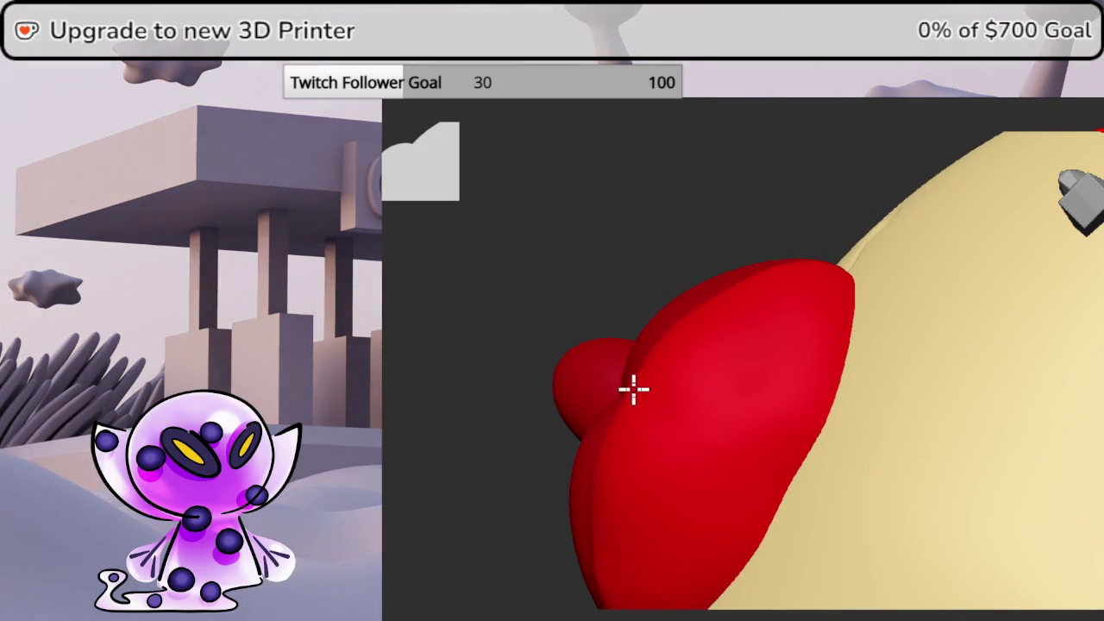
Push the lower lip's bottom edge further down, checking it from several angles
{"action": "mouse_move", "coordinate": [628, 386]}
{"action": "right_mouse_down"}
{"action": "mouse_move", "coordinate": [827, 328]}
{"action": "mouse_move", "coordinate": [1054, 217]}
{"action": "right_mouse_up"}
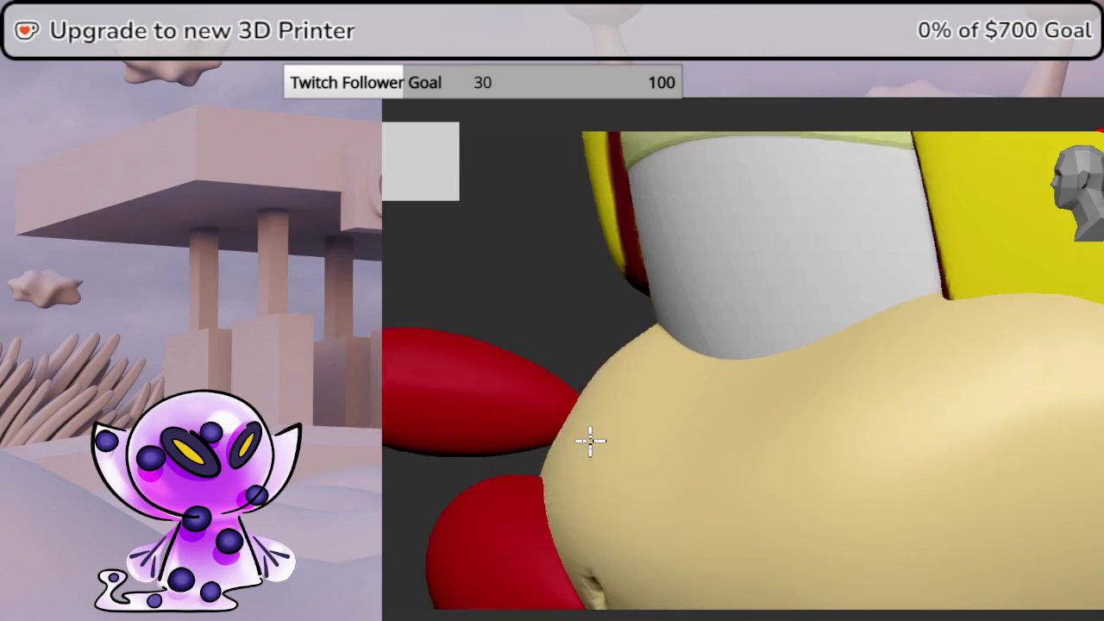
{"action": "mouse_move", "coordinate": [590, 440]}
{"action": "right_mouse_down"}
{"action": "mouse_move", "coordinate": [912, 222]}
{"action": "mouse_move", "coordinate": [845, 167]}
{"action": "right_mouse_up"}
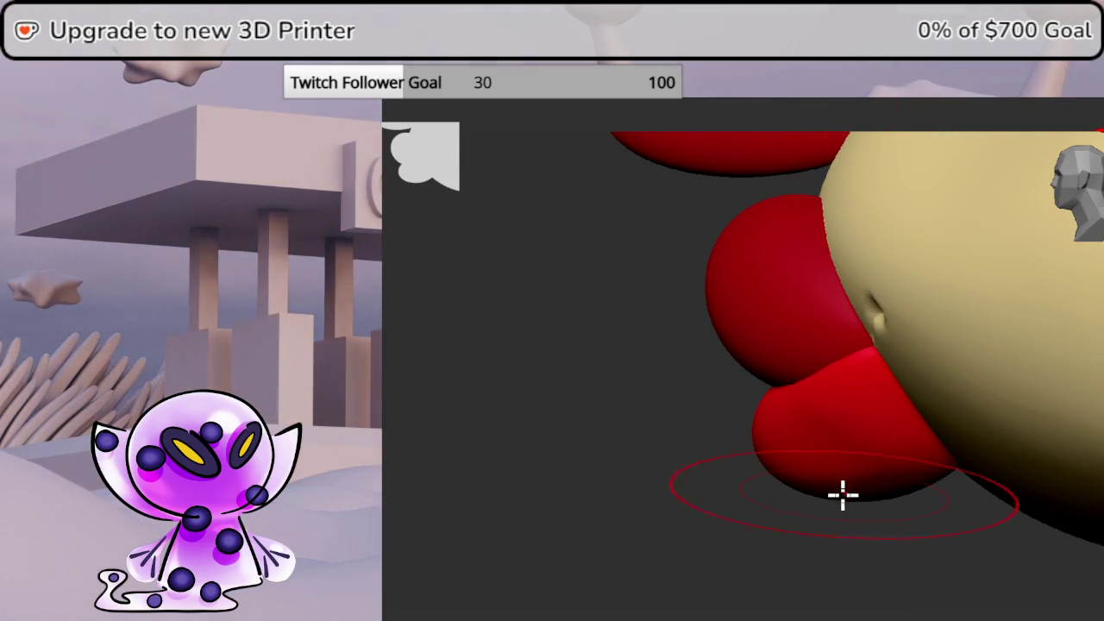
{"action": "left_click_drag", "start_coordinate": [841, 504], "coordinate": [886, 511]}
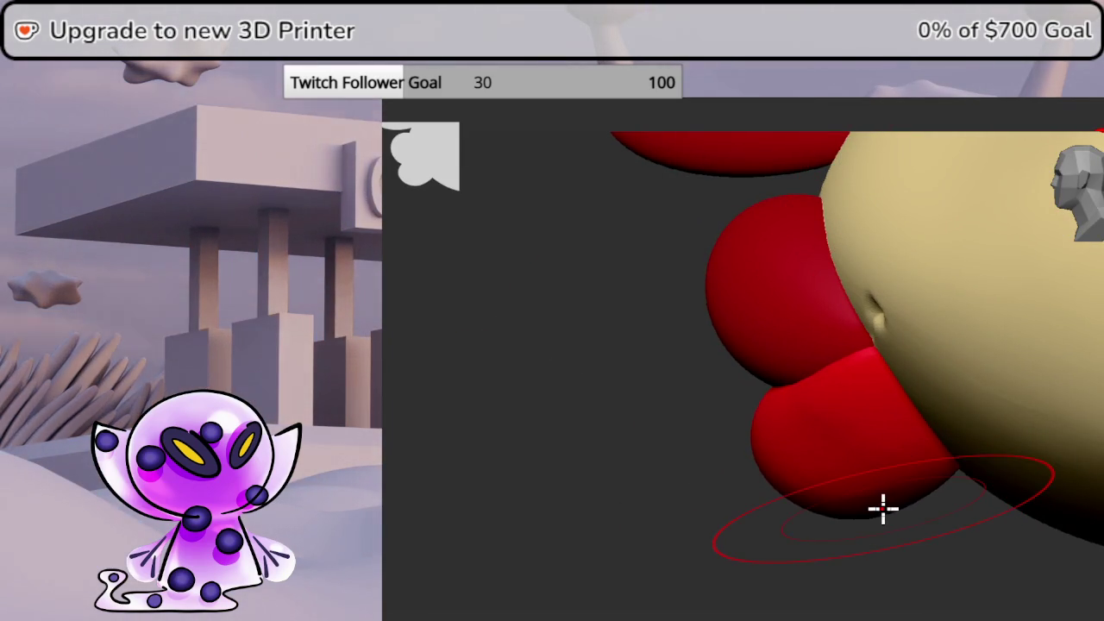
{"action": "mouse_move", "coordinate": [825, 511]}
{"action": "right_mouse_down"}
{"action": "mouse_move", "coordinate": [906, 592]}
{"action": "mouse_move", "coordinate": [957, 572]}
{"action": "right_mouse_up"}
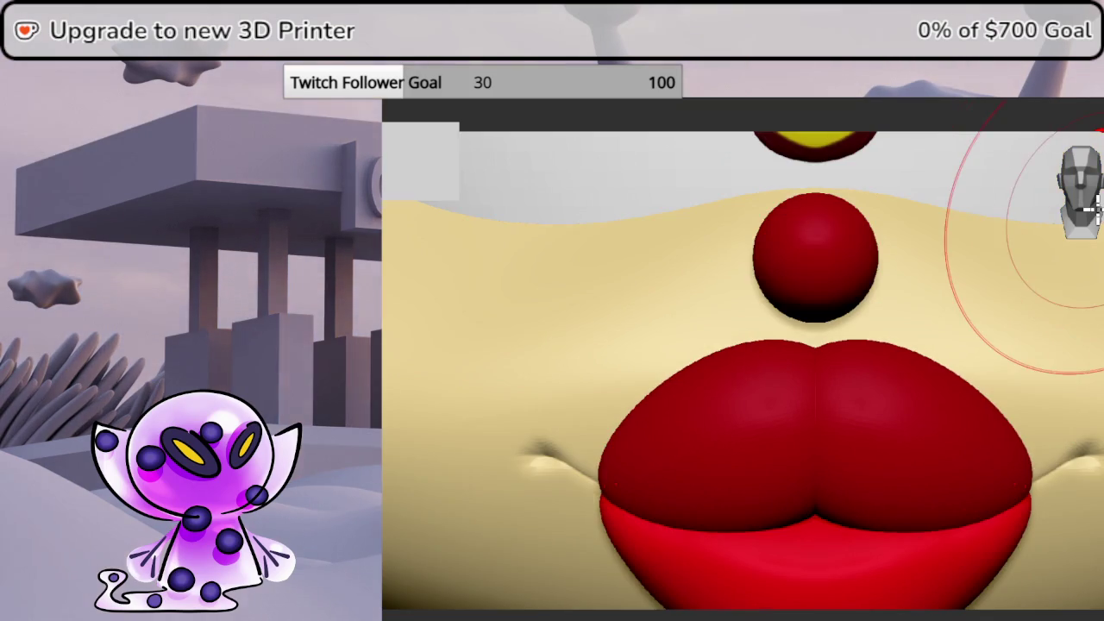
{"action": "mouse_move", "coordinate": [1078, 229]}
{"action": "right_mouse_down"}
{"action": "mouse_move", "coordinate": [1060, 267]}
{"action": "mouse_move", "coordinate": [968, 295]}
{"action": "mouse_move", "coordinate": [960, 215]}
{"action": "right_mouse_up"}
{"action": "right_click_drag", "start_coordinate": [939, 451], "coordinate": [903, 437]}
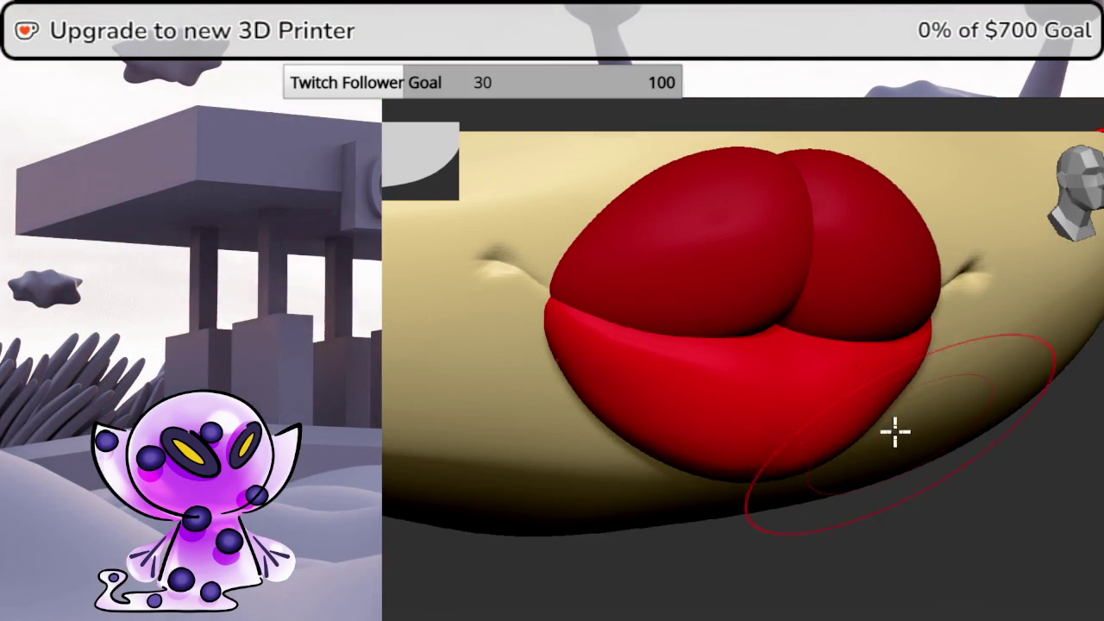
Change the sculpting brush size and orbit to a near-frontal view of the lips
{"action": "key", "text": "space"}
{"action": "left_click_drag", "start_coordinate": [867, 424], "coordinate": [871, 426]}
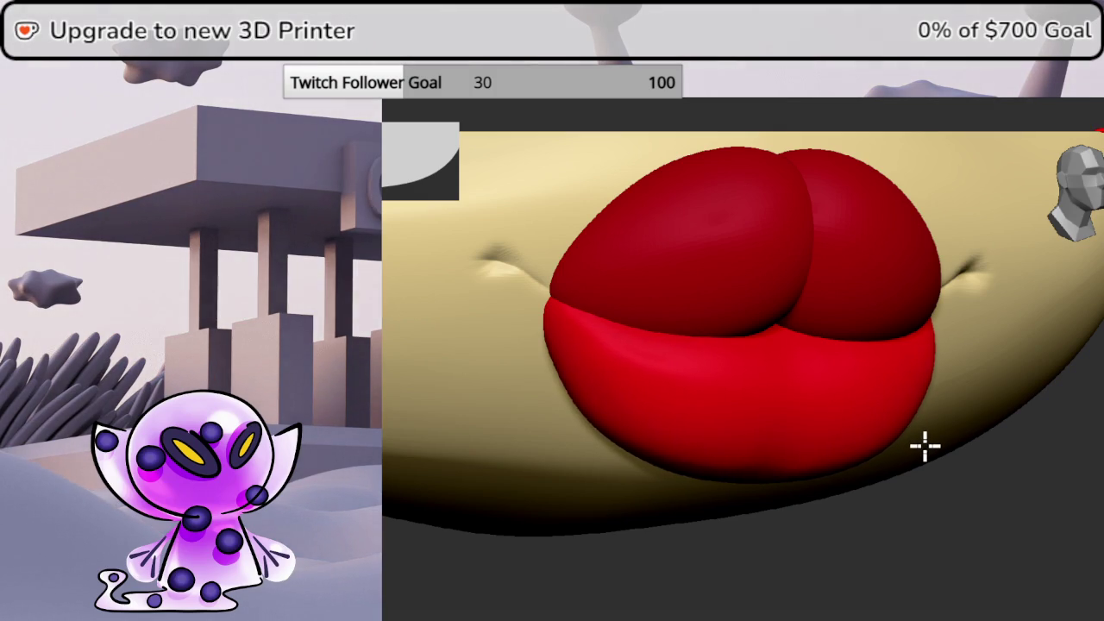
{"action": "mouse_move", "coordinate": [923, 441]}
{"action": "right_mouse_down"}
{"action": "mouse_move", "coordinate": [997, 506]}
{"action": "mouse_move", "coordinate": [890, 493]}
{"action": "mouse_move", "coordinate": [971, 501]}
{"action": "right_mouse_up"}
{"action": "right_click_drag", "start_coordinate": [1092, 480], "coordinate": [1082, 469]}
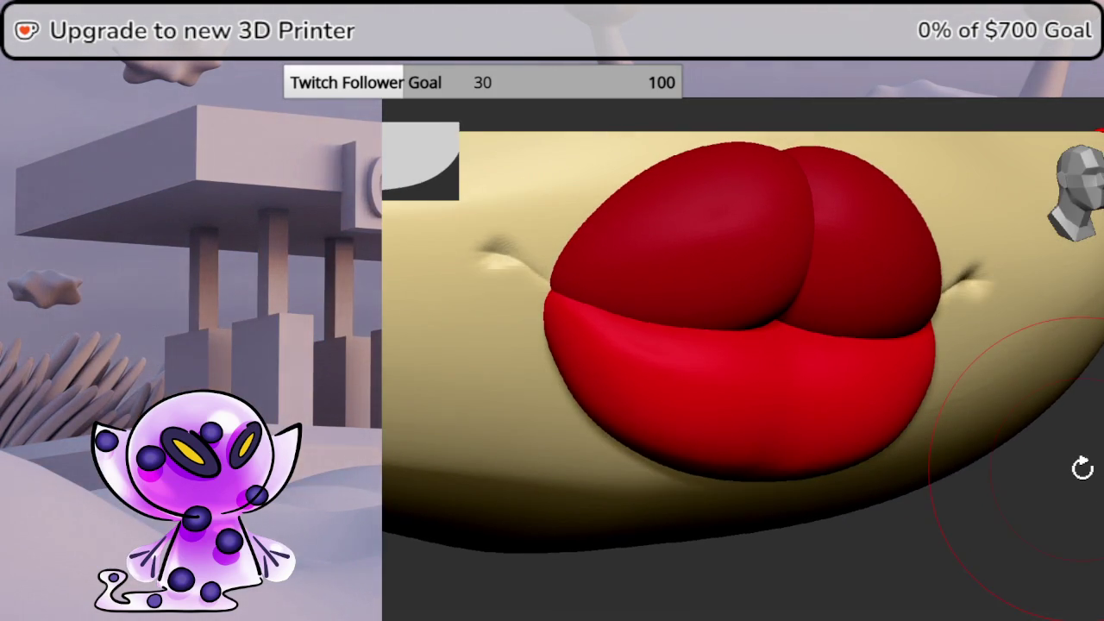
{"action": "right_click_drag", "start_coordinate": [1024, 501], "coordinate": [1009, 500]}
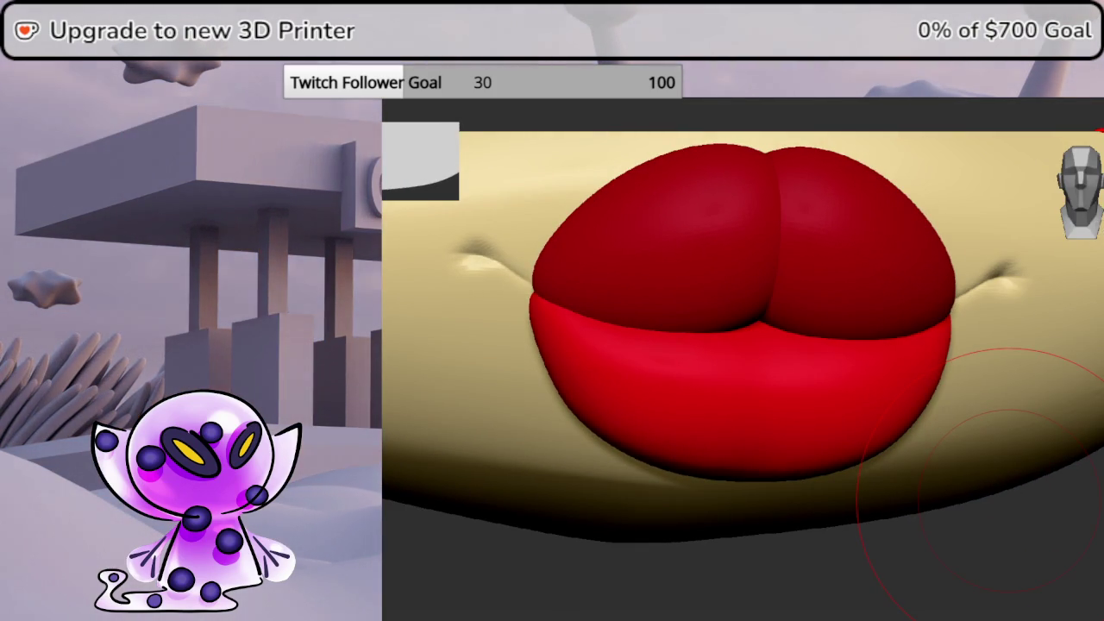
Toggle the Polyframe wireframe on and off, pick a new brush, and solo the lower lip
{"action": "key", "text": "shift+f"}
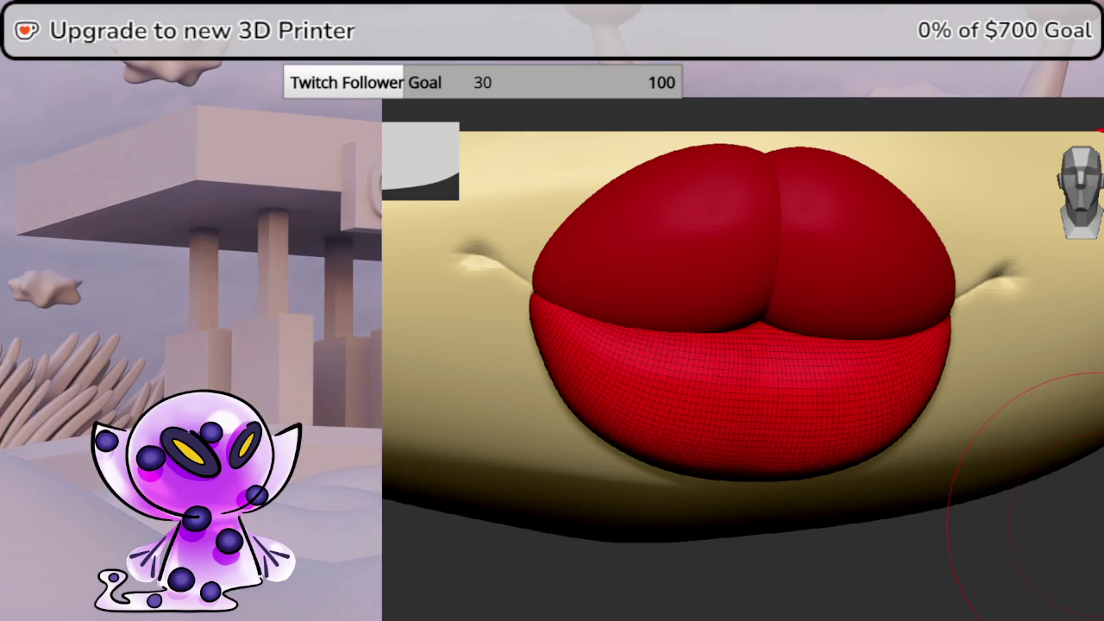
{"action": "key", "text": "shift+f"}
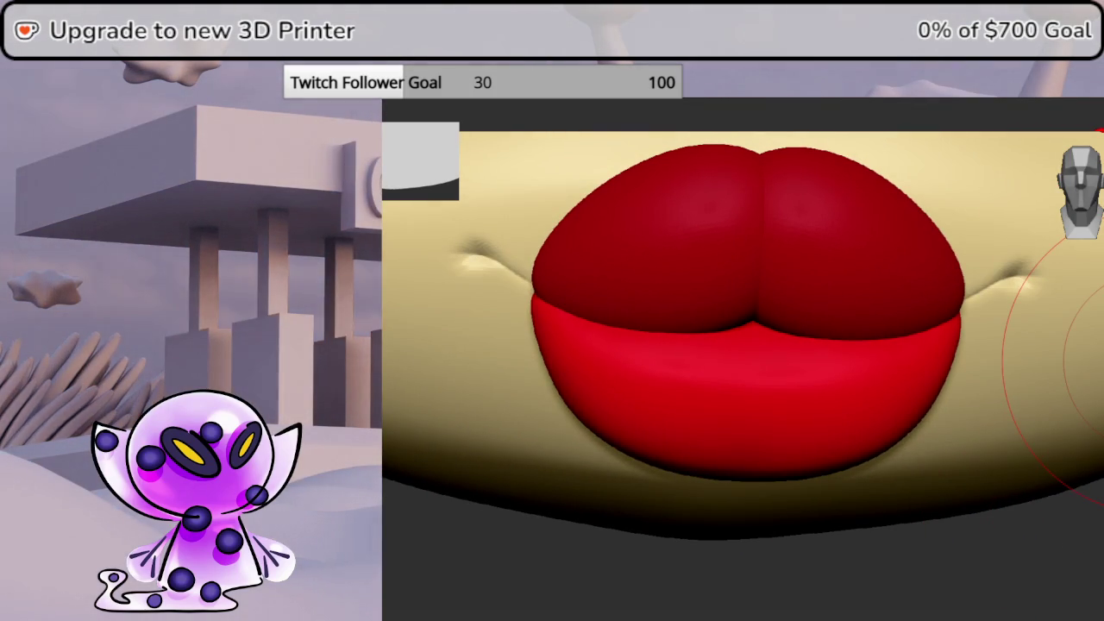
{"action": "key", "text": "b"}
{"action": "left_click", "coordinate": [414, 151]}
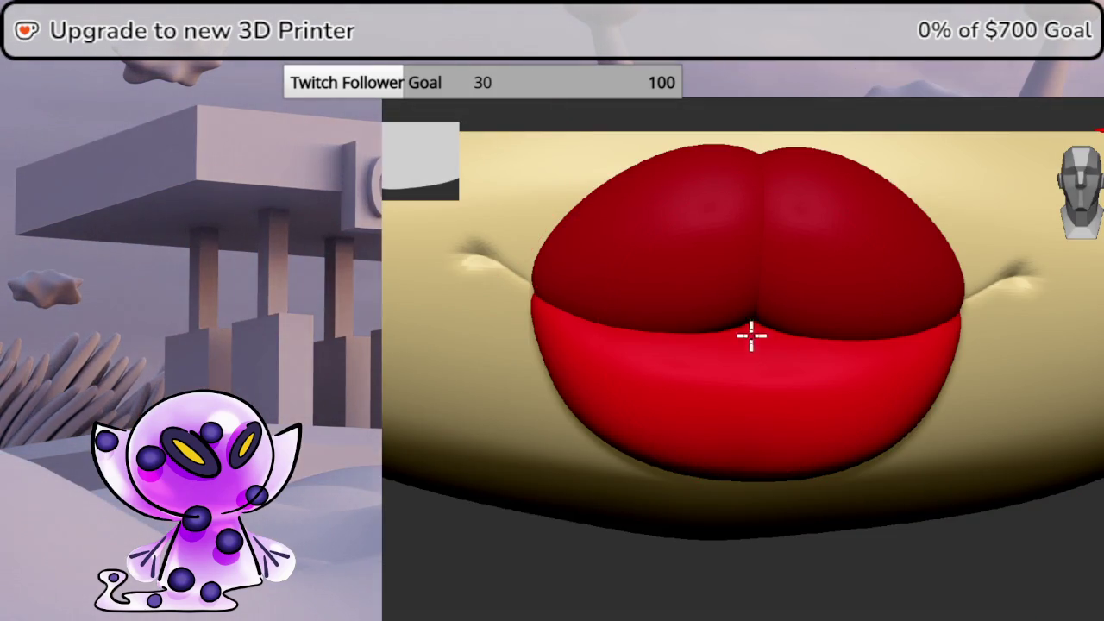
{"action": "left_click", "coordinate": [749, 489], "text": "ctrl+shift"}
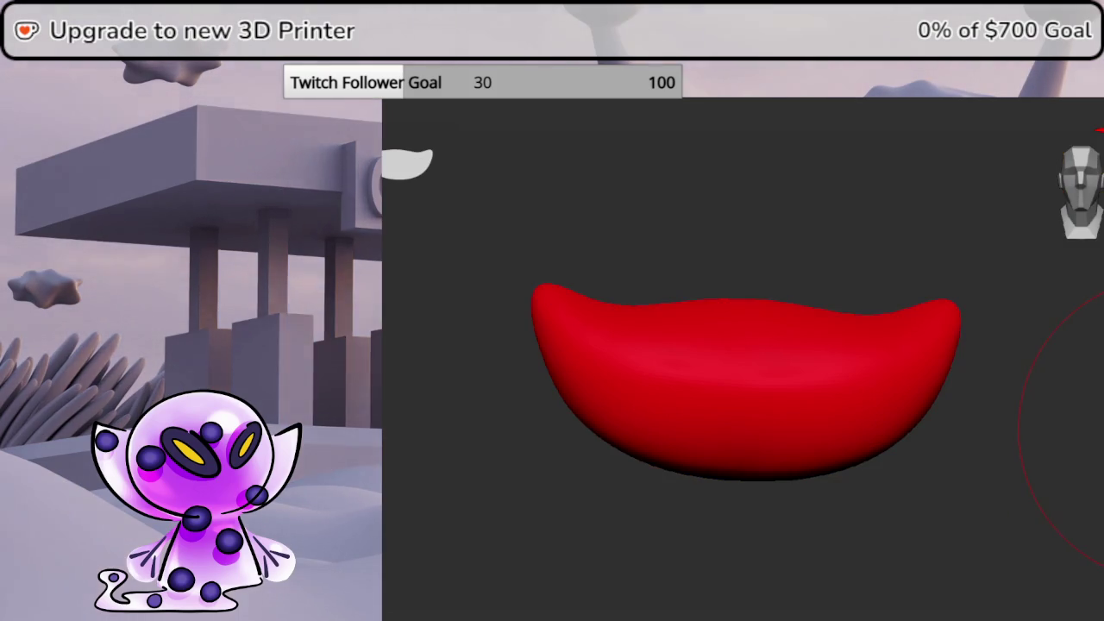
Carve vertical pucker creases down the centre of the isolated lower lip
{"action": "left_click_drag", "start_coordinate": [793, 509], "coordinate": [827, 591]}
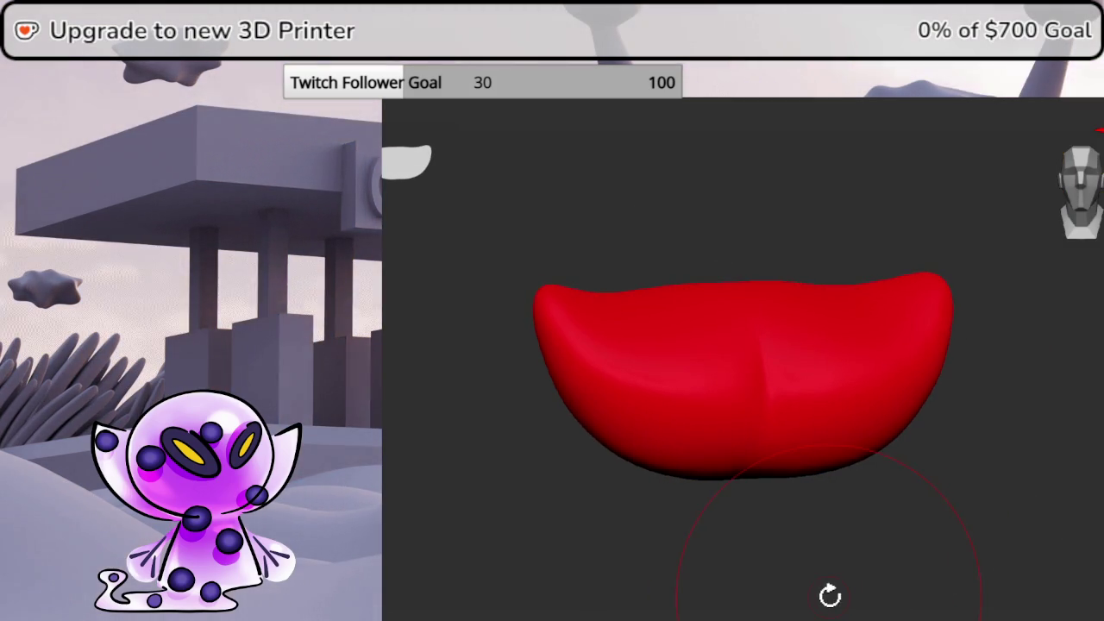
{"action": "left_click_drag", "start_coordinate": [818, 503], "coordinate": [833, 557]}
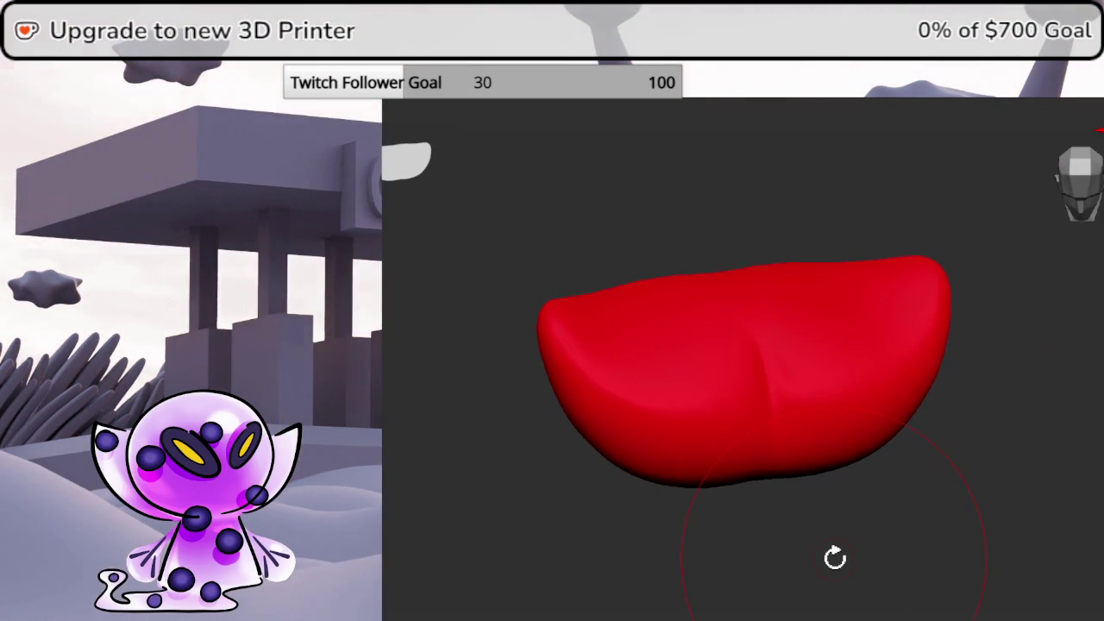
{"action": "mouse_move", "coordinate": [767, 369]}
{"action": "left_mouse_down"}
{"action": "mouse_move", "coordinate": [777, 445]}
{"action": "mouse_move", "coordinate": [1094, 394]}
{"action": "mouse_move", "coordinate": [1073, 488]}
{"action": "left_mouse_up"}
{"action": "key", "text": "i"}
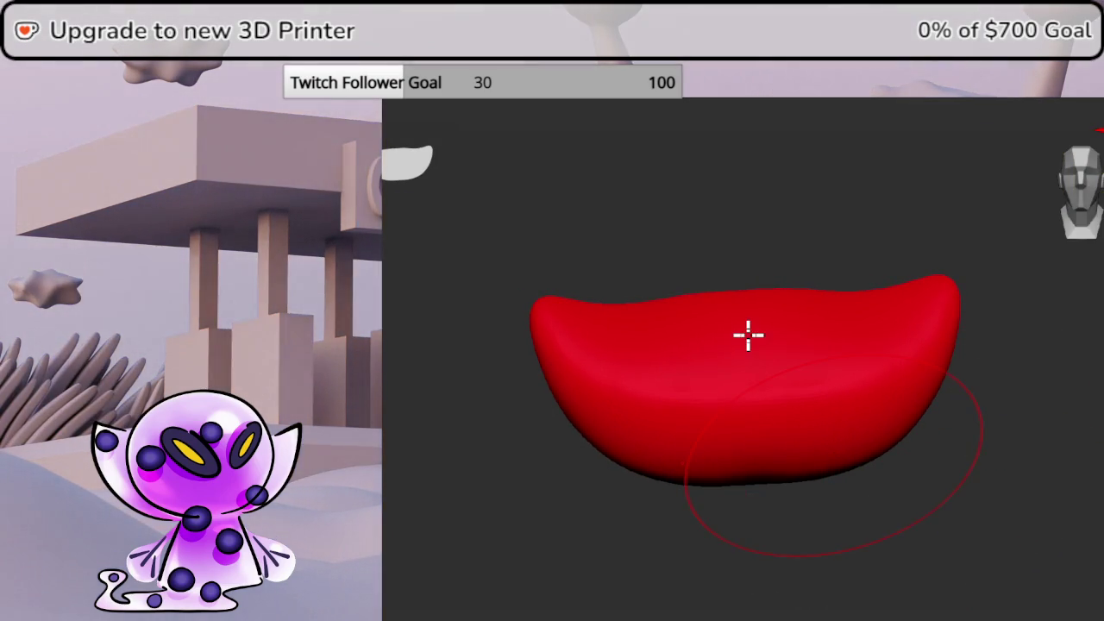
{"action": "left_click_drag", "start_coordinate": [748, 318], "coordinate": [762, 431]}
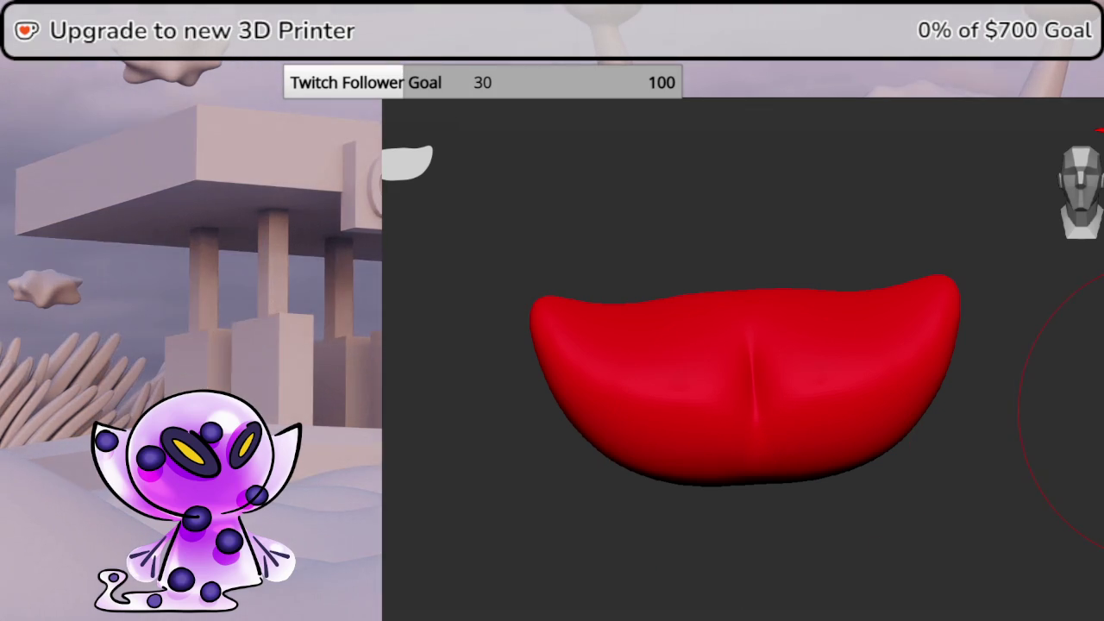
Toggle Solo to check the creased lip against the face, ending with the face visible
{"action": "key", "text": "i"}
{"action": "mouse_move", "coordinate": [1035, 483]}
{"action": "left_mouse_down"}
{"action": "mouse_move", "coordinate": [862, 483]}
{"action": "mouse_move", "coordinate": [1034, 483]}
{"action": "left_mouse_up"}
{"action": "mouse_move", "coordinate": [690, 483]}
{"action": "left_mouse_down"}
{"action": "mouse_move", "coordinate": [948, 483]}
{"action": "mouse_move", "coordinate": [1100, 505]}
{"action": "left_mouse_up"}
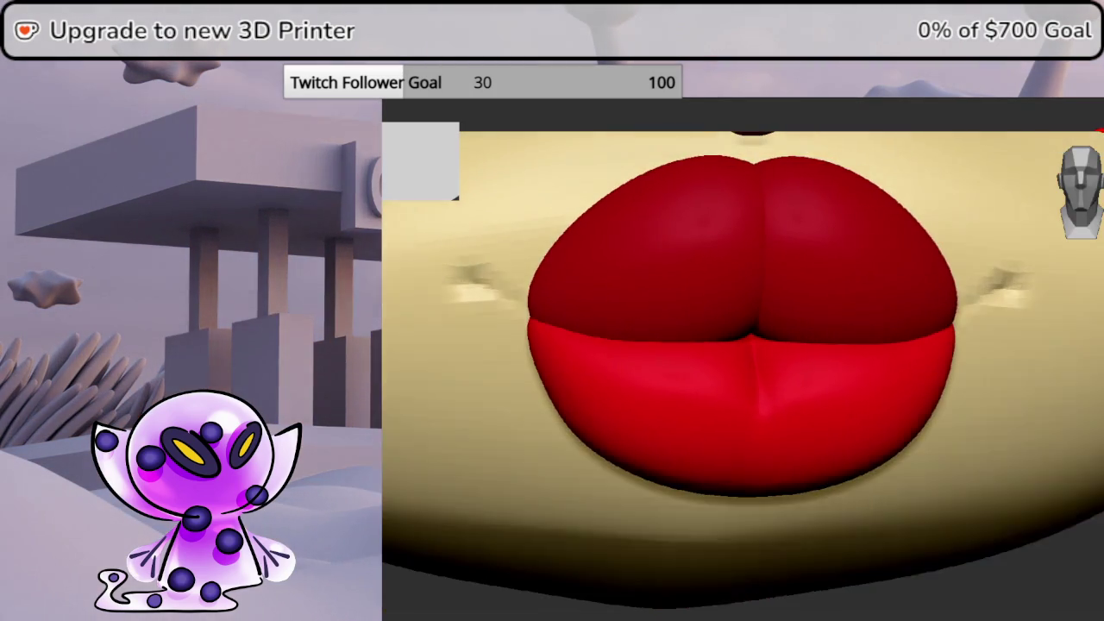
{"action": "key", "text": "i"}
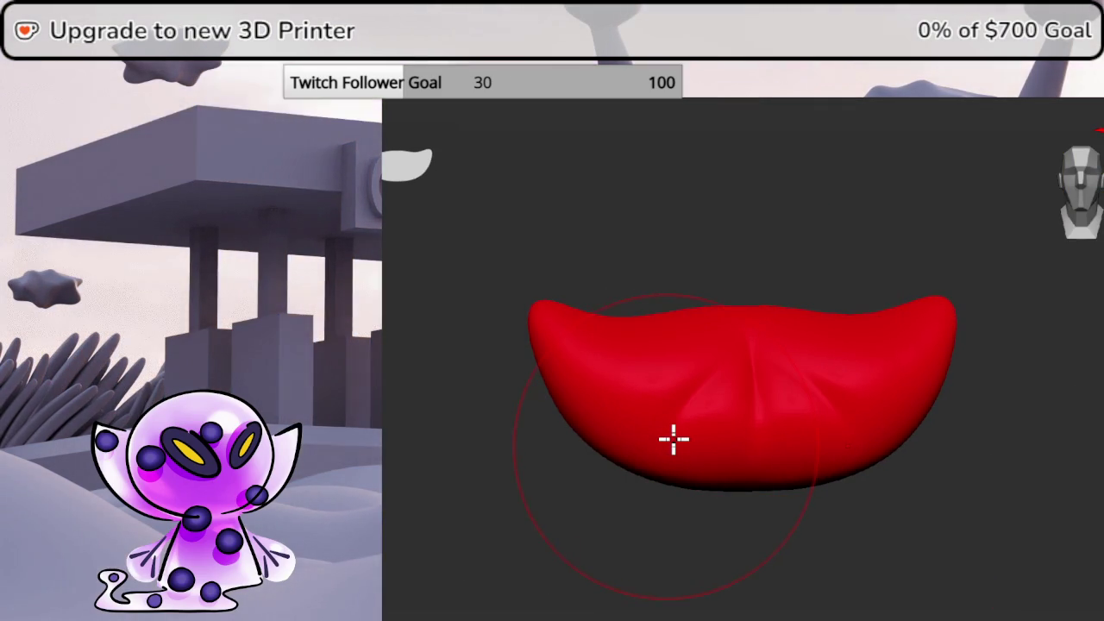
{"action": "key", "text": "i"}
{"action": "mouse_move", "coordinate": [1099, 483]}
{"action": "left_mouse_down"}
{"action": "mouse_move", "coordinate": [1054, 485]}
{"action": "mouse_move", "coordinate": [1099, 478]}
{"action": "mouse_move", "coordinate": [1093, 472]}
{"action": "left_mouse_up"}
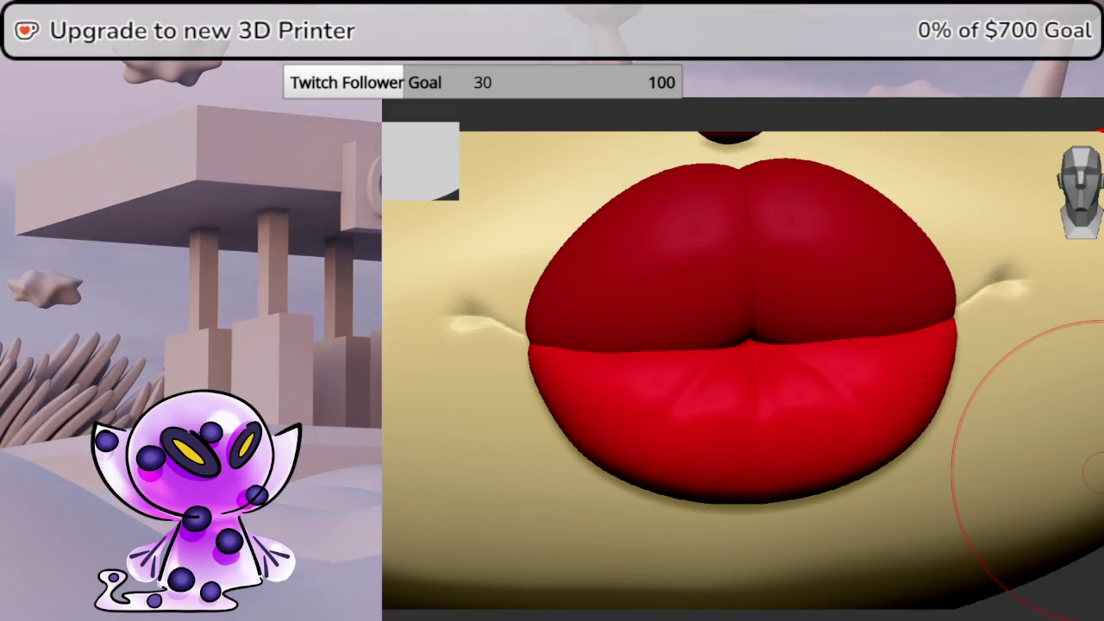
Select the upper lip subtool and return it to its highest subdivision level
{"action": "left_click", "coordinate": [741, 250]}
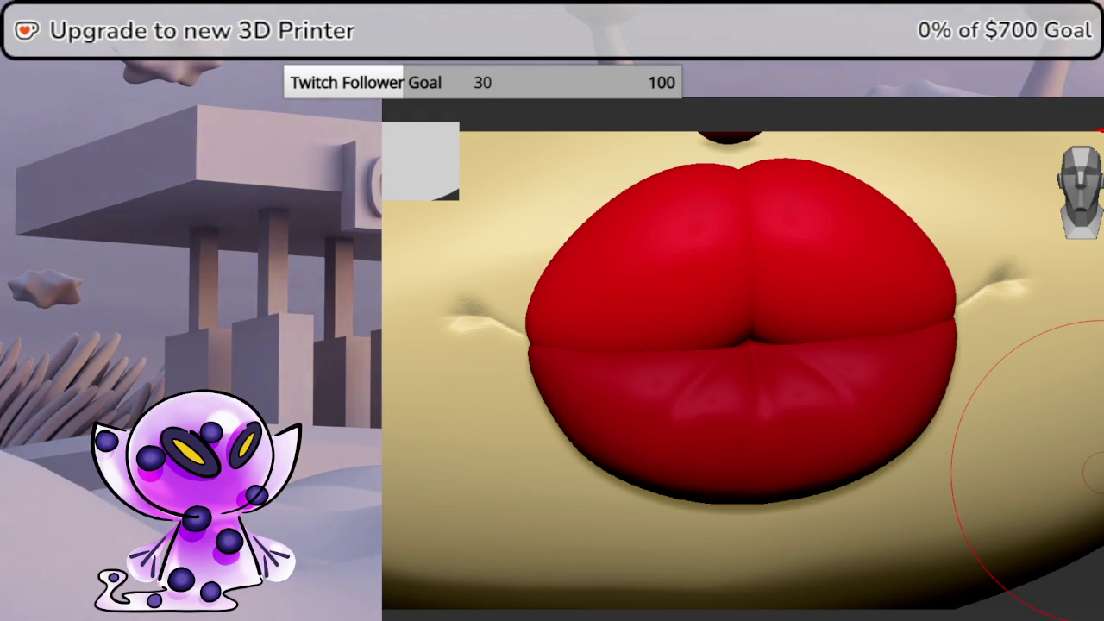
{"action": "key", "text": "shift+d"}
{"action": "key", "text": "d"}
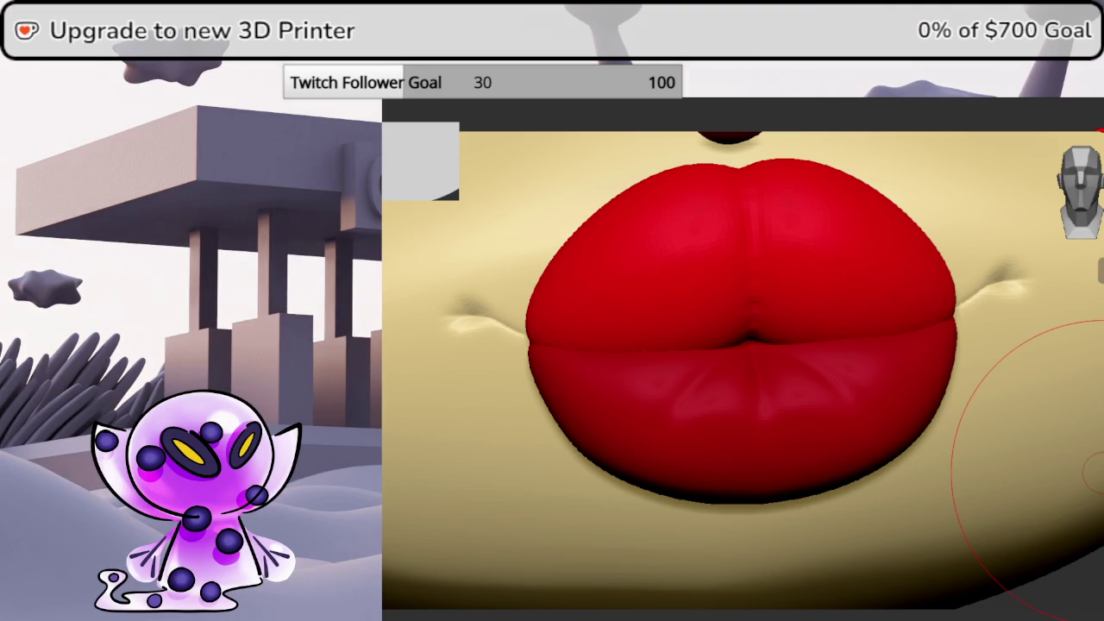
Smooth the upper lip's centre into a rounder pout, then view it soloed from below
{"action": "right_click", "coordinate": [773, 260]}
{"action": "left_click_drag", "start_coordinate": [769, 259], "coordinate": [763, 263]}
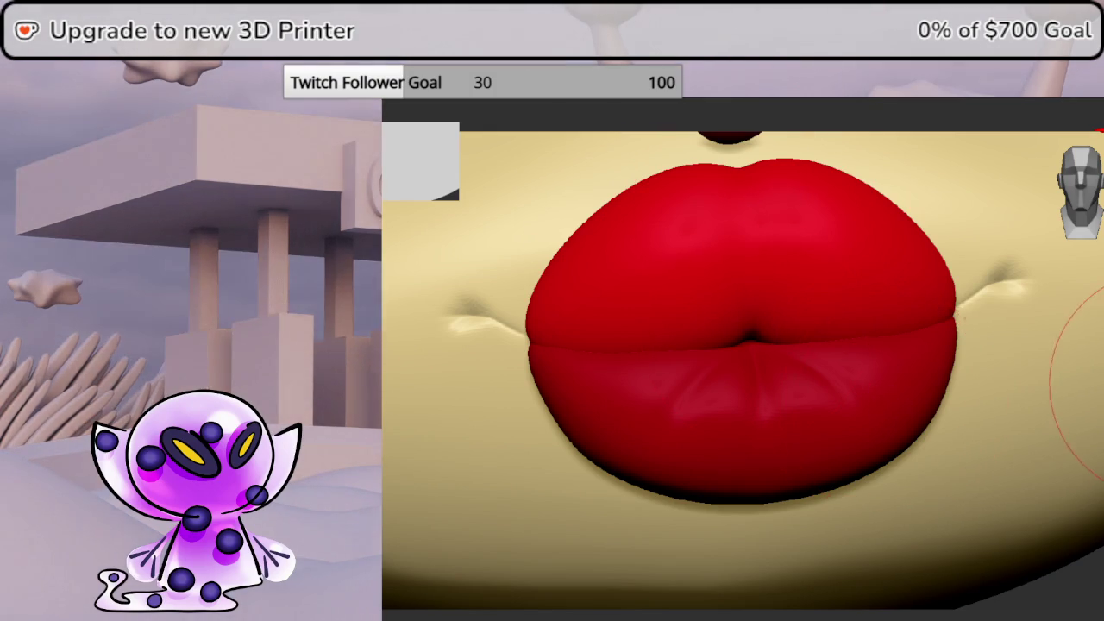
{"action": "left_click_drag", "start_coordinate": [1100, 405], "coordinate": [1099, 345]}
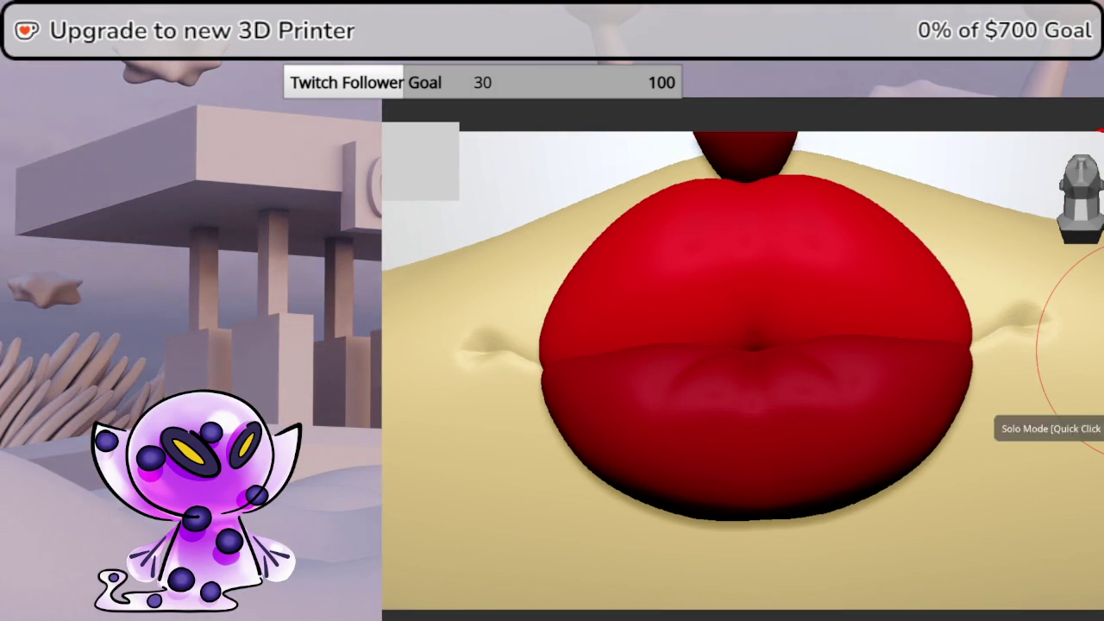
{"action": "left_click", "coordinate": [1099, 431]}
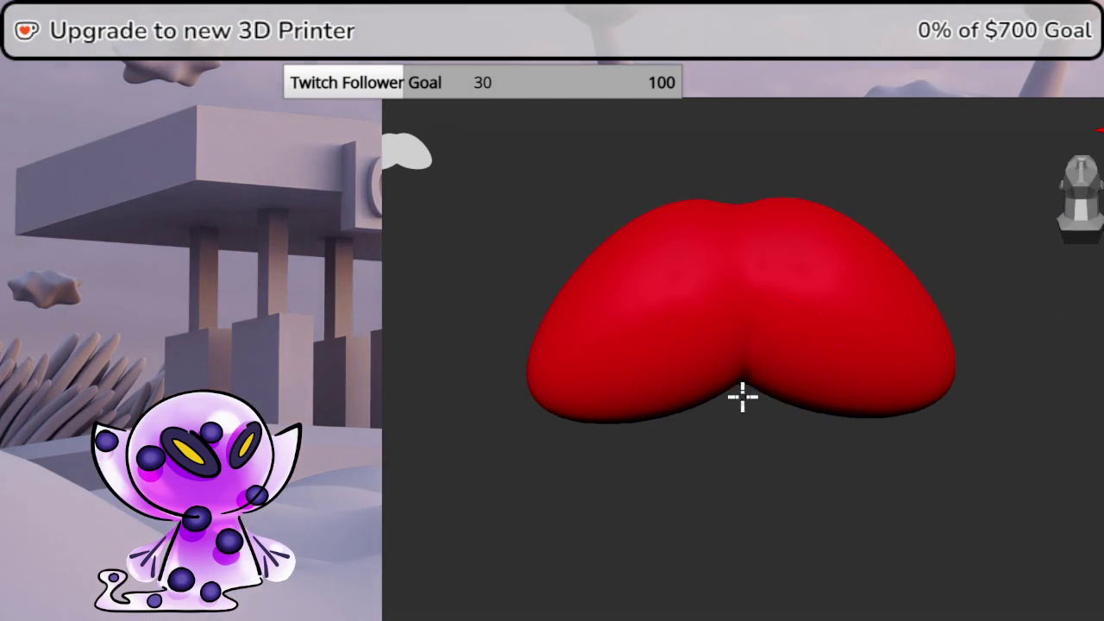
Inspect the upper lip alone, then restore the face and check the lips from side and front
{"action": "left_click_drag", "start_coordinate": [756, 436], "coordinate": [997, 423]}
{"action": "left_click", "coordinate": [1099, 432]}
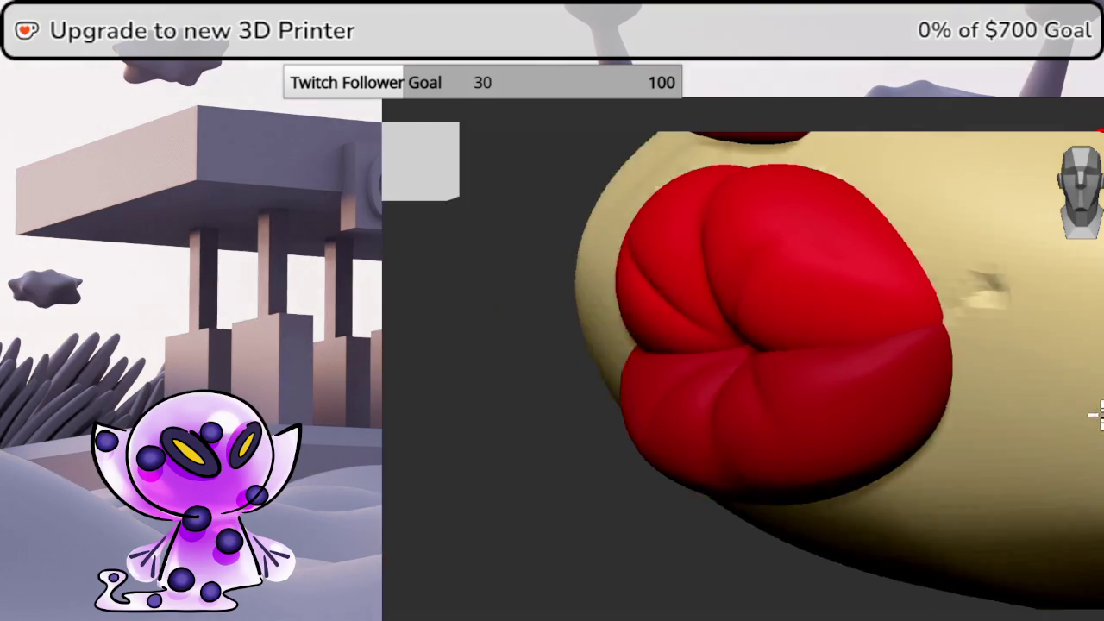
{"action": "left_click_drag", "start_coordinate": [1067, 431], "coordinate": [1093, 406]}
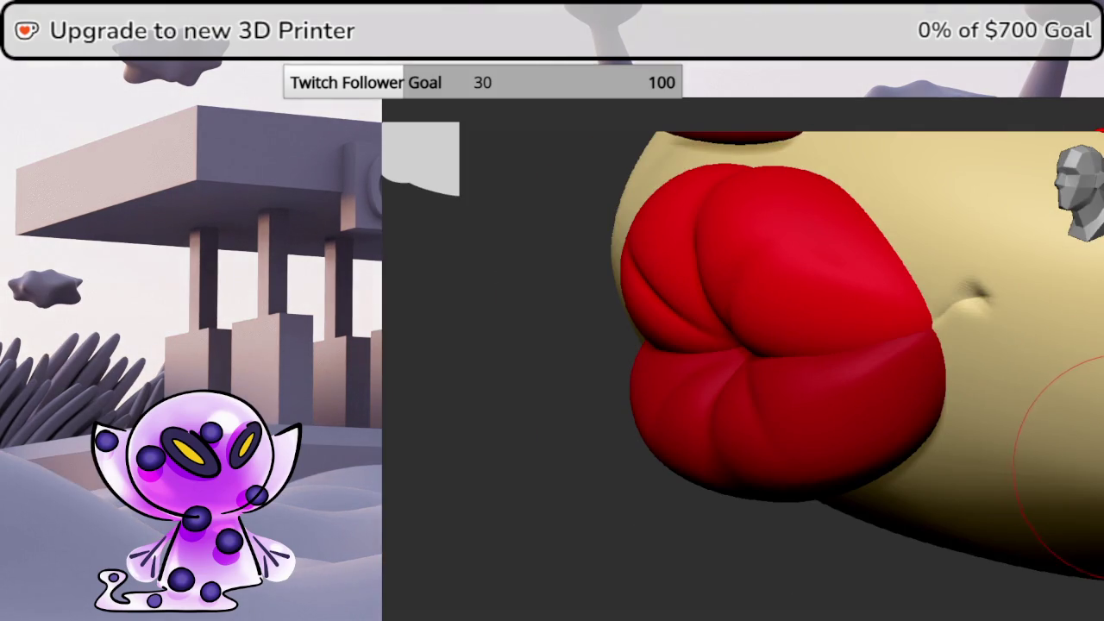
{"action": "left_click_drag", "start_coordinate": [1084, 492], "coordinate": [1095, 448]}
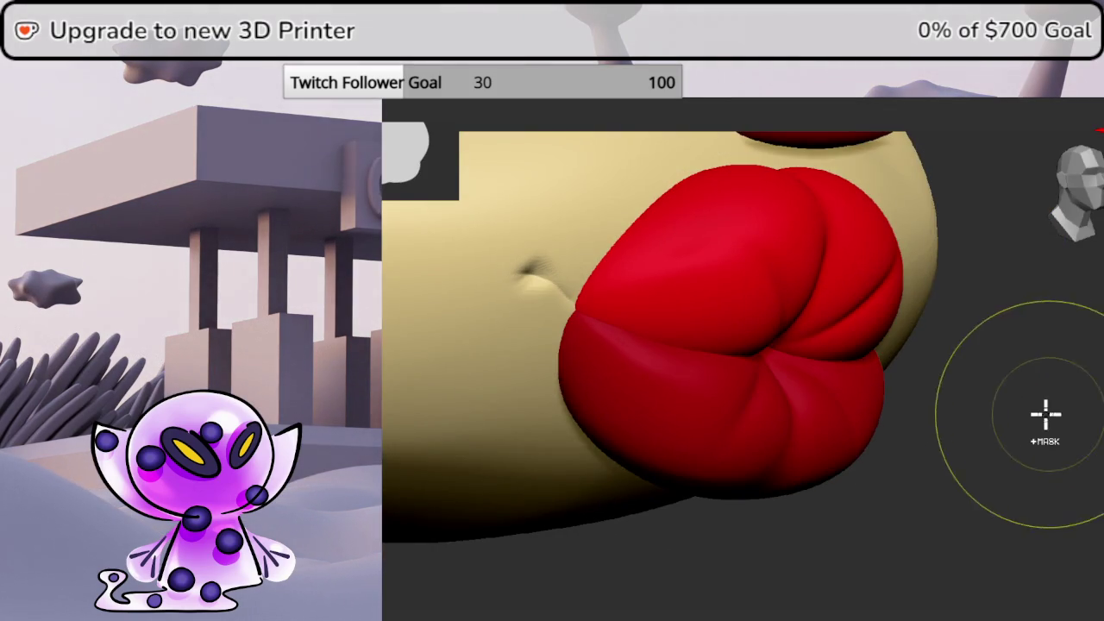
{"action": "left_click_drag", "start_coordinate": [1047, 416], "coordinate": [940, 399], "text": "alt"}
{"action": "mouse_move", "coordinate": [820, 313]}
{"action": "left_mouse_down"}
{"action": "mouse_move", "coordinate": [842, 471]}
{"action": "mouse_move", "coordinate": [978, 473]}
{"action": "mouse_move", "coordinate": [905, 461]}
{"action": "mouse_move", "coordinate": [992, 473]}
{"action": "mouse_move", "coordinate": [948, 463]}
{"action": "mouse_move", "coordinate": [916, 502]}
{"action": "mouse_move", "coordinate": [953, 401]}
{"action": "mouse_move", "coordinate": [1060, 406]}
{"action": "mouse_move", "coordinate": [1095, 440]}
{"action": "mouse_move", "coordinate": [1088, 461]}
{"action": "mouse_move", "coordinate": [1103, 482]}
{"action": "mouse_move", "coordinate": [1093, 458]}
{"action": "mouse_move", "coordinate": [1090, 469]}
{"action": "left_mouse_up"}
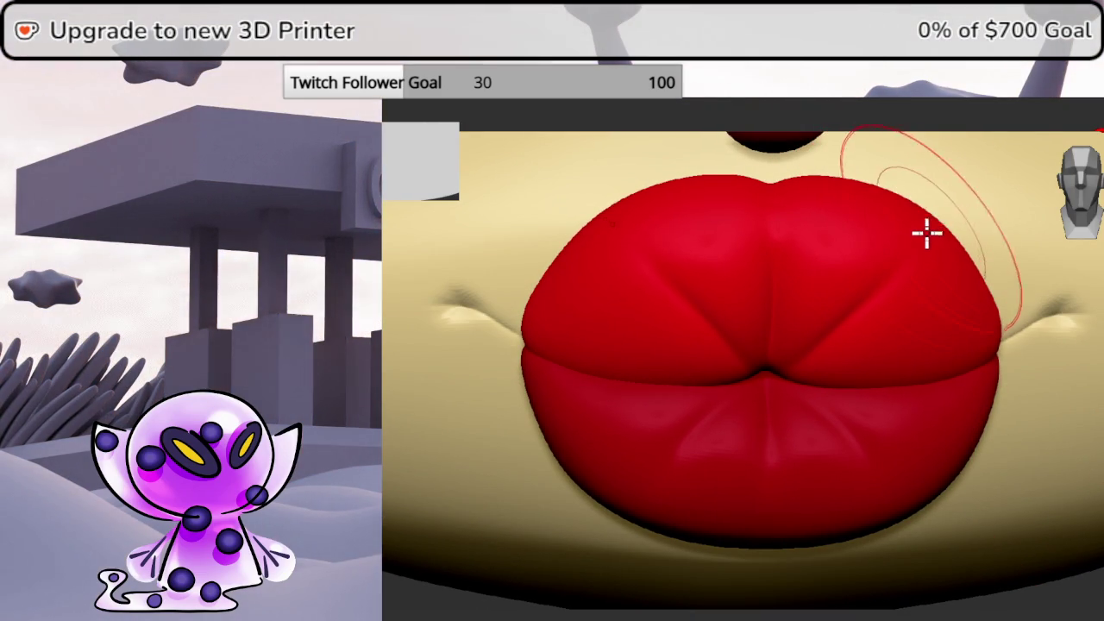
With a smaller brush, pull both upper-lip corners outward and slightly upward symmetrically
{"action": "key", "text": "space"}
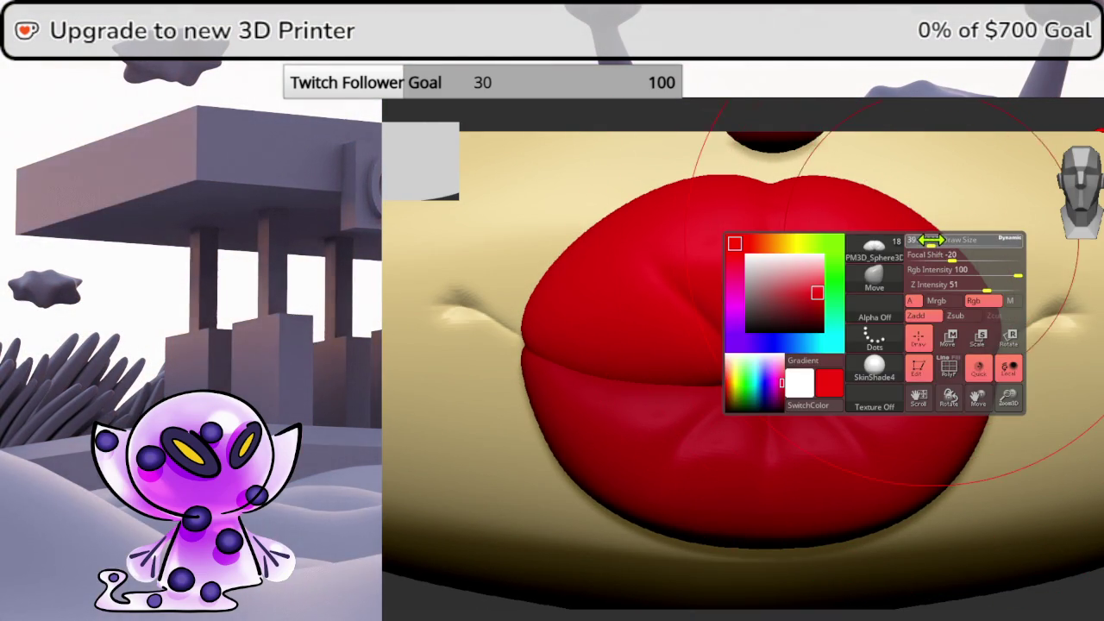
{"action": "left_click_drag", "start_coordinate": [929, 240], "coordinate": [939, 238]}
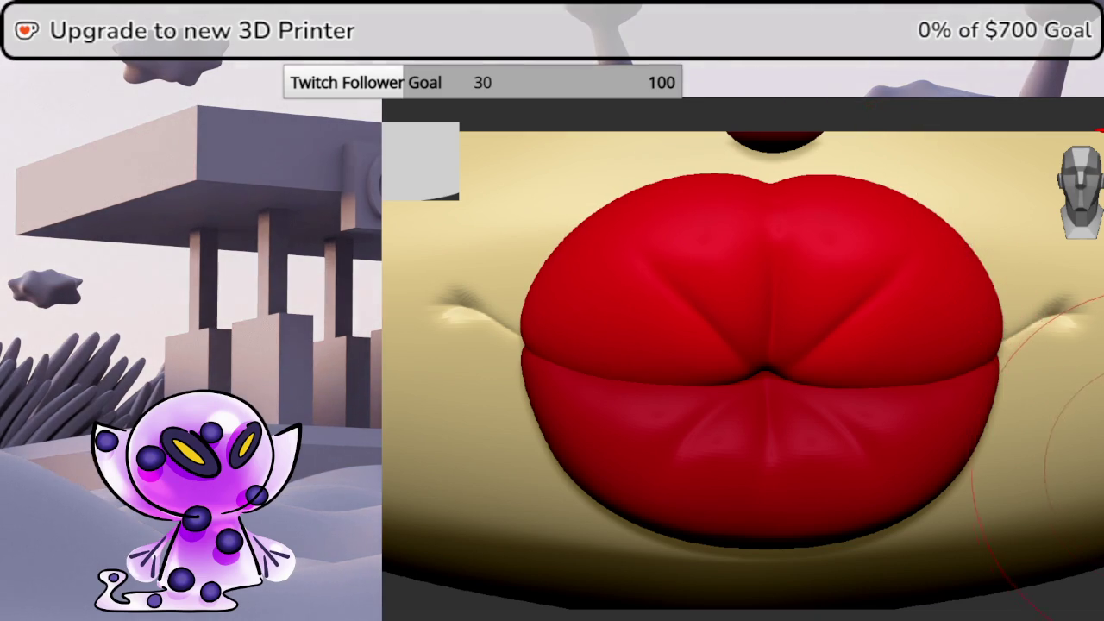
{"action": "mouse_move", "coordinate": [940, 238]}
{"action": "left_mouse_down"}
{"action": "mouse_move", "coordinate": [776, 242]}
{"action": "mouse_move", "coordinate": [939, 241]}
{"action": "left_mouse_up"}
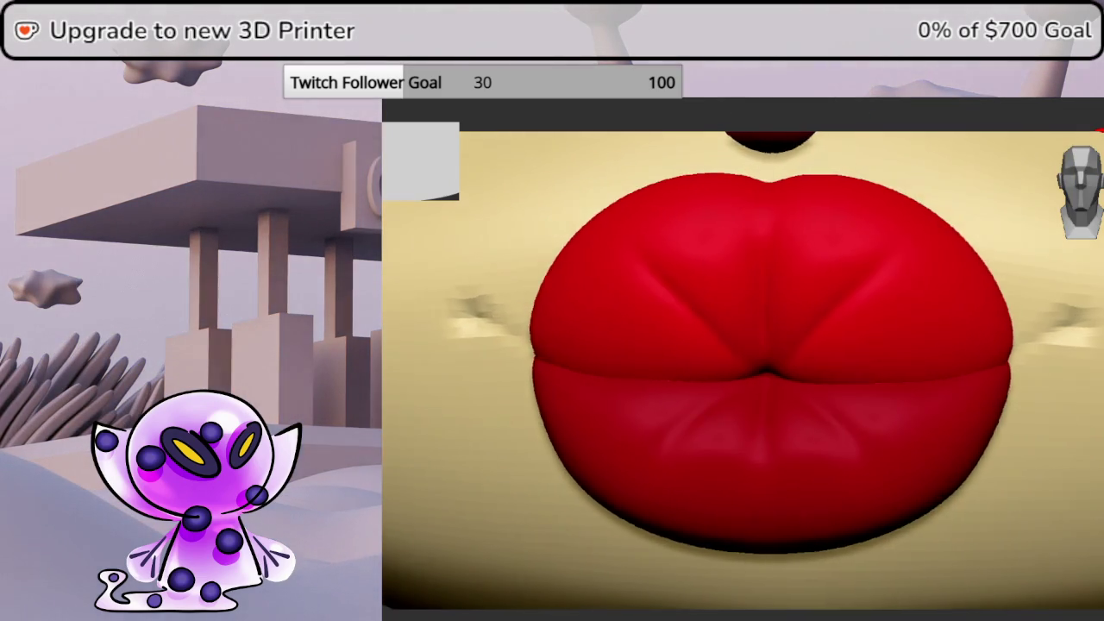
{"action": "key", "text": "space"}
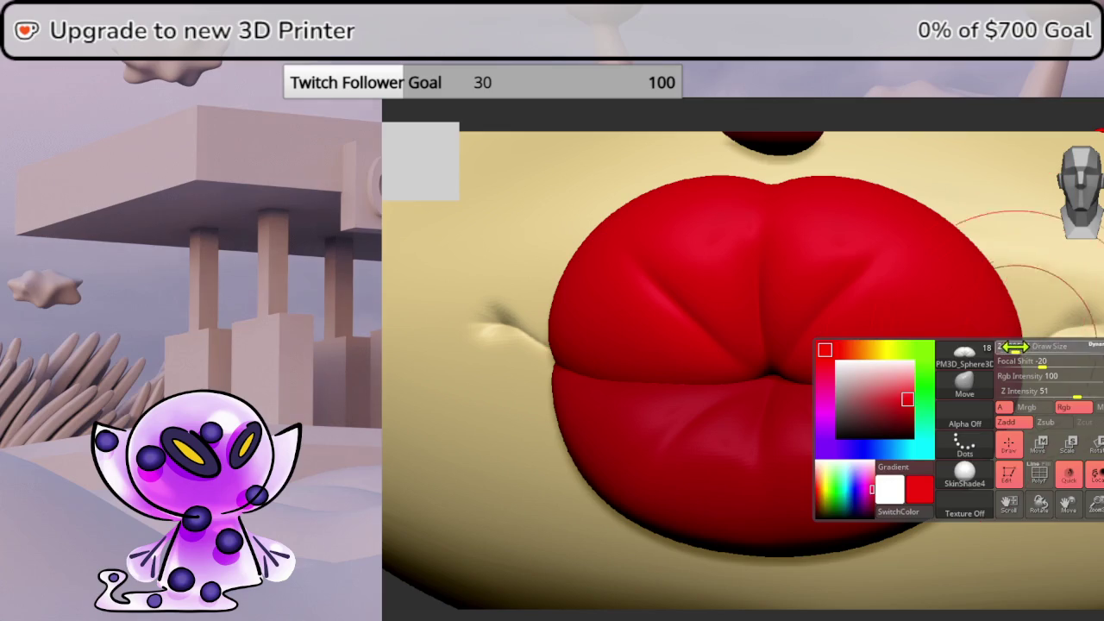
{"action": "left_click_drag", "start_coordinate": [1010, 345], "coordinate": [1060, 337]}
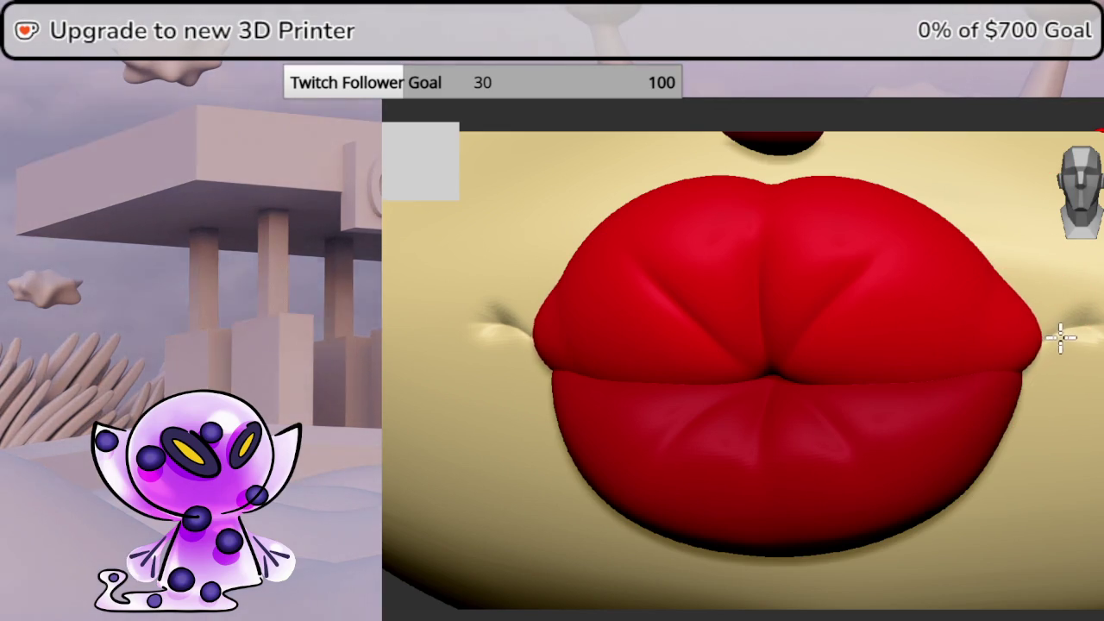
{"action": "left_click_drag", "start_coordinate": [1015, 295], "coordinate": [1016, 313]}
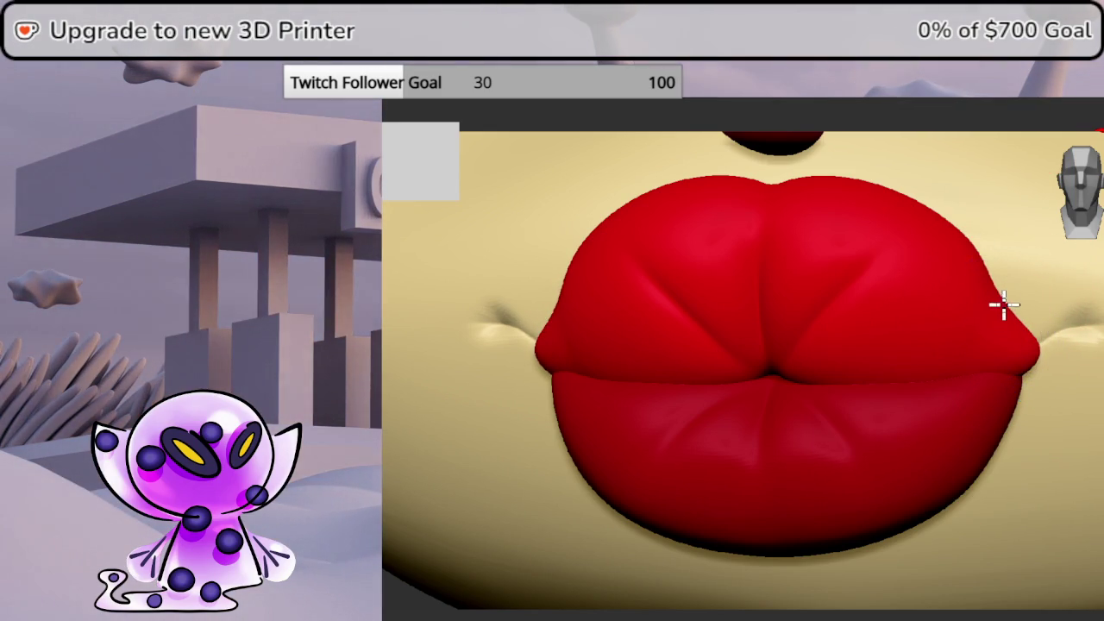
{"action": "middle_click_drag", "start_coordinate": [1035, 345], "coordinate": [991, 341]}
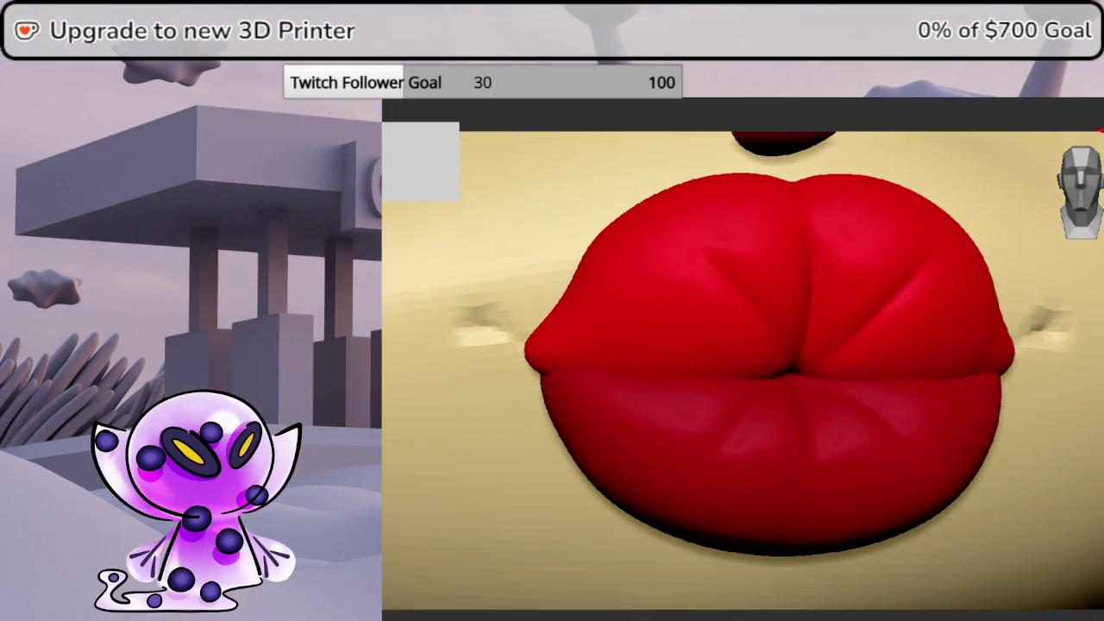
{"action": "left_click_drag", "start_coordinate": [537, 345], "coordinate": [542, 325]}
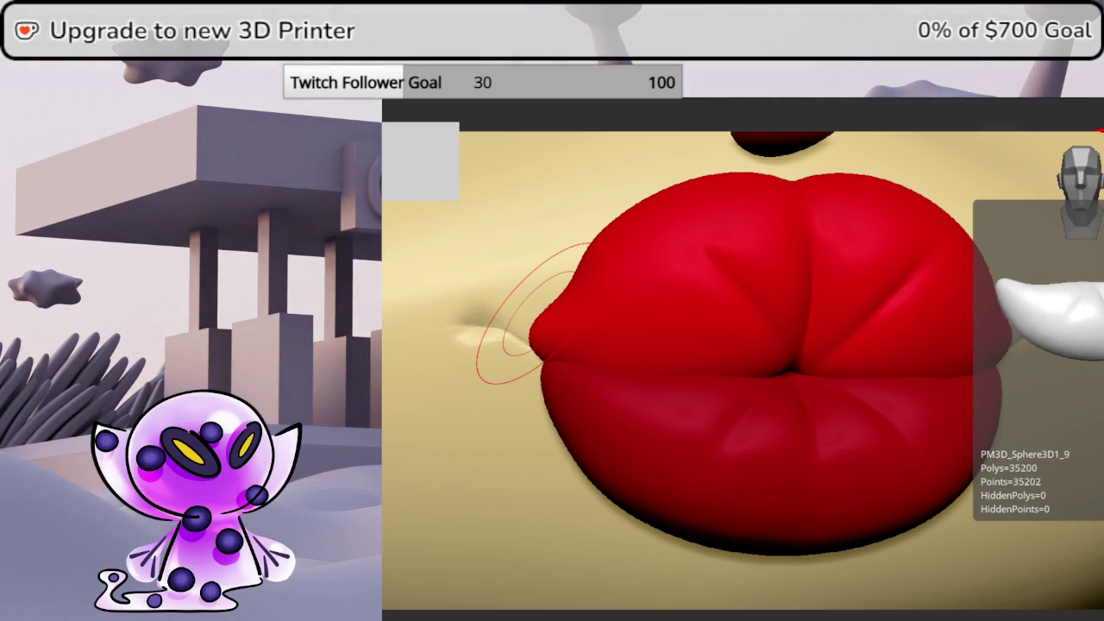
Bulge out the lower lip at both corners and check it from the side
{"action": "mouse_move", "coordinate": [524, 315]}
{"action": "left_mouse_down"}
{"action": "mouse_move", "coordinate": [1059, 406]}
{"action": "mouse_move", "coordinate": [1082, 220]}
{"action": "left_mouse_up"}
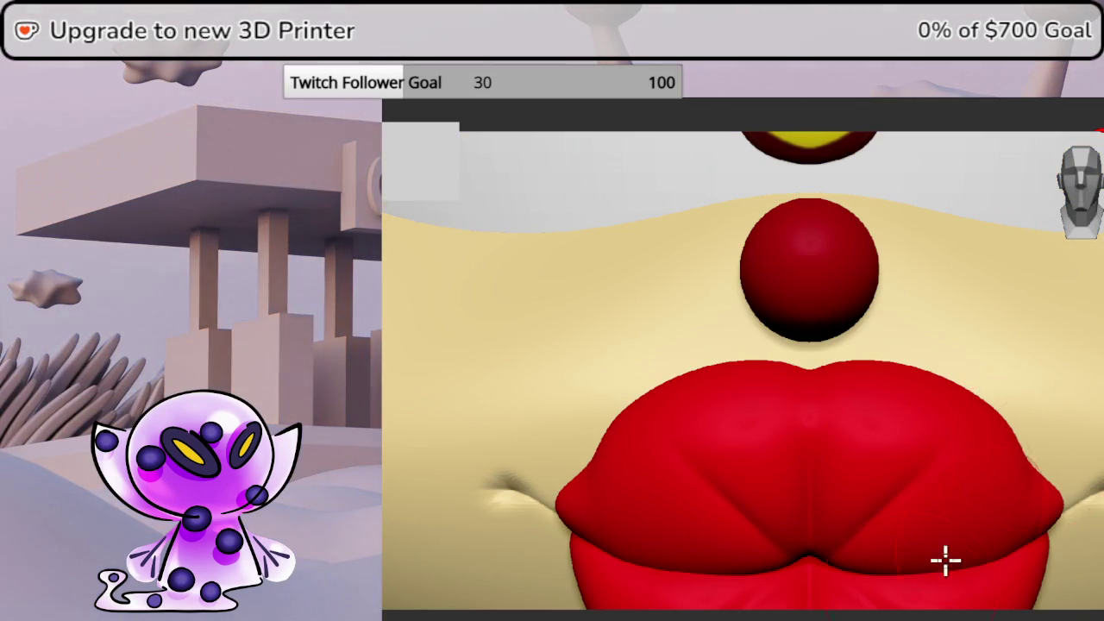
{"action": "right_click_drag", "start_coordinate": [919, 417], "coordinate": [806, 280], "text": "alt"}
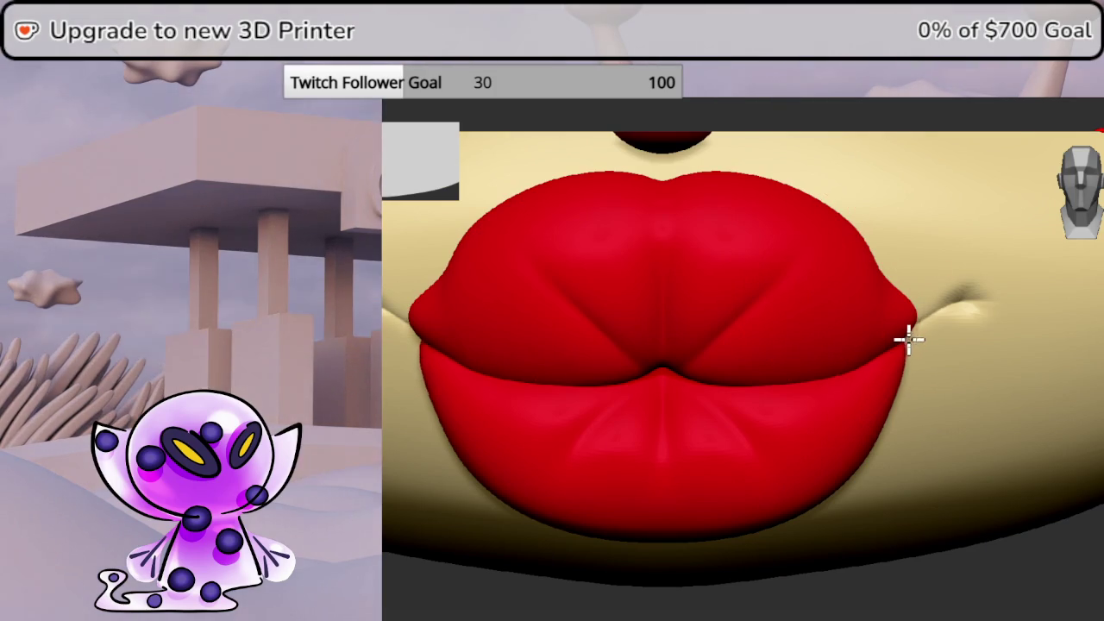
{"action": "left_click_drag", "start_coordinate": [903, 337], "coordinate": [928, 319]}
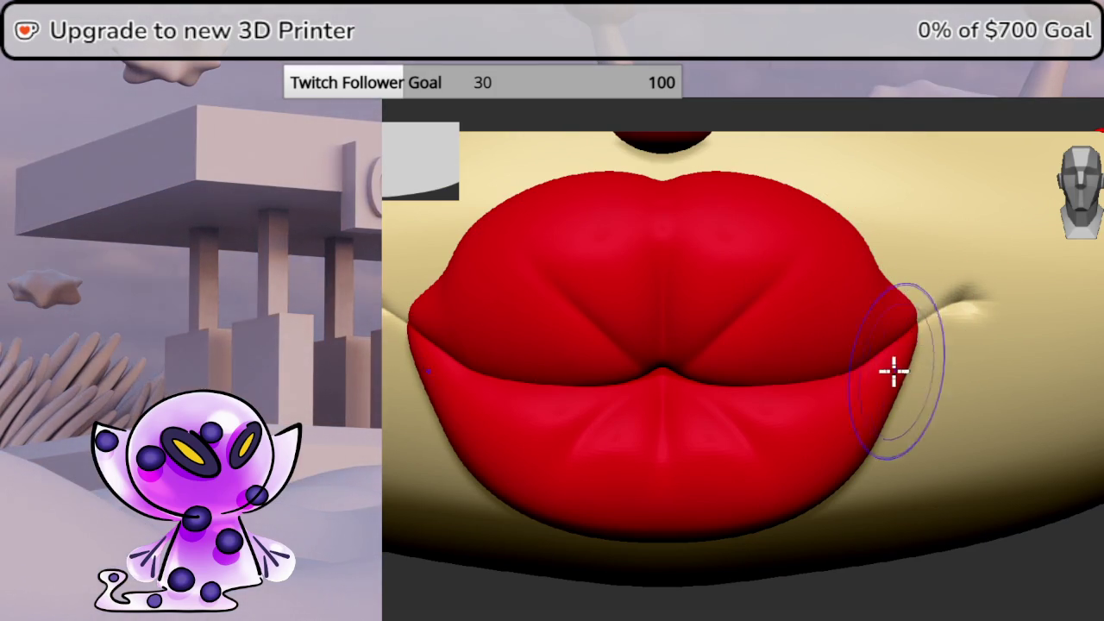
{"action": "mouse_move", "coordinate": [894, 389]}
{"action": "right_mouse_down"}
{"action": "mouse_move", "coordinate": [690, 379]}
{"action": "mouse_move", "coordinate": [862, 379]}
{"action": "right_mouse_up"}
{"action": "mouse_move", "coordinate": [957, 449]}
{"action": "right_mouse_down"}
{"action": "mouse_move", "coordinate": [851, 446]}
{"action": "mouse_move", "coordinate": [868, 394]}
{"action": "mouse_move", "coordinate": [840, 402]}
{"action": "mouse_move", "coordinate": [837, 418]}
{"action": "mouse_move", "coordinate": [892, 419]}
{"action": "mouse_move", "coordinate": [905, 399]}
{"action": "mouse_move", "coordinate": [862, 457]}
{"action": "mouse_move", "coordinate": [936, 453]}
{"action": "mouse_move", "coordinate": [953, 439]}
{"action": "mouse_move", "coordinate": [952, 422]}
{"action": "mouse_move", "coordinate": [940, 426]}
{"action": "right_mouse_up"}
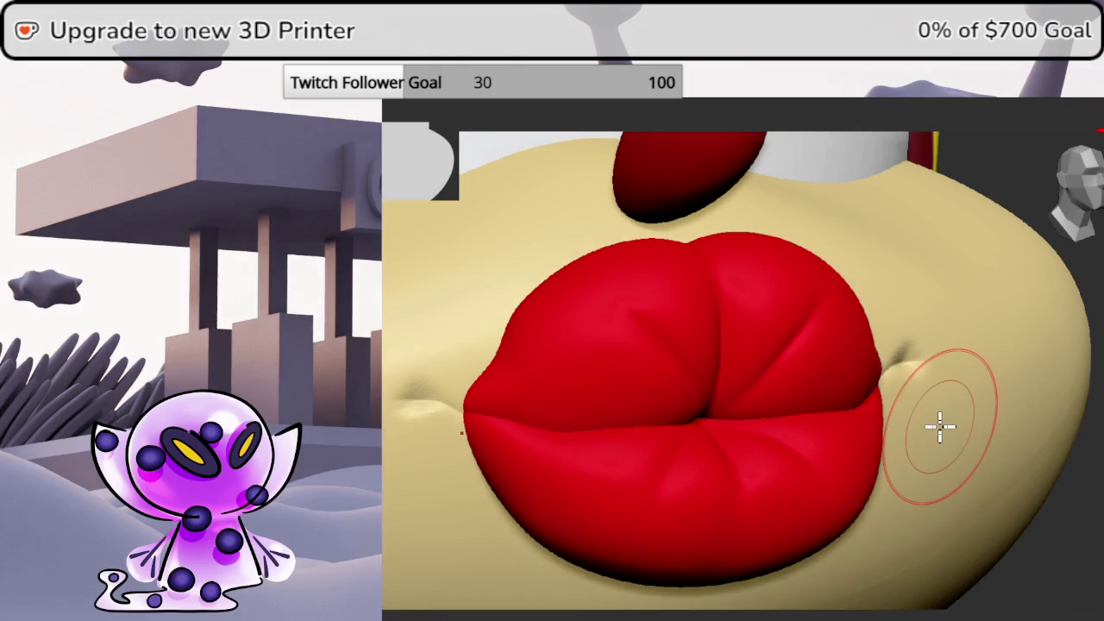
{"action": "right_click_drag", "start_coordinate": [1092, 552], "coordinate": [1061, 593]}
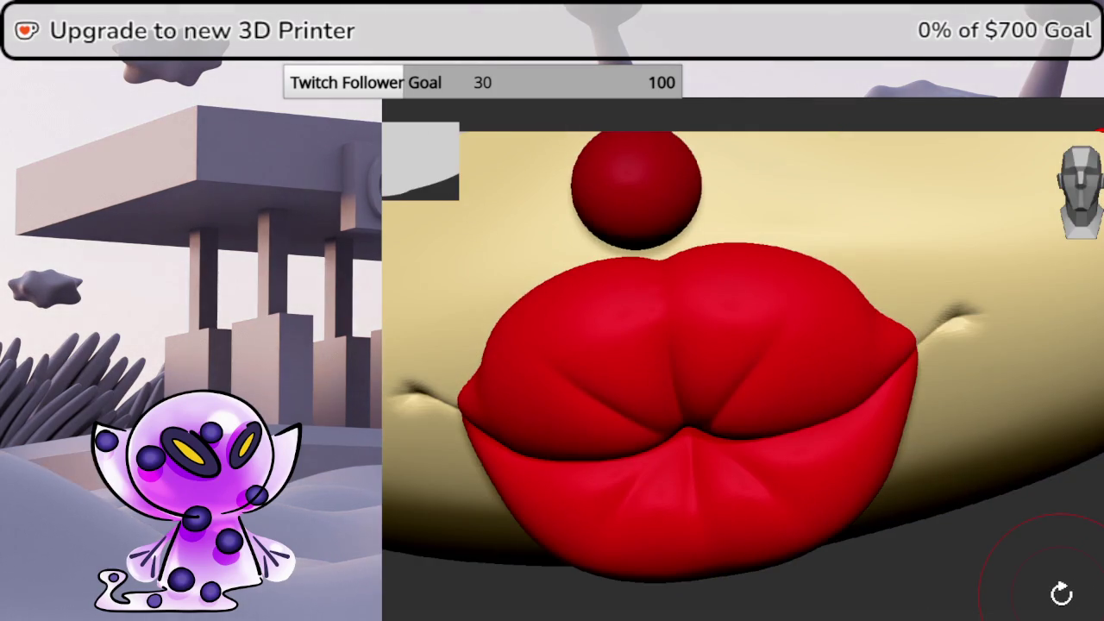
Switch to a different sculpting brush and orbit around the lips and nose to review them
{"action": "key", "text": "b"}
{"action": "left_click", "coordinate": [406, 159]}
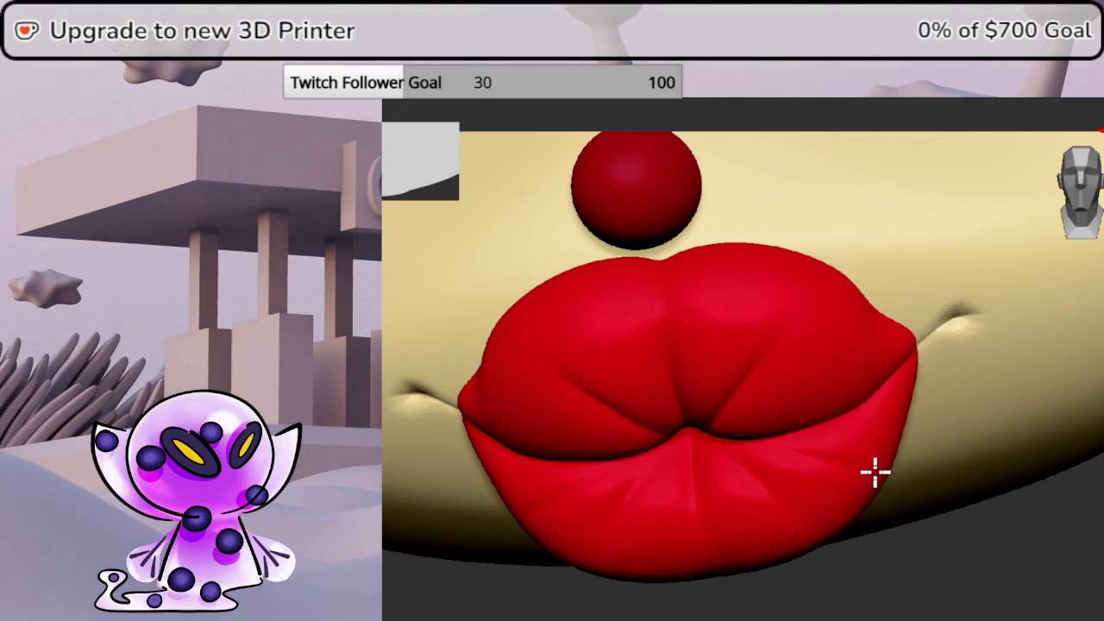
{"action": "right_click_drag", "start_coordinate": [1092, 520], "coordinate": [1095, 584]}
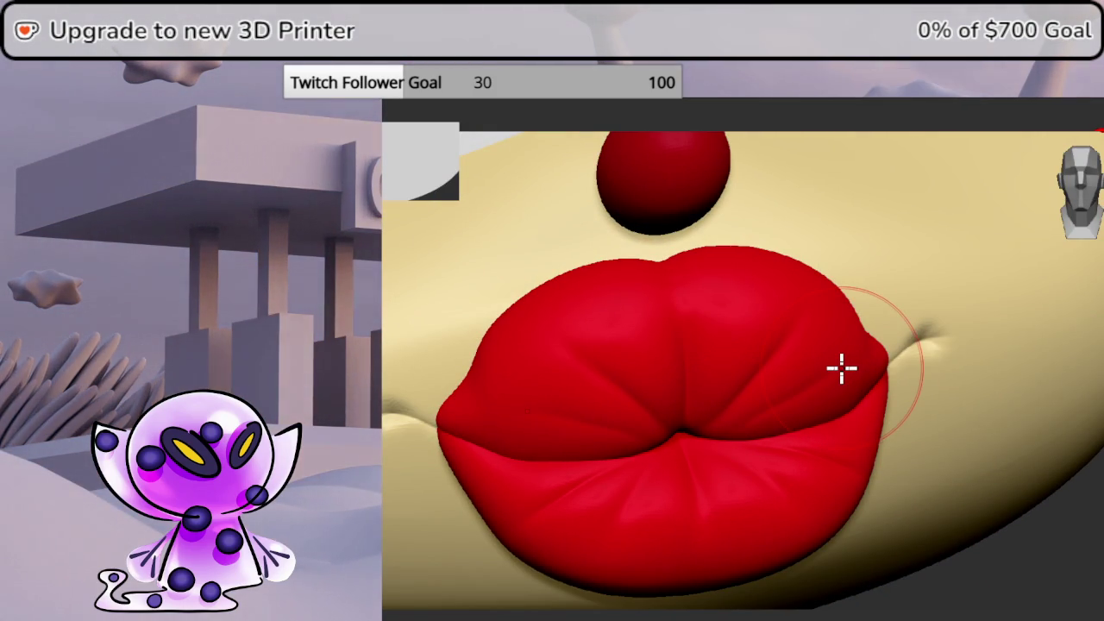
{"action": "right_click_drag", "start_coordinate": [841, 369], "coordinate": [948, 353]}
{"action": "mouse_move", "coordinate": [992, 483]}
{"action": "right_mouse_down"}
{"action": "mouse_move", "coordinate": [1100, 531]}
{"action": "mouse_move", "coordinate": [1088, 506]}
{"action": "right_mouse_up"}
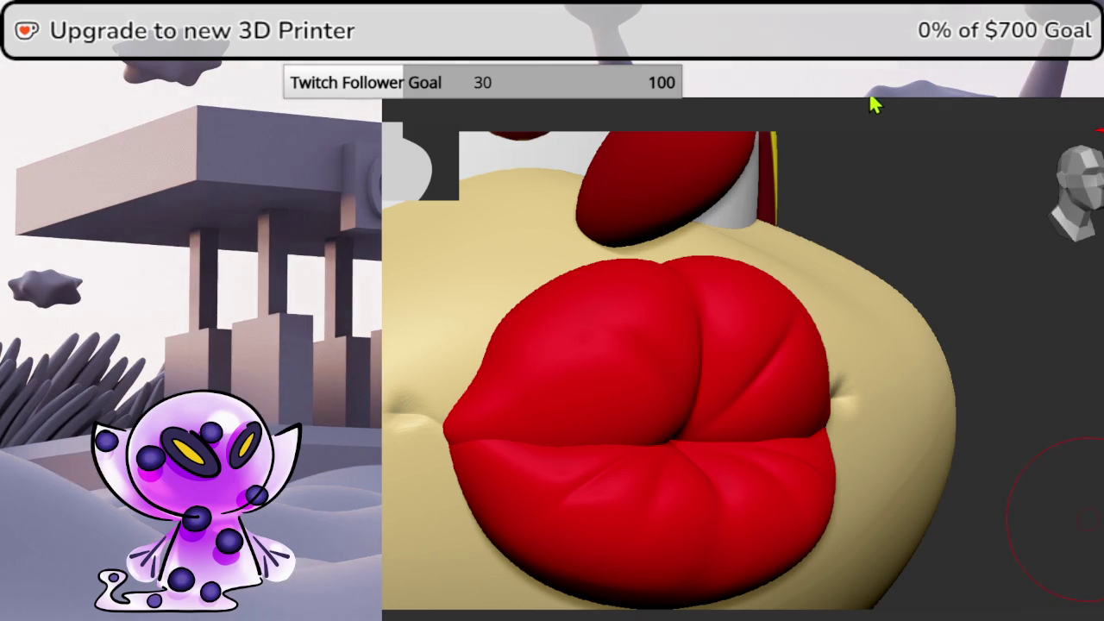
{"action": "mouse_move", "coordinate": [1033, 103]}
{"action": "right_mouse_down"}
{"action": "mouse_move", "coordinate": [1055, 438]}
{"action": "mouse_move", "coordinate": [460, 134]}
{"action": "mouse_move", "coordinate": [1097, 435]}
{"action": "right_mouse_up"}
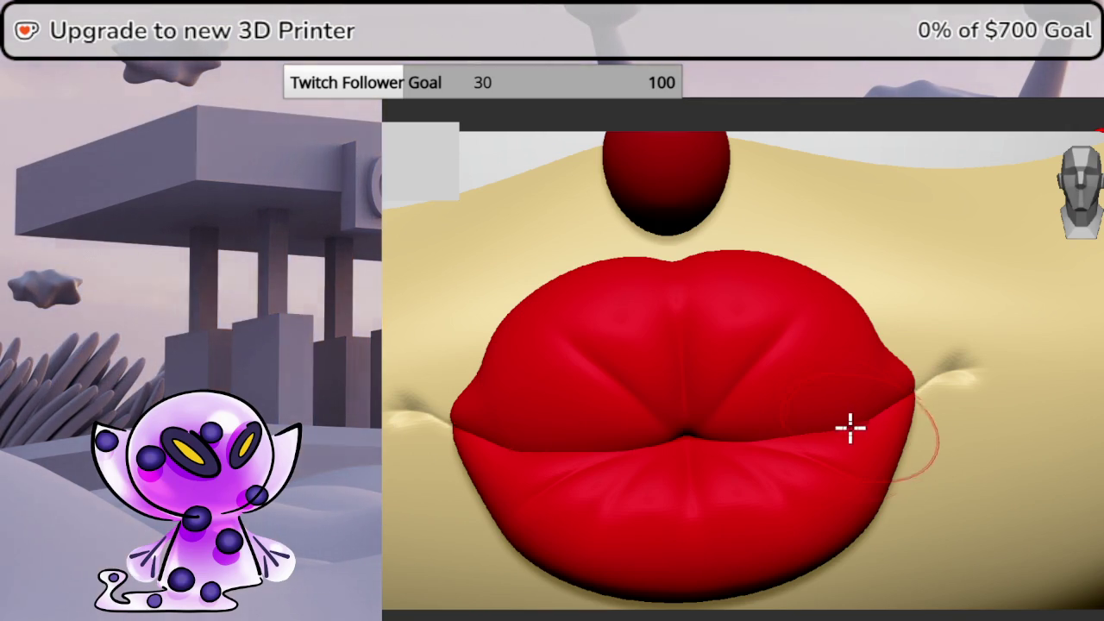
{"action": "mouse_move", "coordinate": [822, 426]}
{"action": "right_mouse_down"}
{"action": "mouse_move", "coordinate": [774, 440]}
{"action": "mouse_move", "coordinate": [981, 523]}
{"action": "right_mouse_up"}
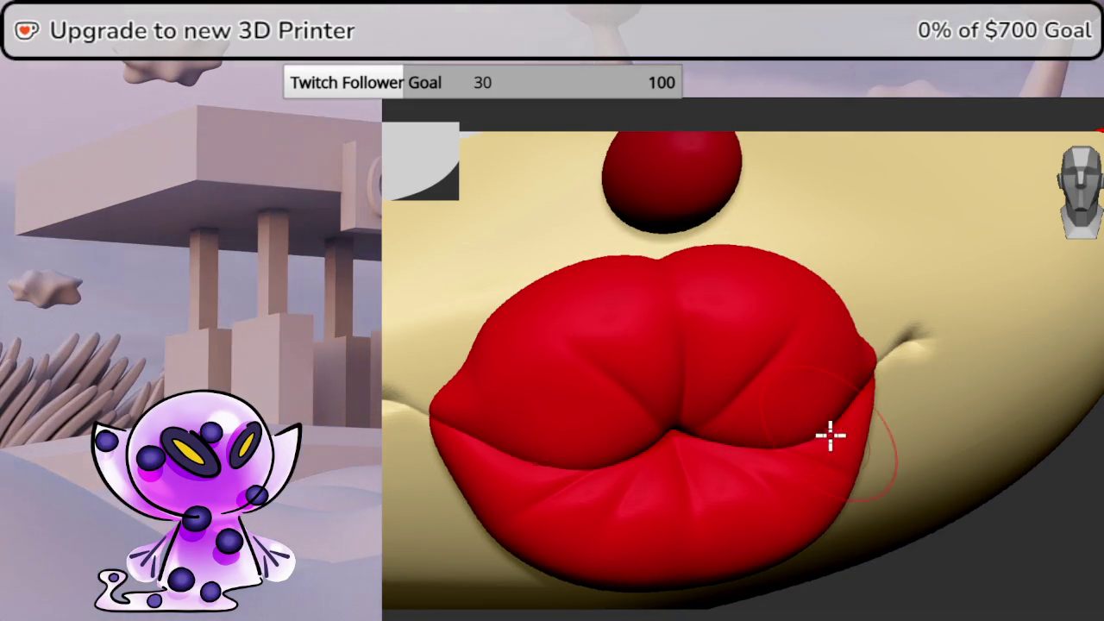
{"action": "right_click_drag", "start_coordinate": [828, 431], "coordinate": [1055, 498]}
{"action": "left_click_drag", "start_coordinate": [1078, 185], "coordinate": [1091, 182]}
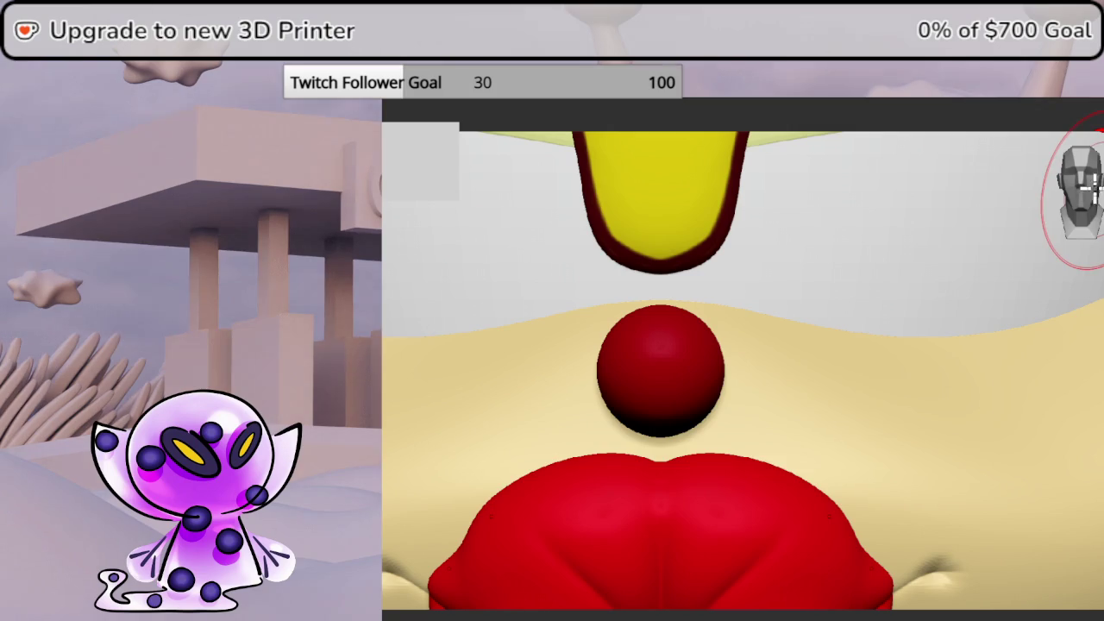
{"action": "mouse_move", "coordinate": [800, 414]}
{"action": "right_mouse_down"}
{"action": "mouse_move", "coordinate": [850, 247]}
{"action": "mouse_move", "coordinate": [833, 383]}
{"action": "mouse_move", "coordinate": [869, 305]}
{"action": "right_mouse_up"}
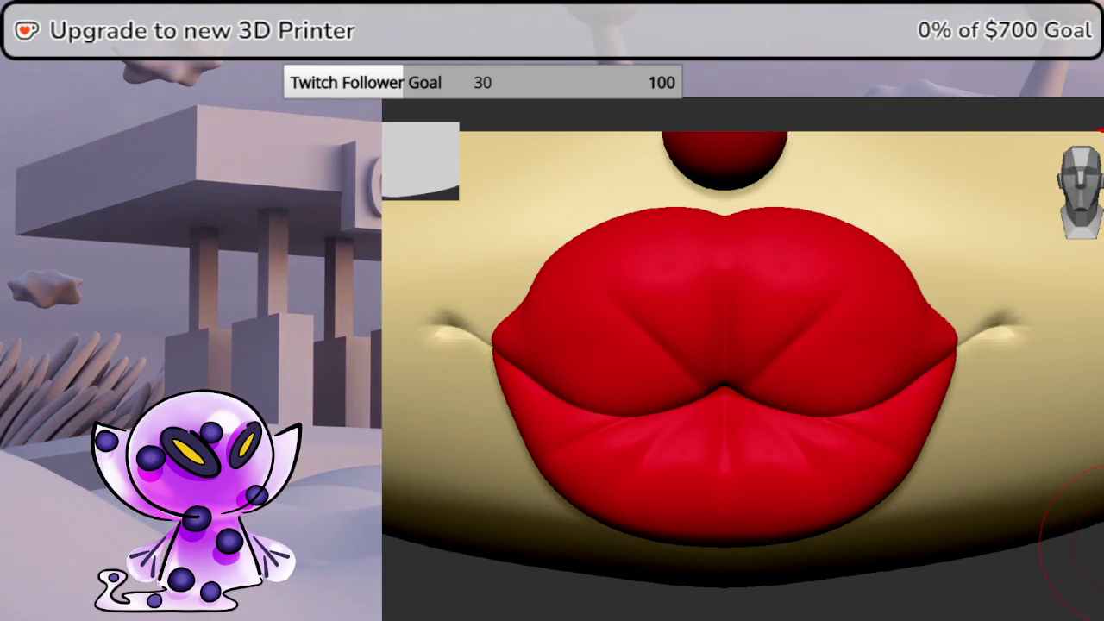
{"action": "mouse_move", "coordinate": [1086, 535]}
{"action": "right_mouse_down"}
{"action": "mouse_move", "coordinate": [1069, 345]}
{"action": "mouse_move", "coordinate": [1073, 168]}
{"action": "right_mouse_up"}
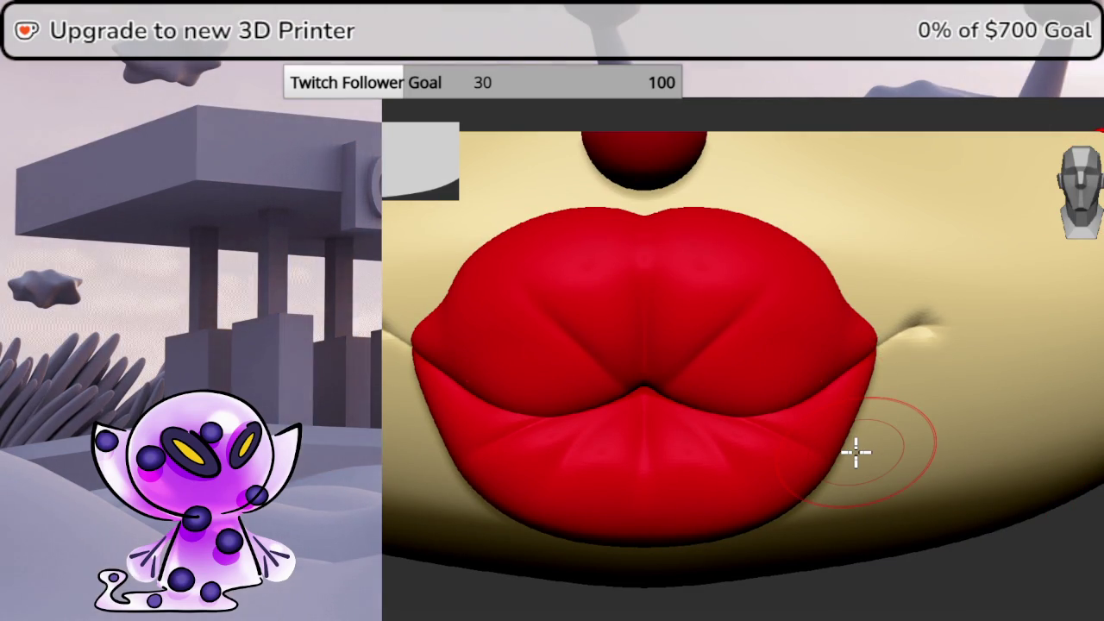
{"action": "mouse_move", "coordinate": [720, 552]}
{"action": "right_mouse_down"}
{"action": "mouse_move", "coordinate": [768, 485]}
{"action": "mouse_move", "coordinate": [751, 505]}
{"action": "mouse_move", "coordinate": [792, 475]}
{"action": "mouse_move", "coordinate": [579, 443]}
{"action": "mouse_move", "coordinate": [710, 389]}
{"action": "mouse_move", "coordinate": [781, 340]}
{"action": "mouse_move", "coordinate": [675, 336]}
{"action": "mouse_move", "coordinate": [709, 353]}
{"action": "mouse_move", "coordinate": [778, 347]}
{"action": "mouse_move", "coordinate": [729, 261]}
{"action": "mouse_move", "coordinate": [669, 328]}
{"action": "mouse_move", "coordinate": [732, 333]}
{"action": "mouse_move", "coordinate": [747, 357]}
{"action": "mouse_move", "coordinate": [817, 331]}
{"action": "mouse_move", "coordinate": [897, 463]}
{"action": "mouse_move", "coordinate": [806, 460]}
{"action": "mouse_move", "coordinate": [840, 486]}
{"action": "mouse_move", "coordinate": [732, 519]}
{"action": "mouse_move", "coordinate": [770, 517]}
{"action": "right_mouse_up"}
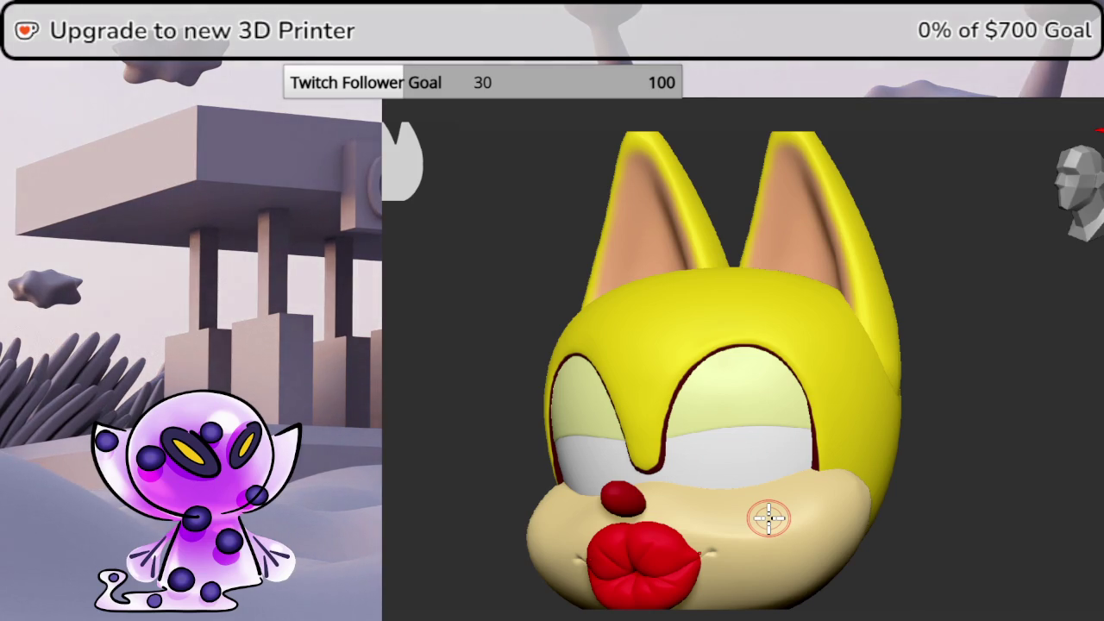
Bring up the 3D mesh primitives picker with F1
{"action": "key", "text": "F1"}
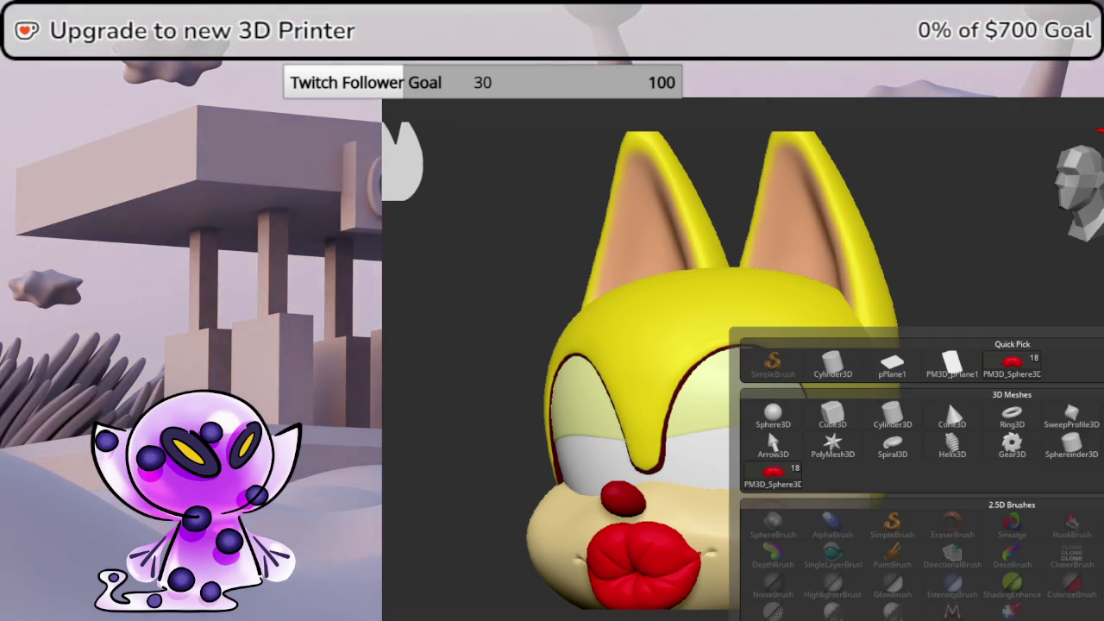
Add a Ring3D primitive and stretch it vertically with the Gizmo in front view
{"action": "left_click", "coordinate": [1011, 412]}
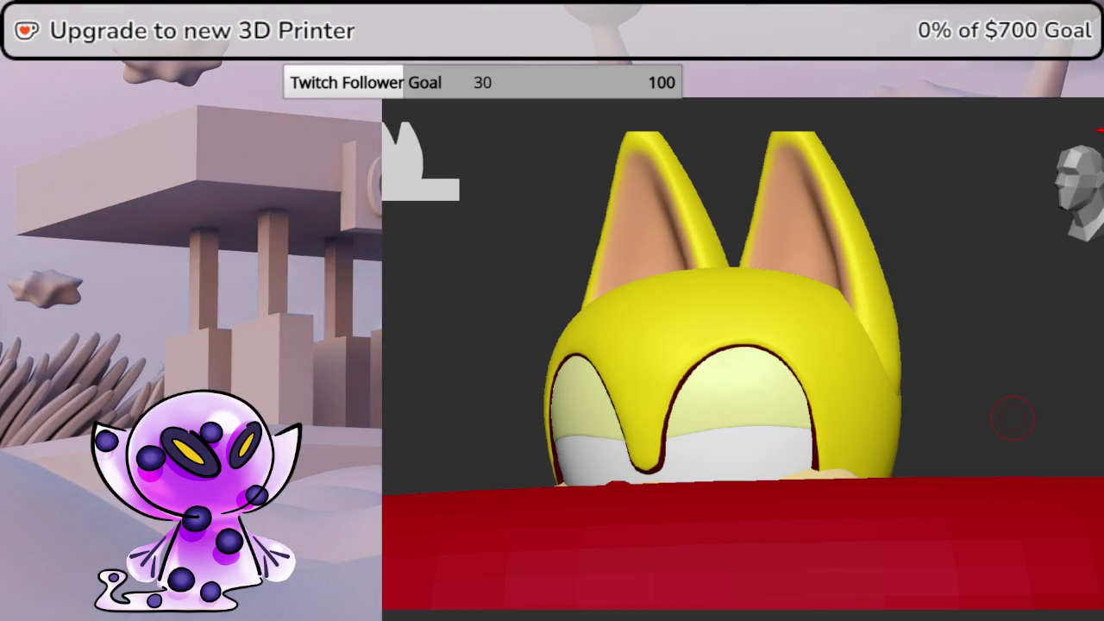
{"action": "left_click", "coordinate": [1082, 186]}
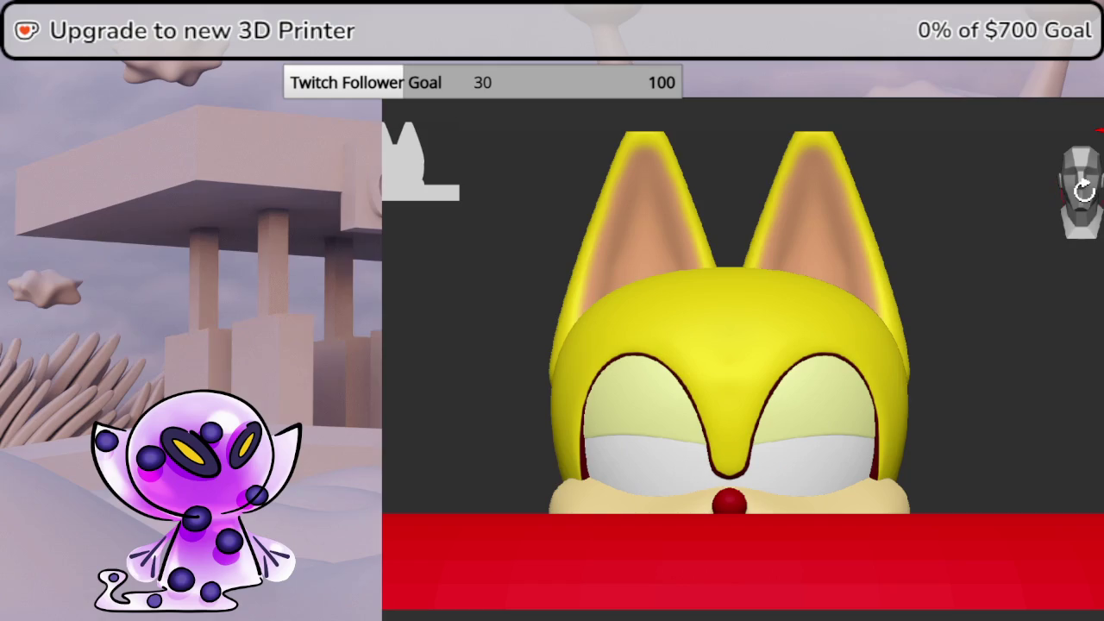
{"action": "key", "text": "w"}
{"action": "mouse_move", "coordinate": [726, 598]}
{"action": "left_mouse_down"}
{"action": "mouse_move", "coordinate": [734, 341]}
{"action": "mouse_move", "coordinate": [759, 442]}
{"action": "left_mouse_up"}
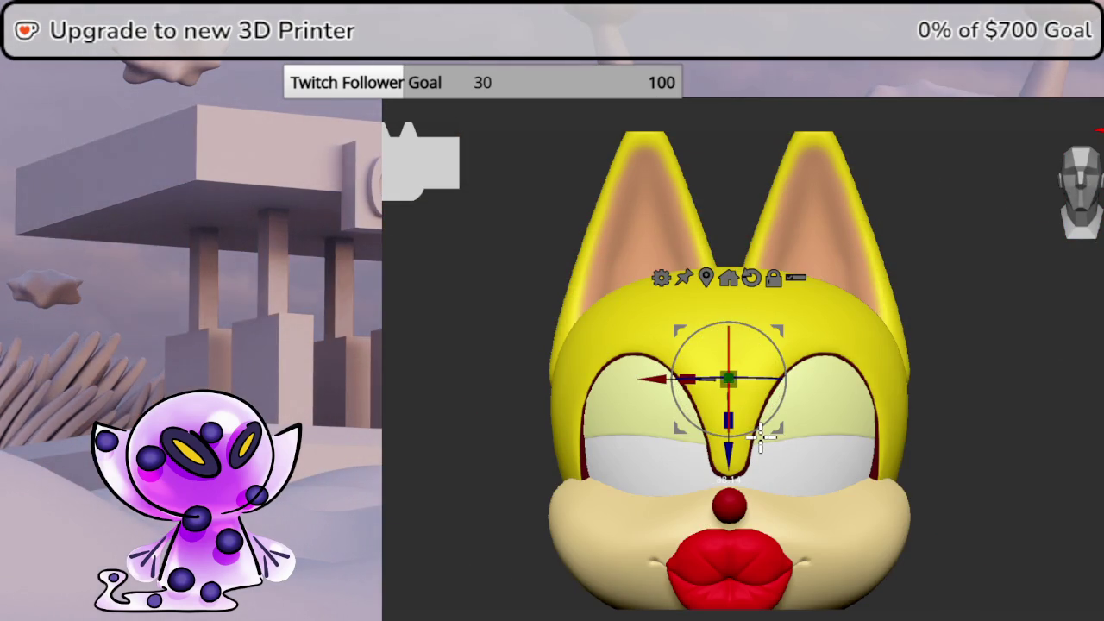
{"action": "left_click_drag", "start_coordinate": [729, 378], "coordinate": [737, 377]}
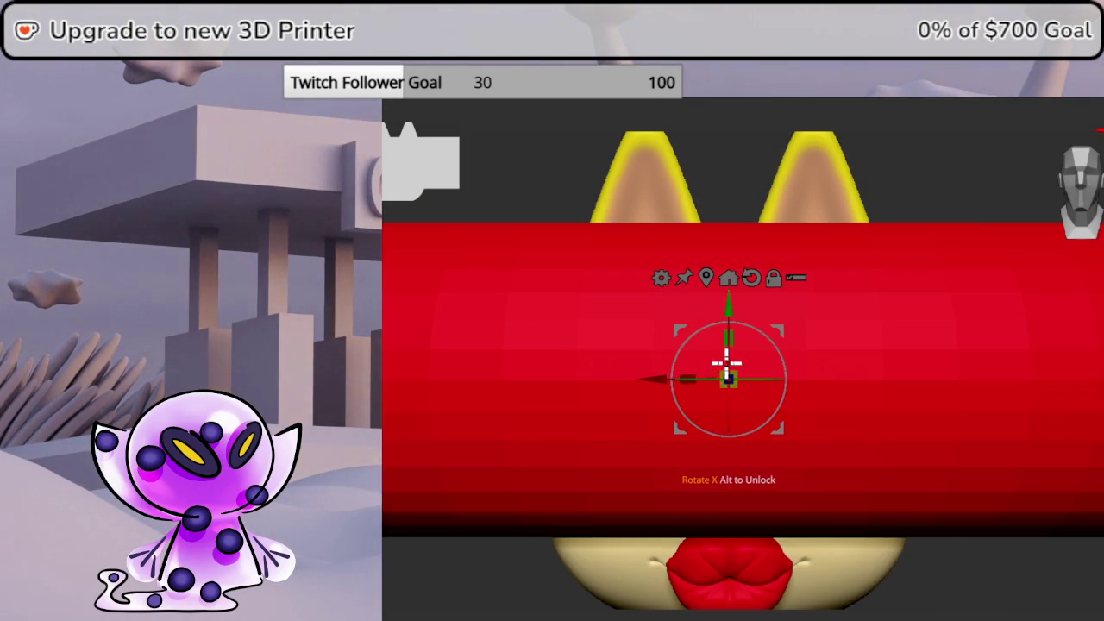
{"action": "key", "text": "ctrl+z"}
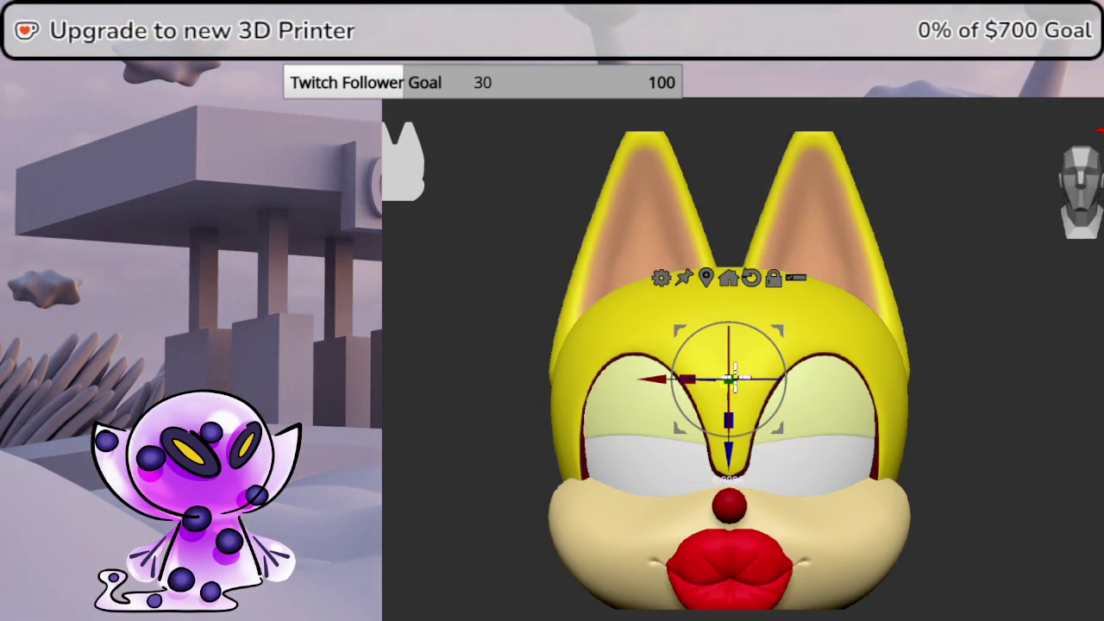
In side view, move the ring in front of the lips and shrink it thinner and shorter
{"action": "left_click_drag", "start_coordinate": [870, 388], "coordinate": [1093, 379]}
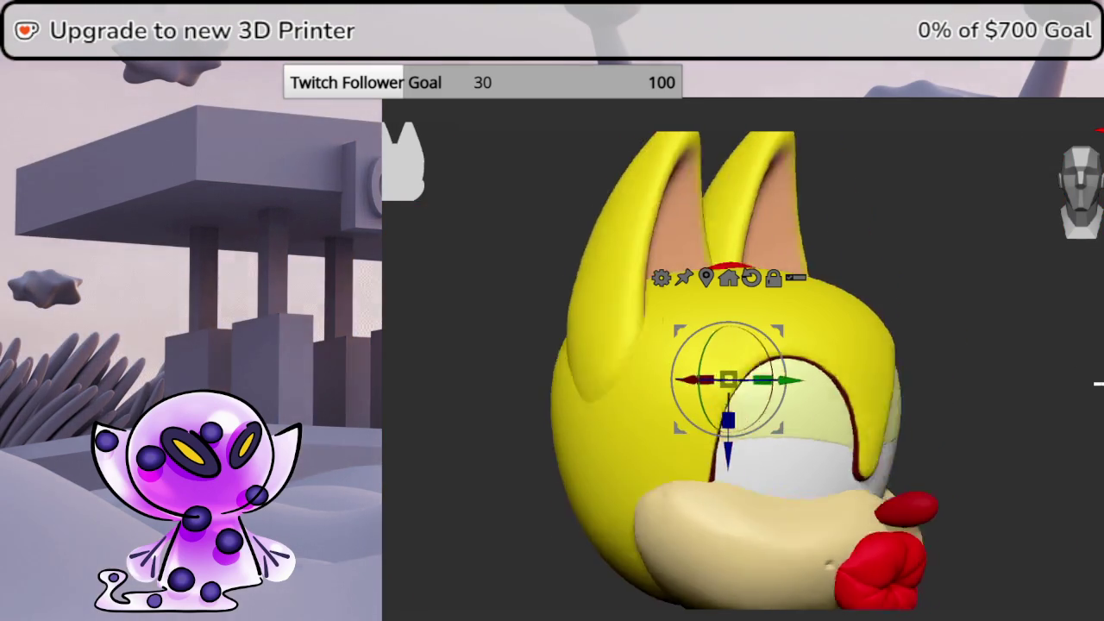
{"action": "left_click", "coordinate": [1080, 216]}
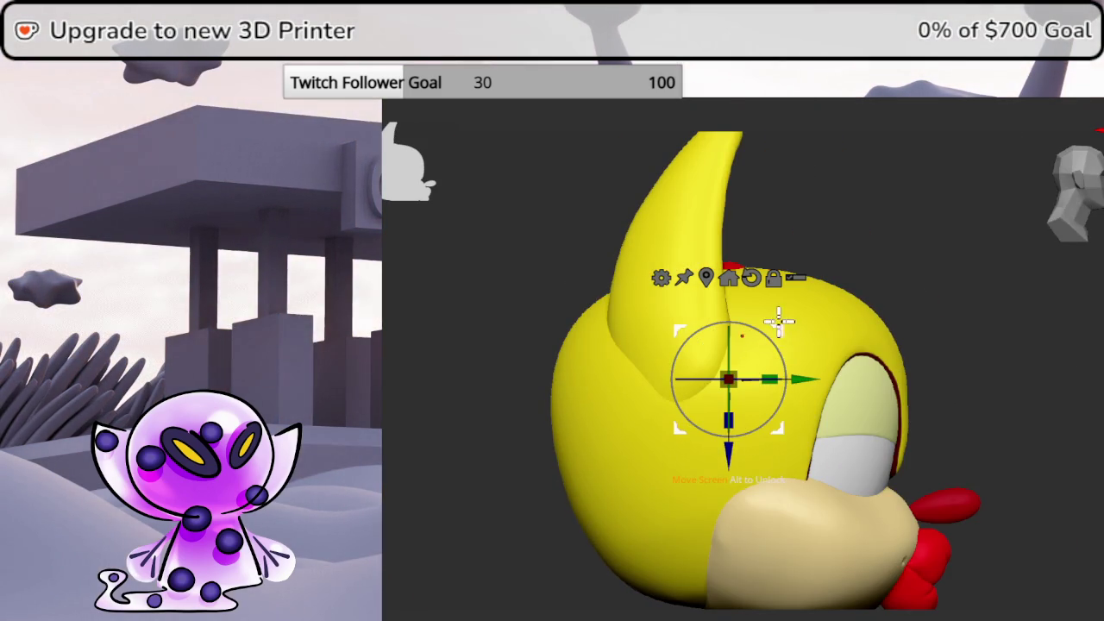
{"action": "left_click_drag", "start_coordinate": [779, 321], "coordinate": [1011, 468]}
{"action": "mouse_move", "coordinate": [1064, 502]}
{"action": "right_mouse_down", "text": "alt"}
{"action": "mouse_move", "coordinate": [881, 417]}
{"action": "mouse_move", "coordinate": [837, 419]}
{"action": "mouse_move", "coordinate": [791, 390]}
{"action": "right_mouse_up", "text": "alt"}
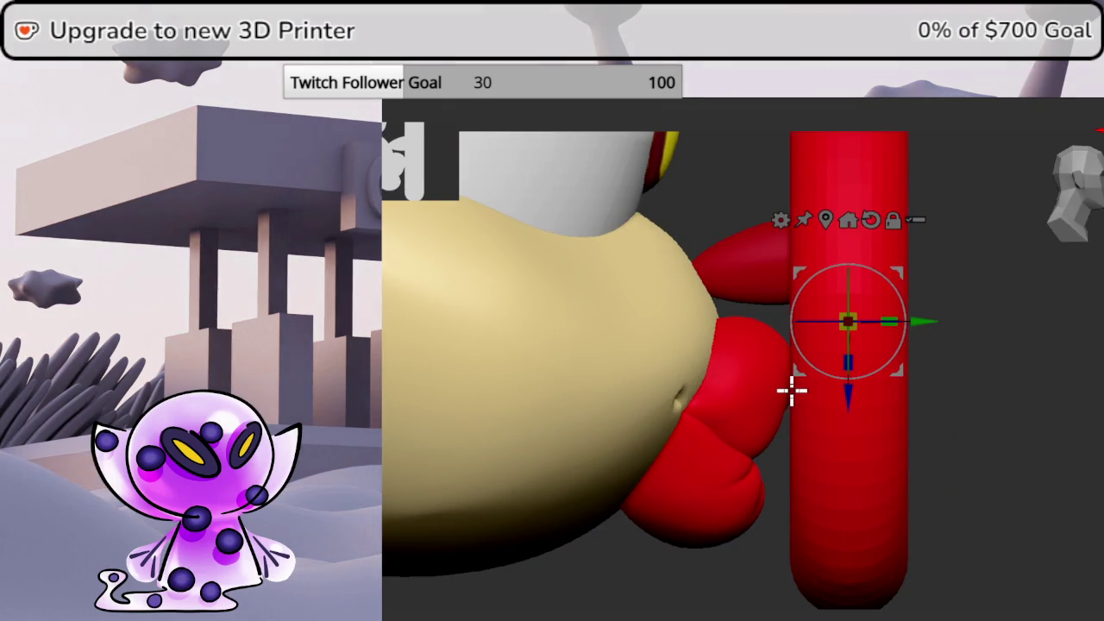
{"action": "left_click_drag", "start_coordinate": [792, 391], "coordinate": [921, 380]}
{"action": "left_click_drag", "start_coordinate": [876, 422], "coordinate": [778, 534]}
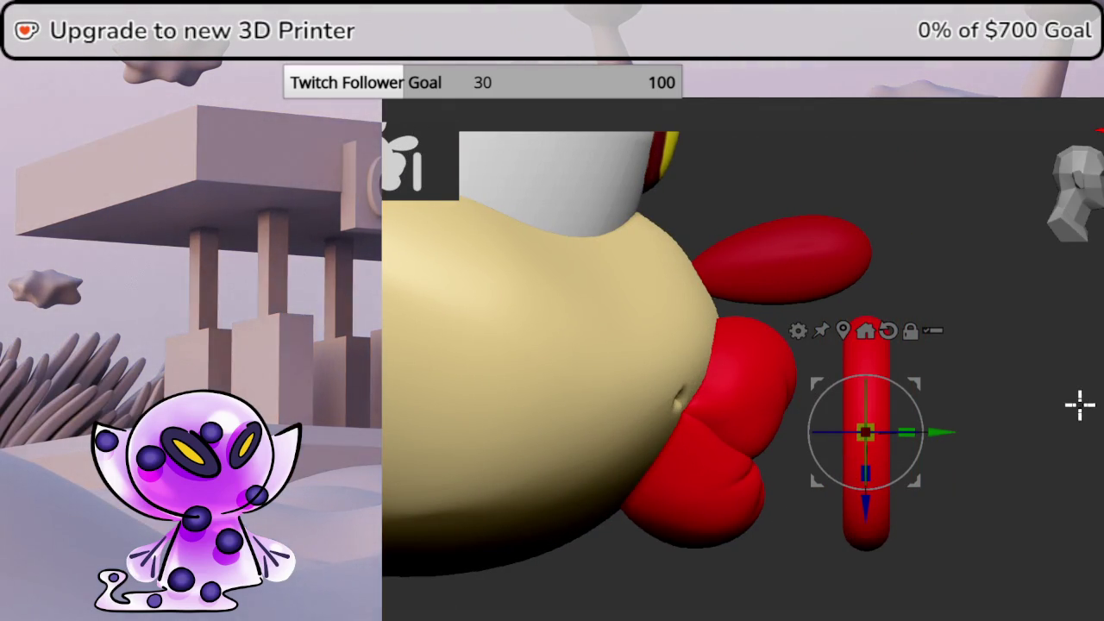
{"action": "left_click_drag", "start_coordinate": [1084, 405], "coordinate": [1059, 406]}
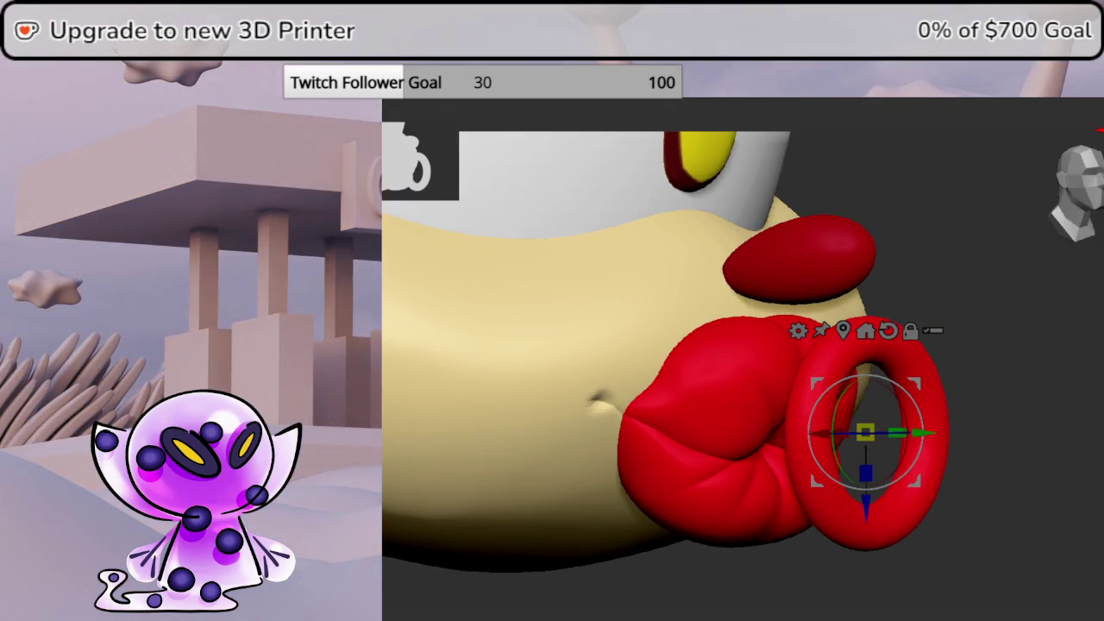
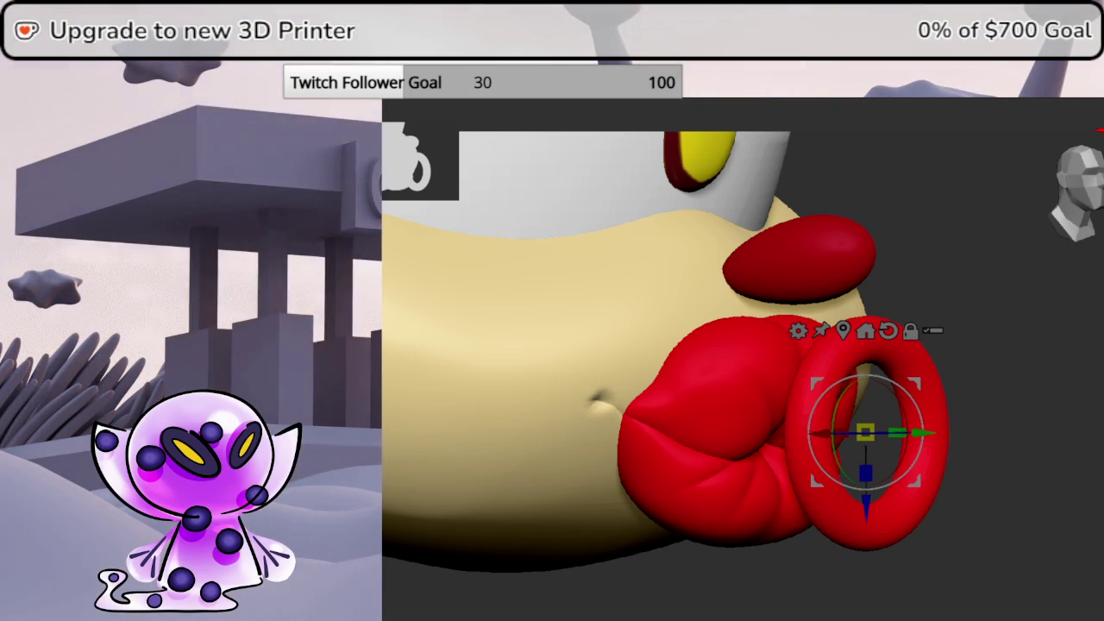
Snap to a front view of the lips and bring up the red ring's Transform Type list
{"action": "mouse_move", "coordinate": [1069, 388]}
{"action": "left_mouse_down"}
{"action": "mouse_move", "coordinate": [1058, 382]}
{"action": "mouse_move", "coordinate": [1059, 400]}
{"action": "left_mouse_up"}
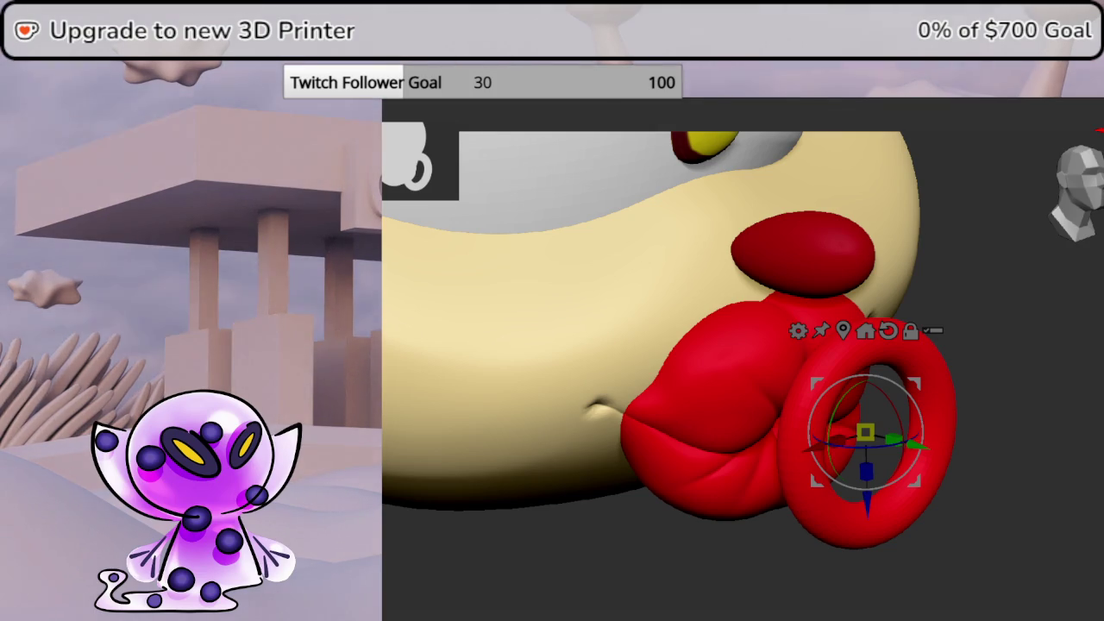
{"action": "mouse_move", "coordinate": [1017, 399]}
{"action": "left_mouse_down"}
{"action": "mouse_move", "coordinate": [1041, 383]}
{"action": "mouse_move", "coordinate": [1005, 377]}
{"action": "mouse_move", "coordinate": [995, 389]}
{"action": "mouse_move", "coordinate": [1060, 259]}
{"action": "left_mouse_up"}
{"action": "left_click", "coordinate": [1078, 216]}
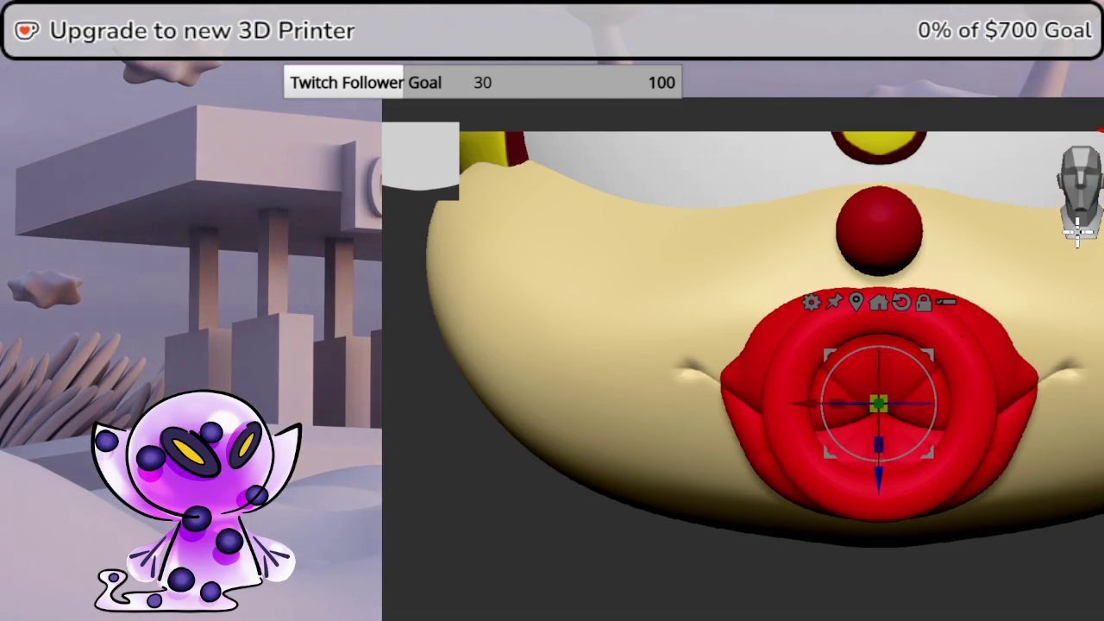
{"action": "left_click", "coordinate": [815, 302]}
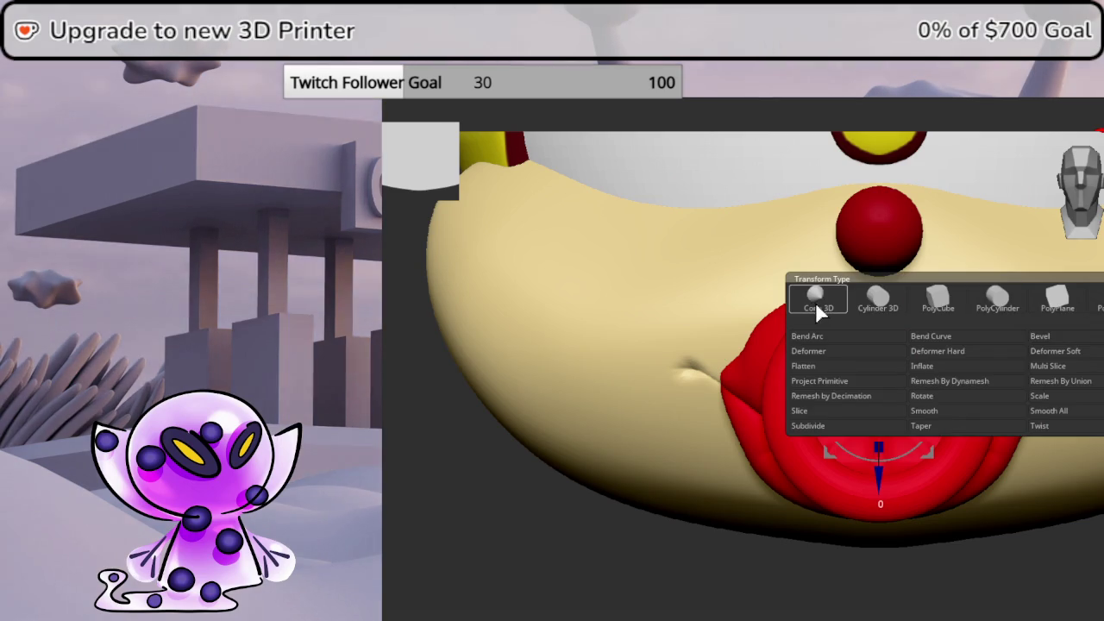
Wrap the ring in a Bend Curve deformer and reshape its points and inner opening
{"action": "left_click", "coordinate": [934, 335]}
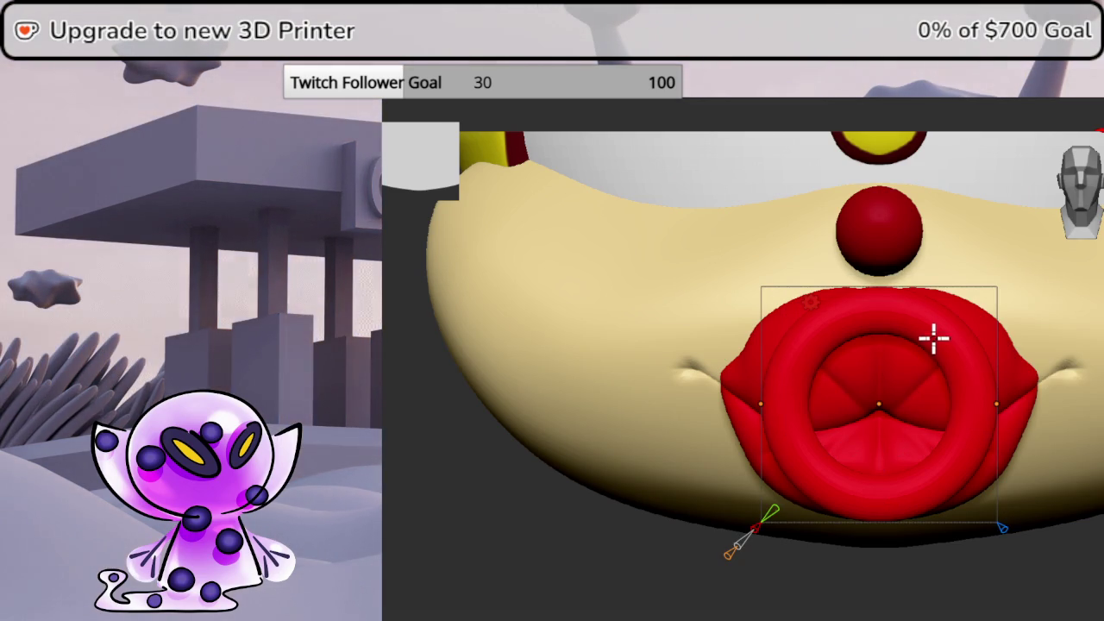
{"action": "left_click_drag", "start_coordinate": [758, 525], "coordinate": [744, 531]}
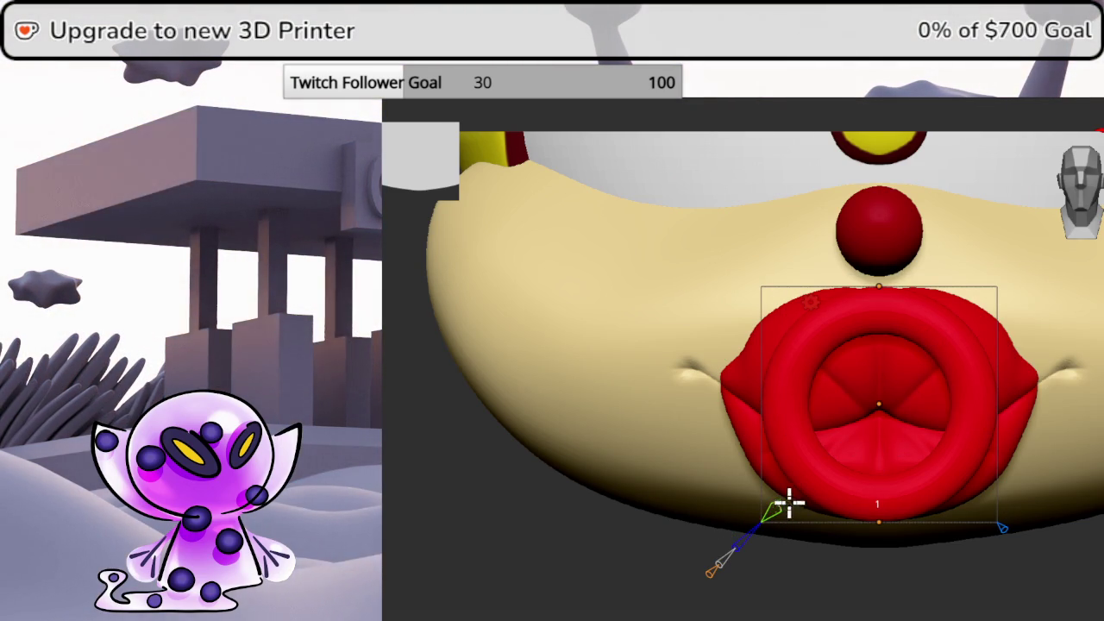
{"action": "left_click_drag", "start_coordinate": [879, 287], "coordinate": [885, 343]}
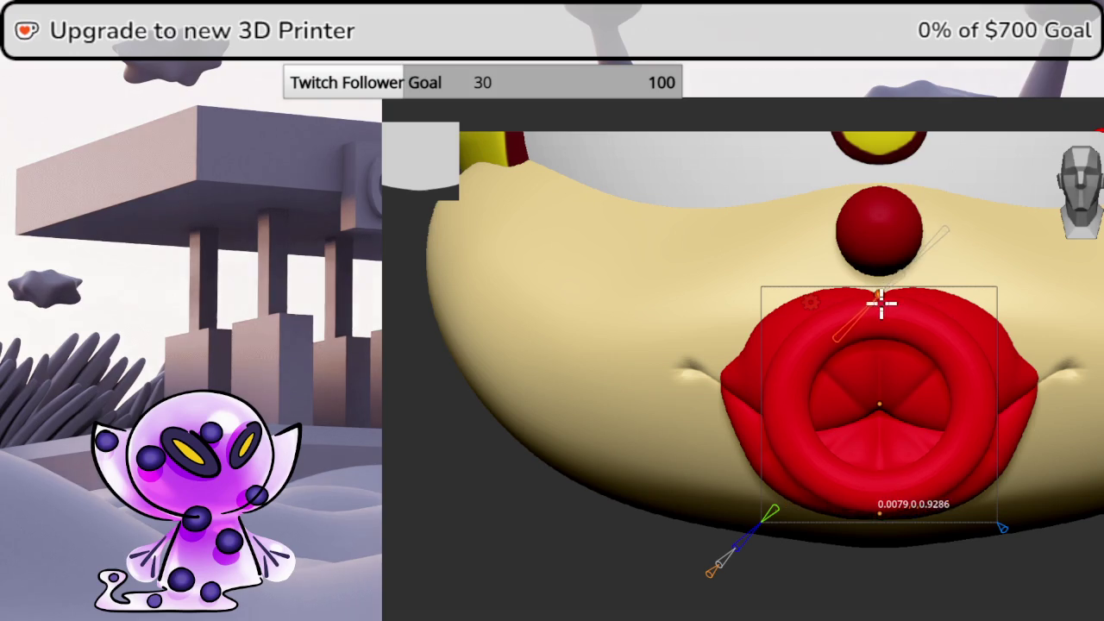
{"action": "mouse_move", "coordinate": [901, 296]}
{"action": "left_mouse_down"}
{"action": "mouse_move", "coordinate": [914, 291]}
{"action": "mouse_move", "coordinate": [873, 274]}
{"action": "left_mouse_up"}
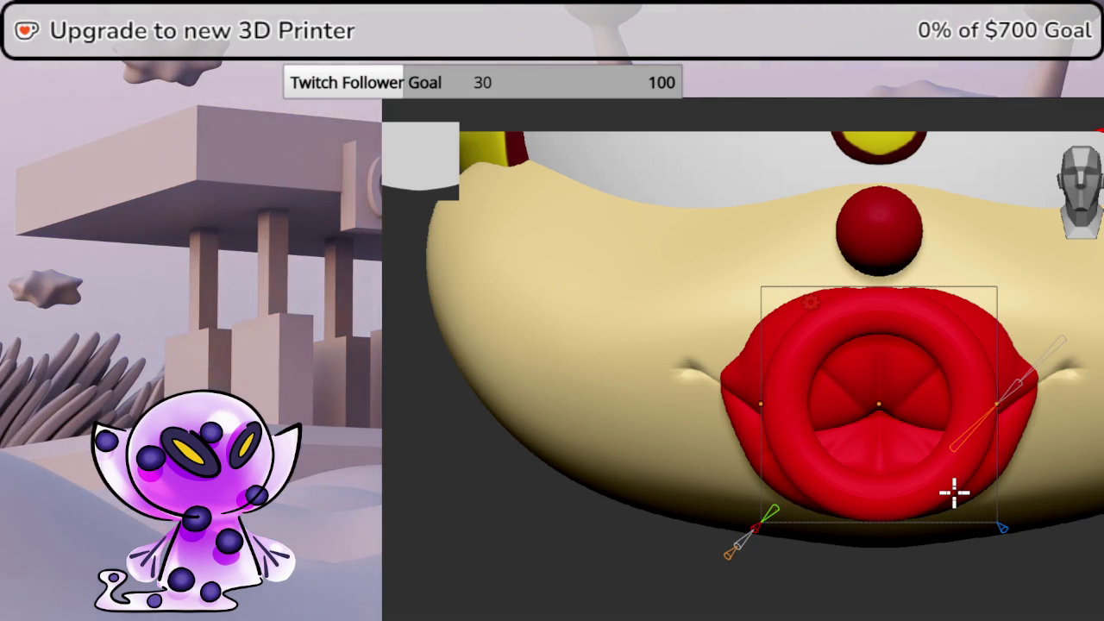
Apply a bend deformer and drag its handles until the ring closes into puffy lips
{"action": "left_click", "coordinate": [810, 302]}
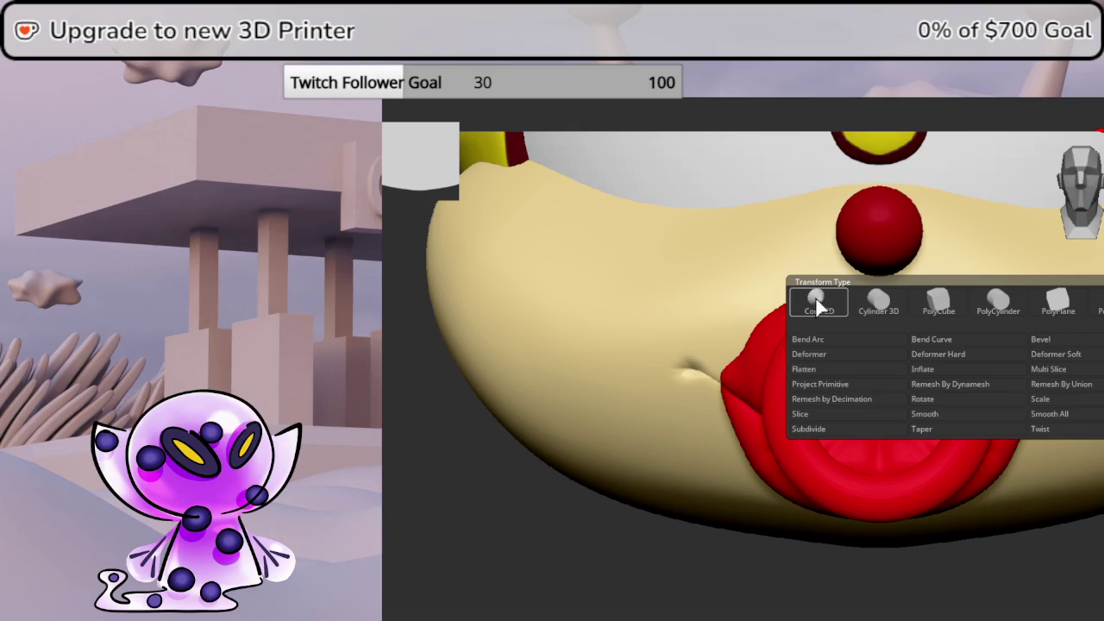
{"action": "left_click", "coordinate": [923, 338]}
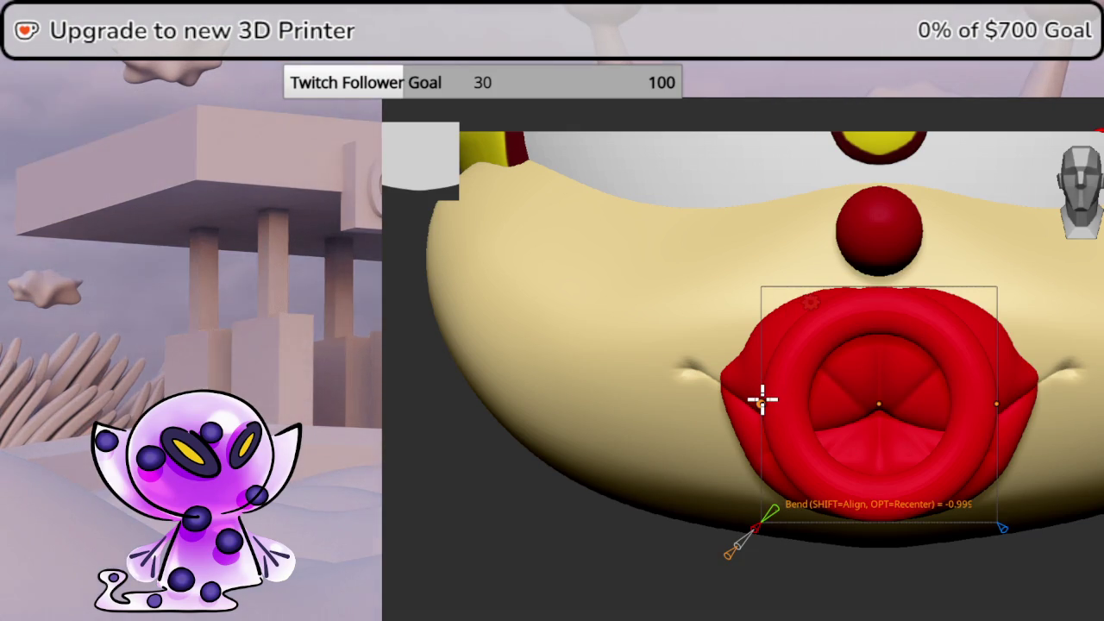
{"action": "left_click_drag", "start_coordinate": [761, 397], "coordinate": [685, 359]}
{"action": "mouse_move", "coordinate": [878, 396]}
{"action": "left_mouse_down"}
{"action": "mouse_move", "coordinate": [882, 427]}
{"action": "mouse_move", "coordinate": [902, 379]}
{"action": "left_mouse_up"}
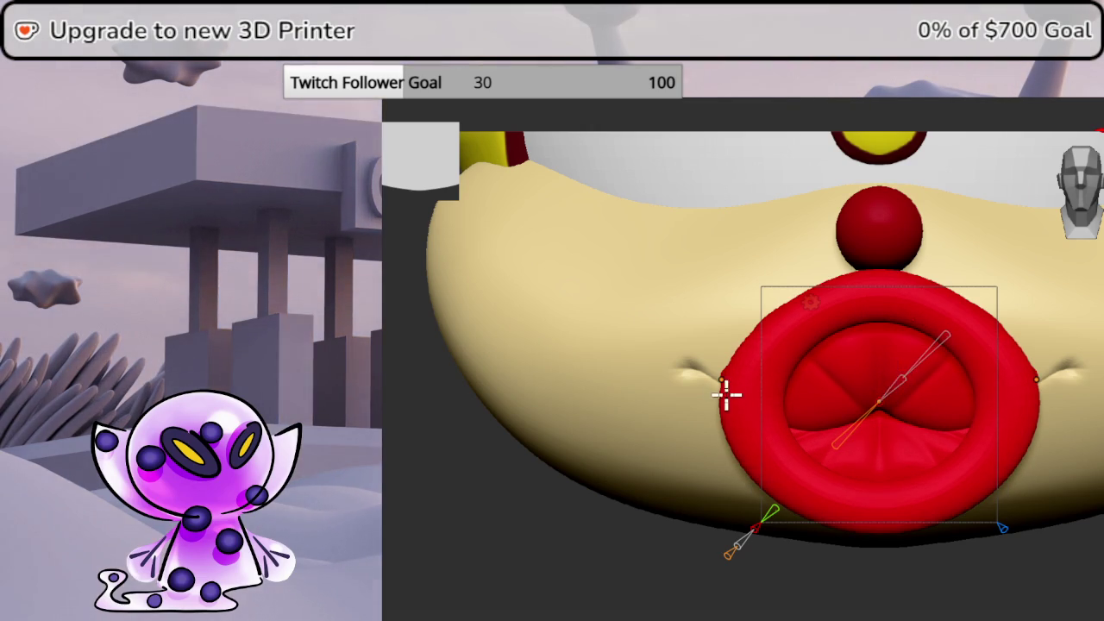
{"action": "left_click_drag", "start_coordinate": [739, 359], "coordinate": [719, 370]}
{"action": "mouse_move", "coordinate": [871, 385]}
{"action": "left_mouse_down"}
{"action": "mouse_move", "coordinate": [882, 401]}
{"action": "mouse_move", "coordinate": [902, 382]}
{"action": "mouse_move", "coordinate": [896, 393]}
{"action": "left_mouse_up"}
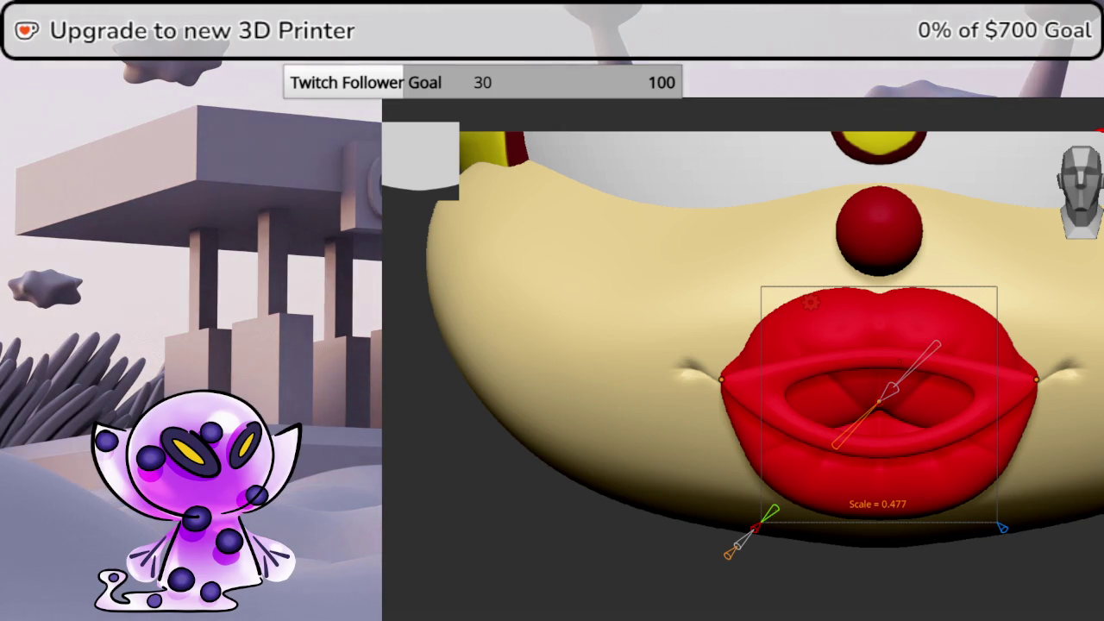
{"action": "left_click_drag", "start_coordinate": [896, 393], "coordinate": [897, 393]}
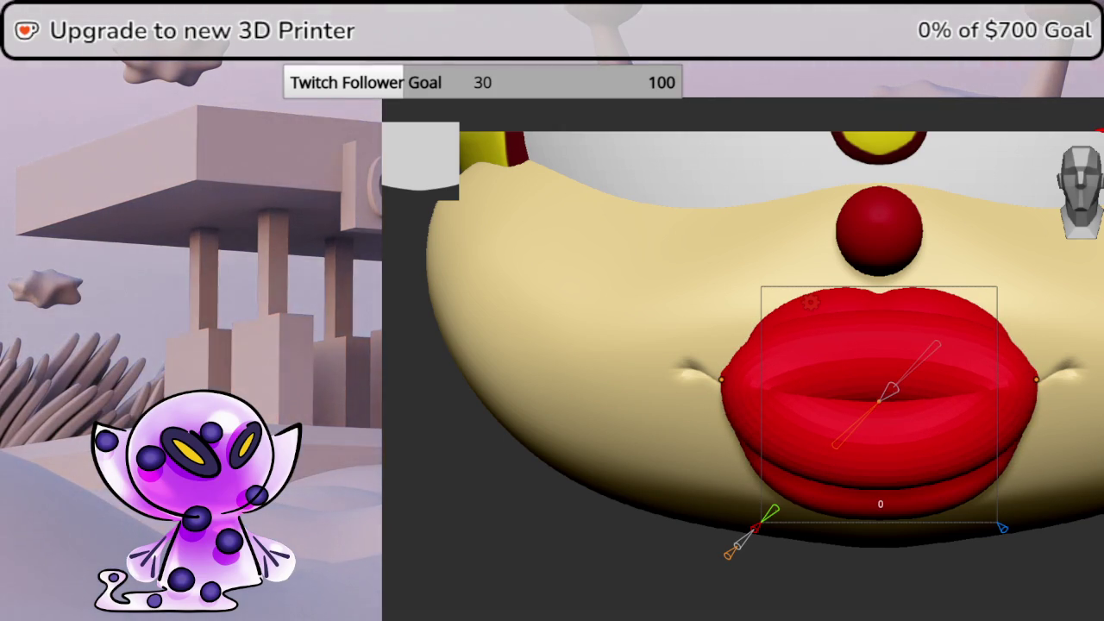
{"action": "left_click_drag", "start_coordinate": [604, 569], "coordinate": [621, 569]}
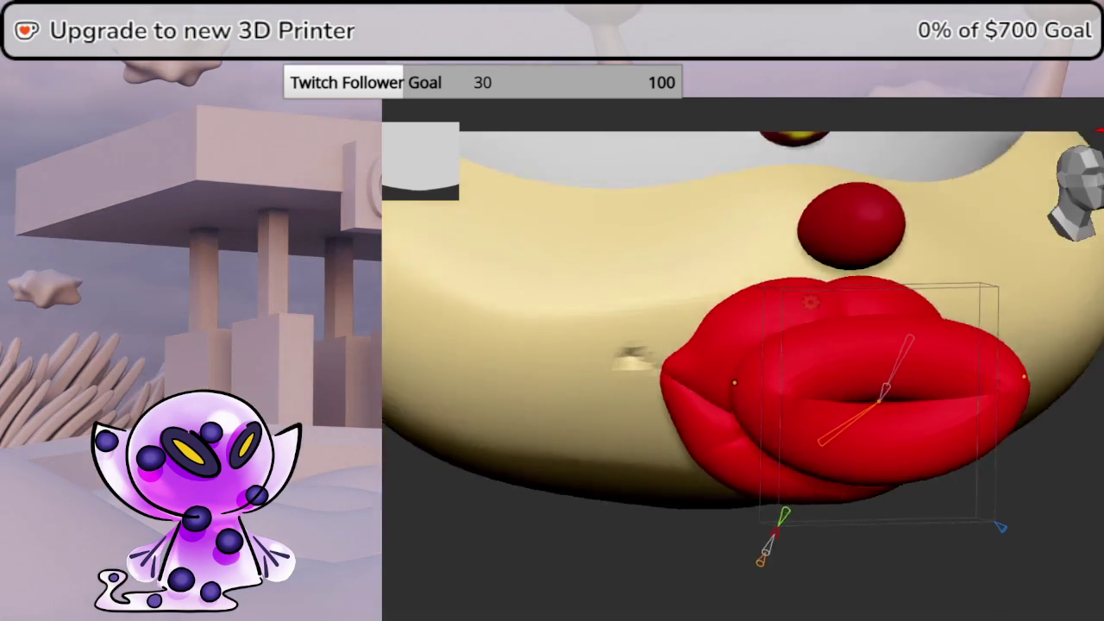
Show only the red lips with Shift+H, view them sideways, and bring up Transform Type
{"action": "mouse_move", "coordinate": [655, 372]}
{"action": "left_mouse_down"}
{"action": "mouse_move", "coordinate": [836, 372]}
{"action": "mouse_move", "coordinate": [736, 353]}
{"action": "mouse_move", "coordinate": [572, 422]}
{"action": "mouse_move", "coordinate": [521, 394]}
{"action": "left_mouse_up"}
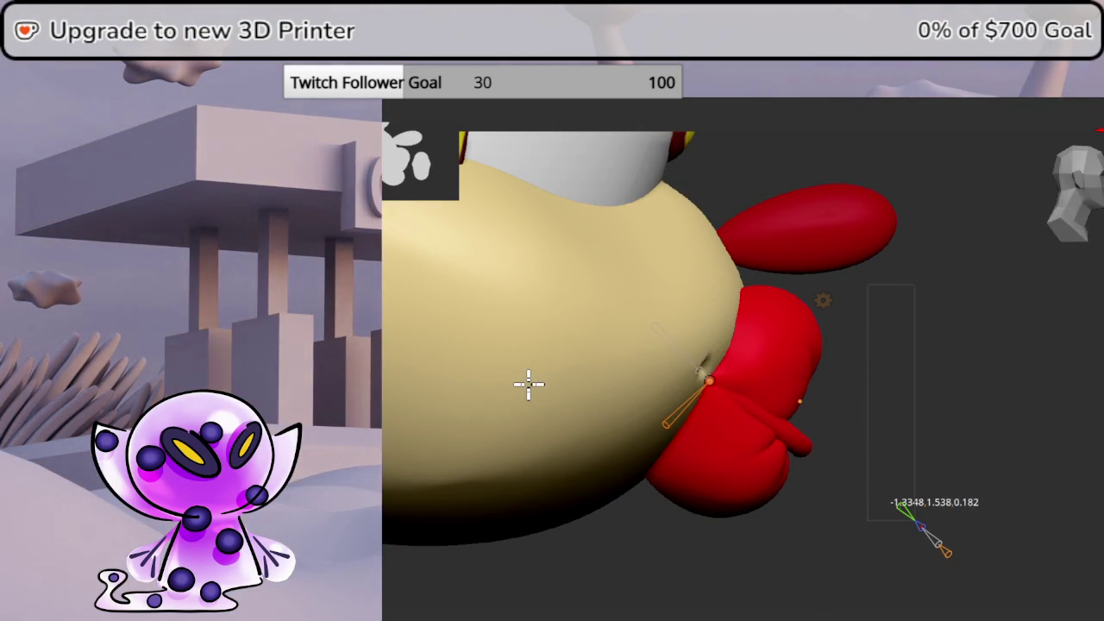
{"action": "key", "text": "shift+h"}
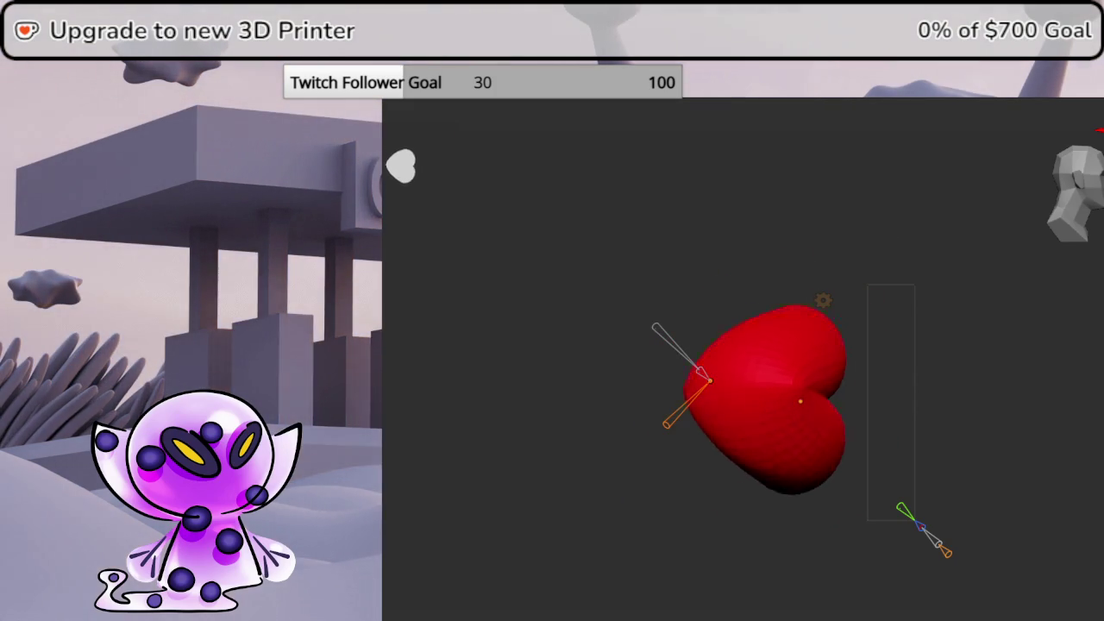
{"action": "key", "text": "Escape"}
{"action": "middle_click_drag", "start_coordinate": [1070, 483], "coordinate": [1063, 491]}
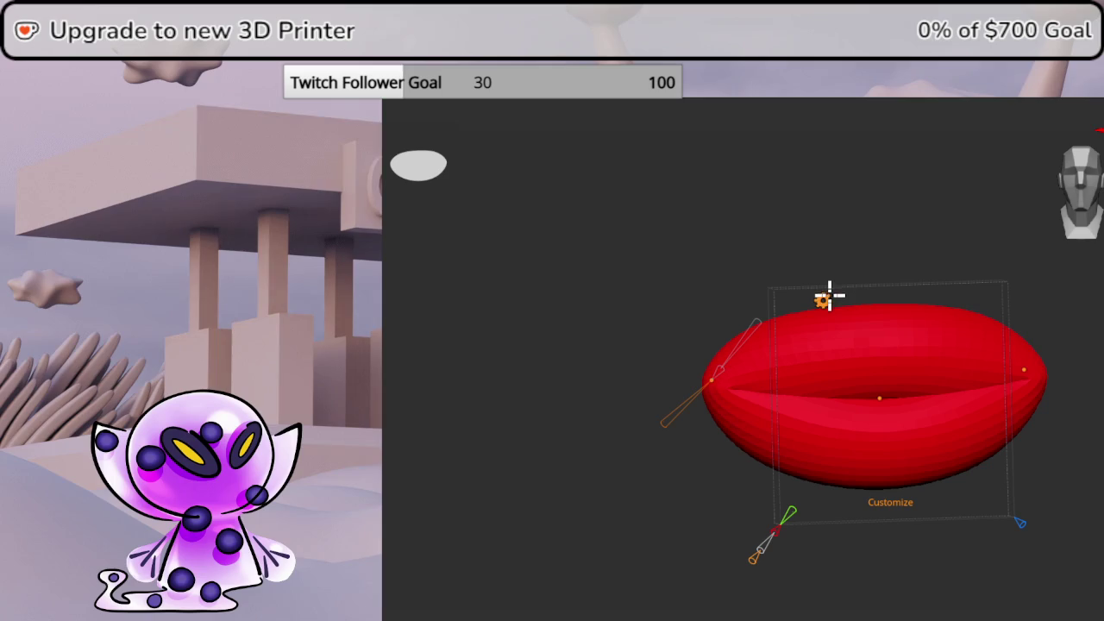
{"action": "mouse_move", "coordinate": [826, 293]}
{"action": "left_mouse_down"}
{"action": "mouse_move", "coordinate": [1031, 221]}
{"action": "mouse_move", "coordinate": [986, 352]}
{"action": "left_mouse_up"}
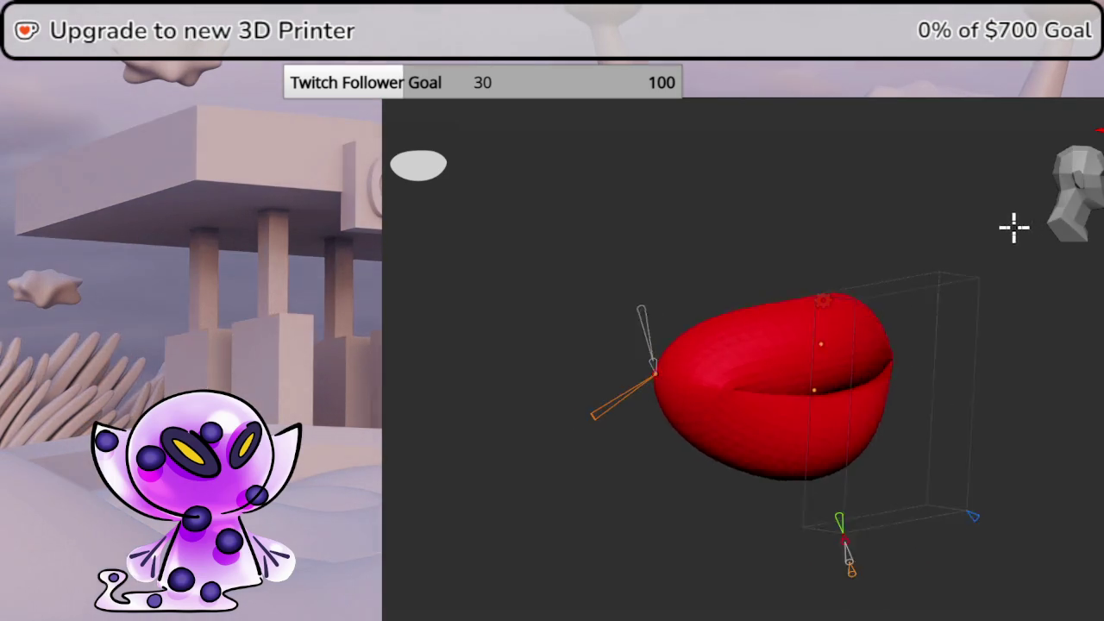
{"action": "left_click", "coordinate": [826, 300]}
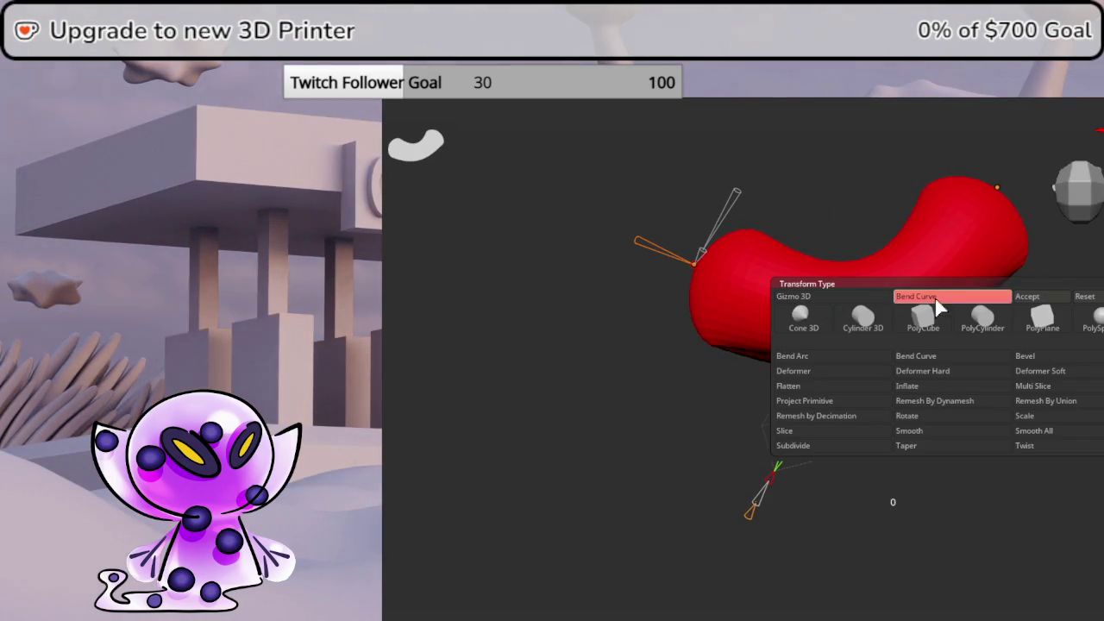
Switch the lips back to the Gizmo 3D transform and orbit so they face forward
{"action": "left_click", "coordinate": [1026, 296]}
{"action": "left_click_drag", "start_coordinate": [1093, 505], "coordinate": [1097, 221]}
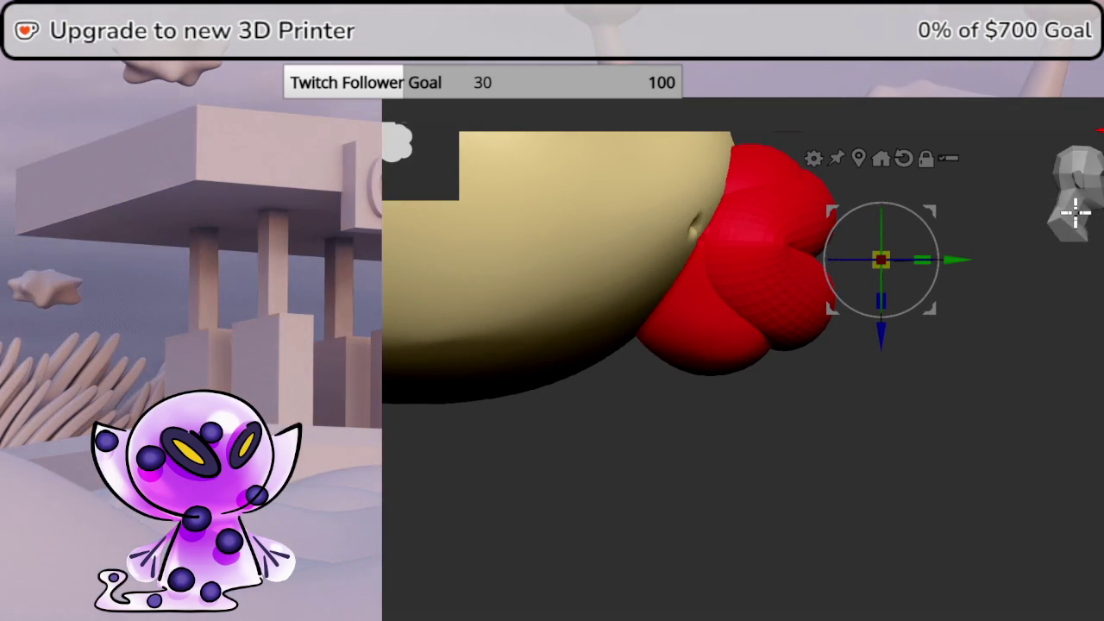
Move the lips below the nose, scale them to 0.835 in X, and raise them slightly
{"action": "left_click_drag", "start_coordinate": [924, 209], "coordinate": [1005, 268]}
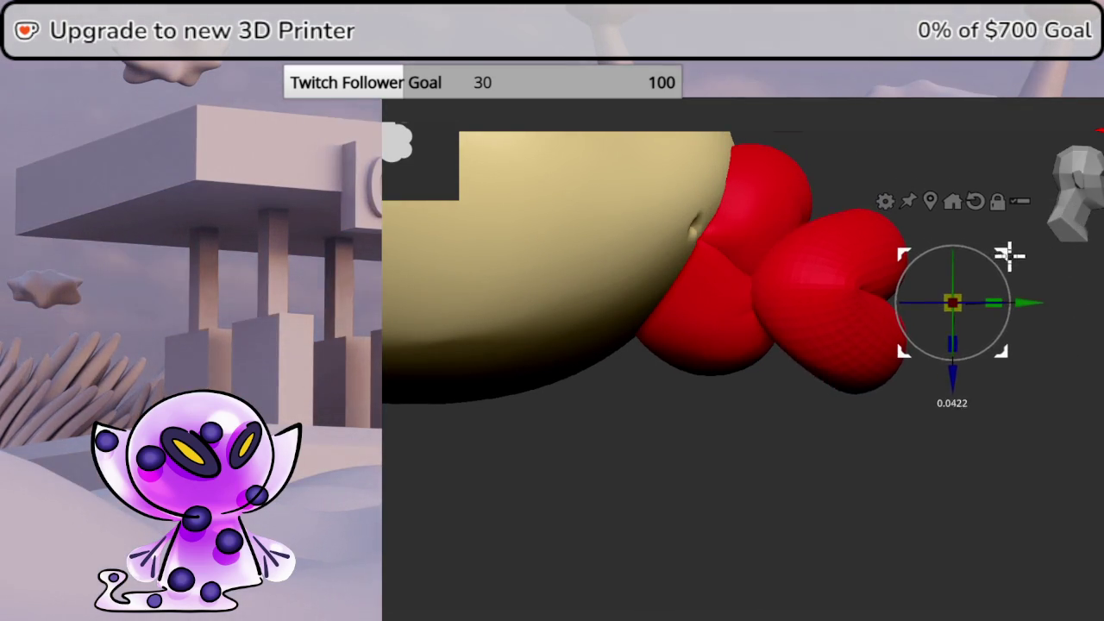
{"action": "left_click", "coordinate": [942, 215]}
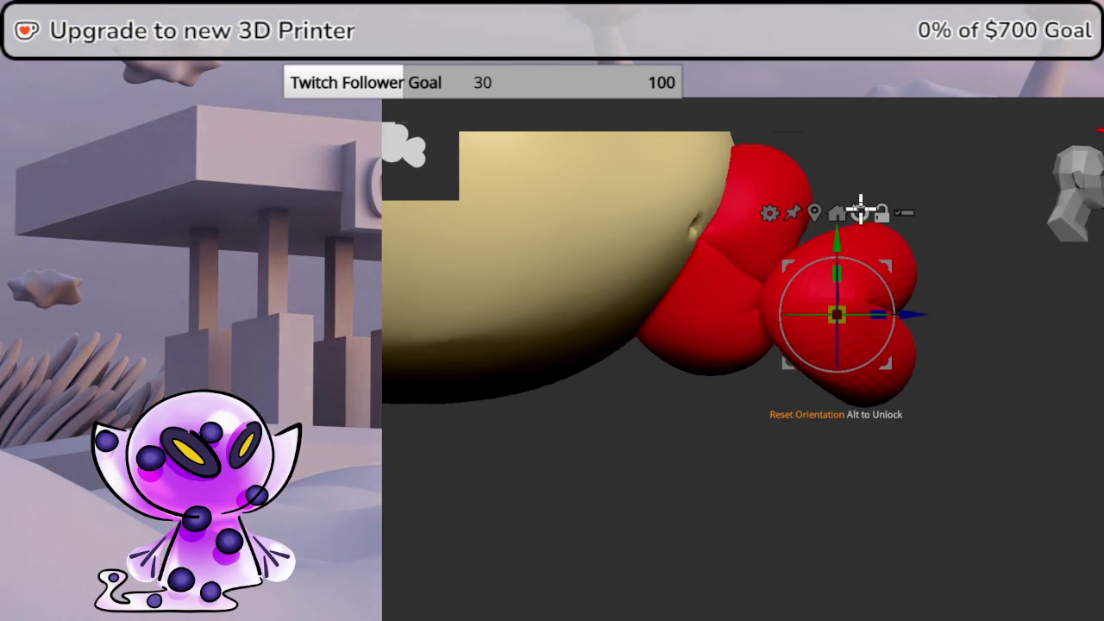
{"action": "mouse_move", "coordinate": [893, 265]}
{"action": "left_mouse_down"}
{"action": "mouse_move", "coordinate": [808, 212]}
{"action": "mouse_move", "coordinate": [816, 237]}
{"action": "mouse_move", "coordinate": [768, 247]}
{"action": "mouse_move", "coordinate": [889, 286]}
{"action": "mouse_move", "coordinate": [874, 316]}
{"action": "mouse_move", "coordinate": [897, 299]}
{"action": "left_mouse_up"}
{"action": "left_click", "coordinate": [1083, 197]}
{"action": "left_click_drag", "start_coordinate": [655, 316], "coordinate": [677, 311]}
{"action": "left_click_drag", "start_coordinate": [703, 256], "coordinate": [703, 244]}
{"action": "mouse_move", "coordinate": [1018, 498]}
{"action": "left_mouse_down"}
{"action": "mouse_move", "coordinate": [1069, 483]}
{"action": "mouse_move", "coordinate": [1015, 483]}
{"action": "left_mouse_up"}
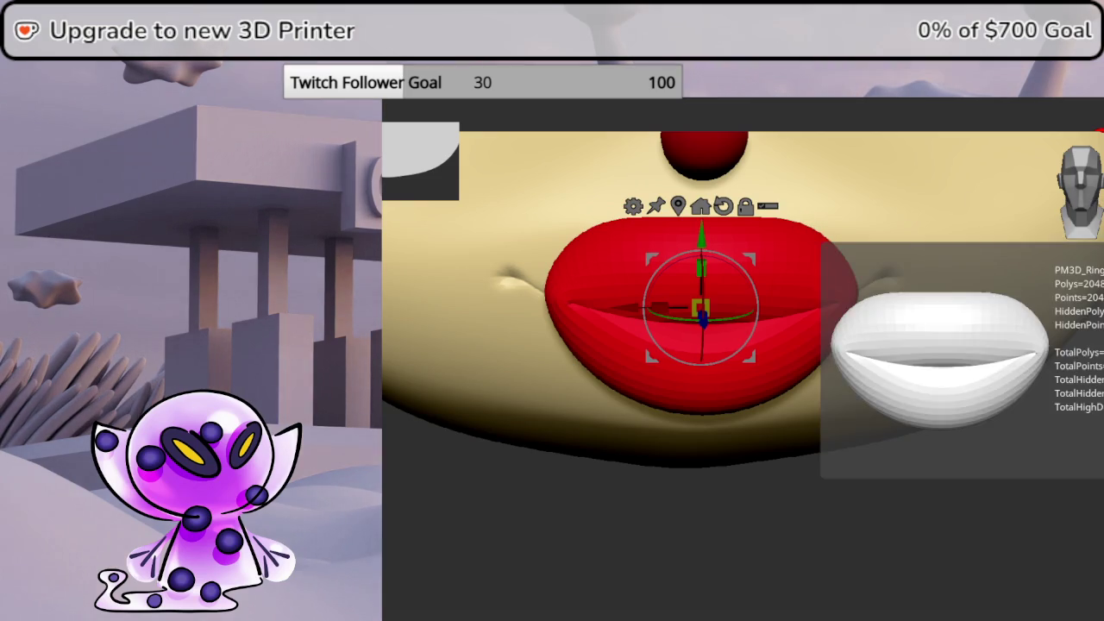
Scale the lips to about 0.65, push them onto the face, and lower them under the nose
{"action": "mouse_move", "coordinate": [948, 534]}
{"action": "left_mouse_down", "text": "alt"}
{"action": "mouse_move", "coordinate": [924, 556]}
{"action": "mouse_move", "coordinate": [871, 552]}
{"action": "left_mouse_up", "text": "alt"}
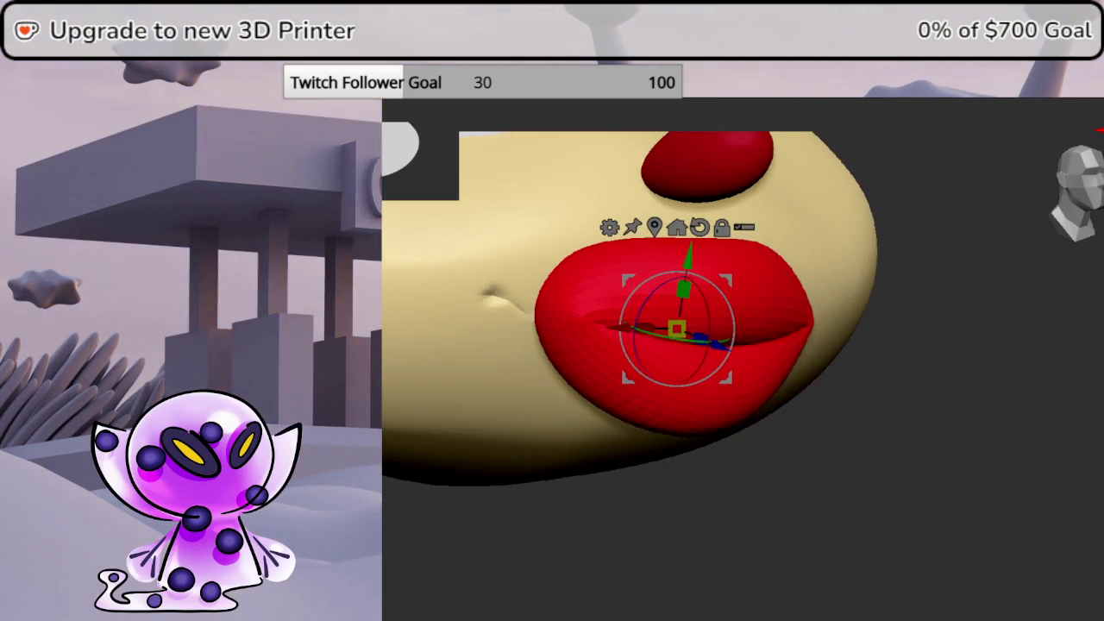
{"action": "mouse_move", "coordinate": [676, 329]}
{"action": "left_mouse_down"}
{"action": "mouse_move", "coordinate": [663, 347]}
{"action": "mouse_move", "coordinate": [702, 333]}
{"action": "mouse_move", "coordinate": [683, 326]}
{"action": "left_mouse_up"}
{"action": "mouse_move", "coordinate": [776, 397]}
{"action": "left_mouse_down"}
{"action": "mouse_move", "coordinate": [815, 412]}
{"action": "mouse_move", "coordinate": [793, 434]}
{"action": "left_mouse_up"}
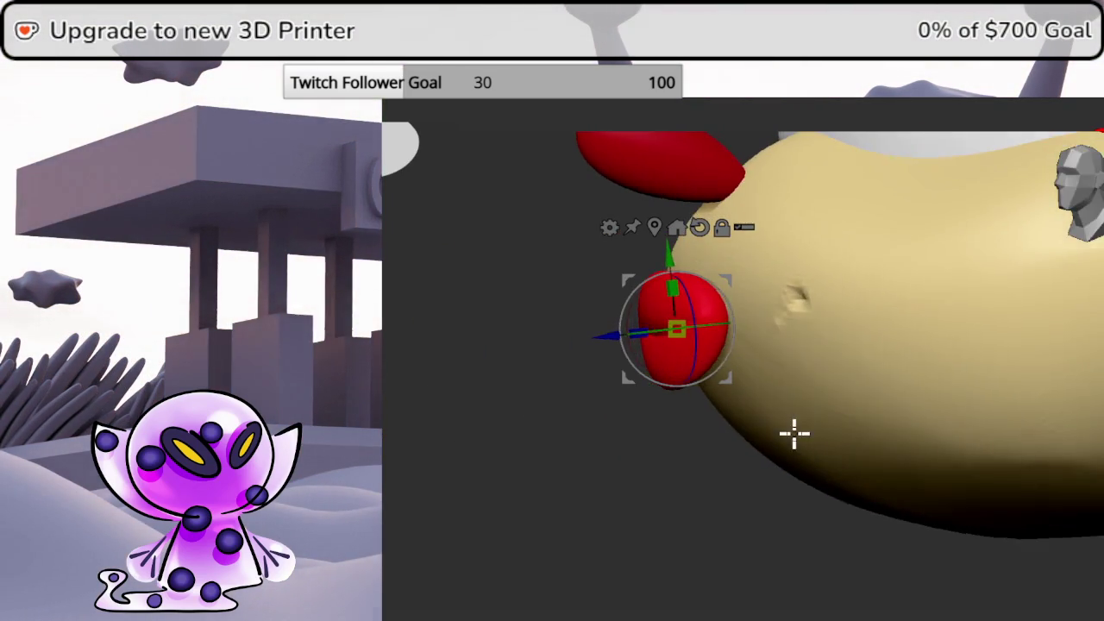
{"action": "mouse_move", "coordinate": [603, 340]}
{"action": "left_mouse_down"}
{"action": "mouse_move", "coordinate": [636, 320]}
{"action": "mouse_move", "coordinate": [855, 566]}
{"action": "mouse_move", "coordinate": [887, 572]}
{"action": "mouse_move", "coordinate": [1088, 220]}
{"action": "left_mouse_up"}
{"action": "mouse_move", "coordinate": [898, 374]}
{"action": "left_mouse_down"}
{"action": "mouse_move", "coordinate": [878, 391]}
{"action": "mouse_move", "coordinate": [916, 382]}
{"action": "mouse_move", "coordinate": [887, 387]}
{"action": "mouse_move", "coordinate": [933, 394]}
{"action": "mouse_move", "coordinate": [929, 380]}
{"action": "mouse_move", "coordinate": [1031, 201]}
{"action": "left_mouse_up"}
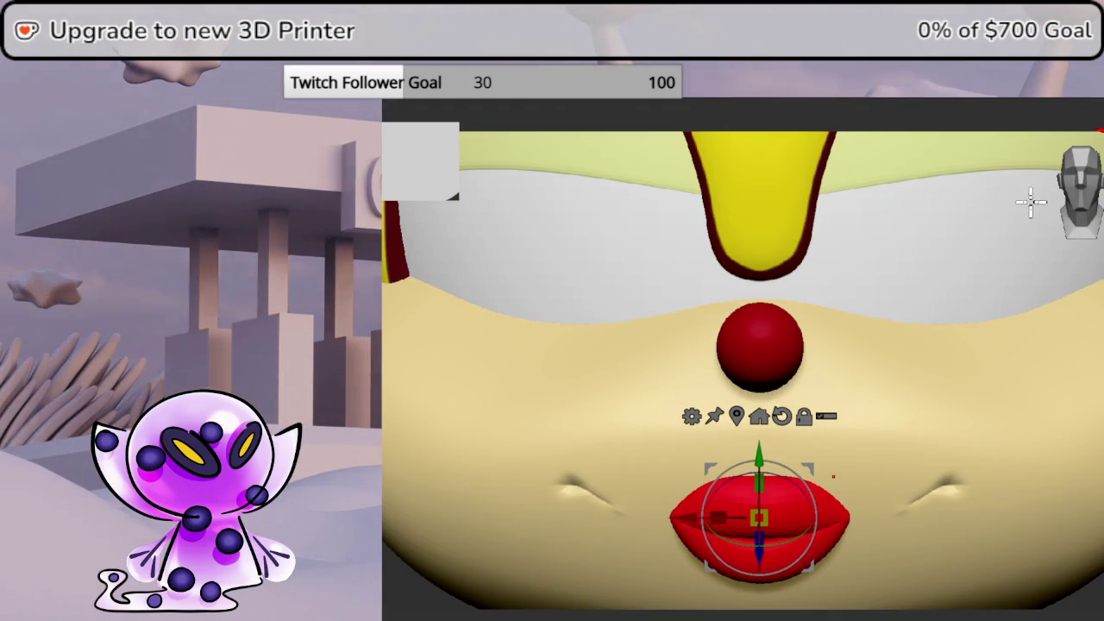
{"action": "mouse_move", "coordinate": [845, 401]}
{"action": "left_mouse_down", "text": "alt"}
{"action": "mouse_move", "coordinate": [924, 370]}
{"action": "mouse_move", "coordinate": [989, 367]}
{"action": "mouse_move", "coordinate": [1010, 391]}
{"action": "left_mouse_up", "text": "alt"}
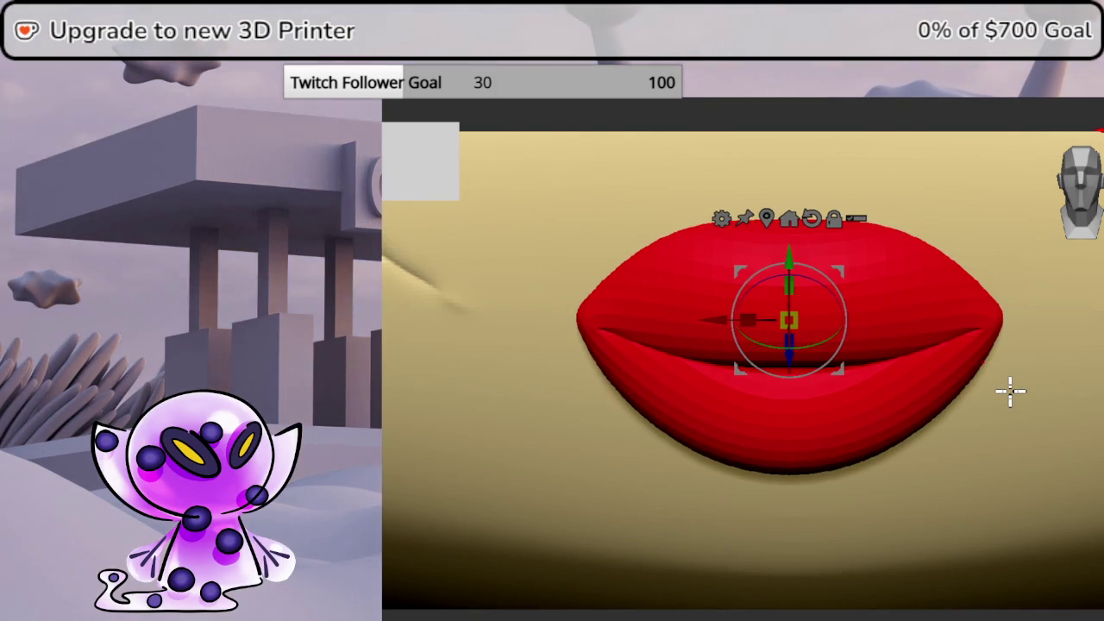
{"action": "key", "text": "q"}
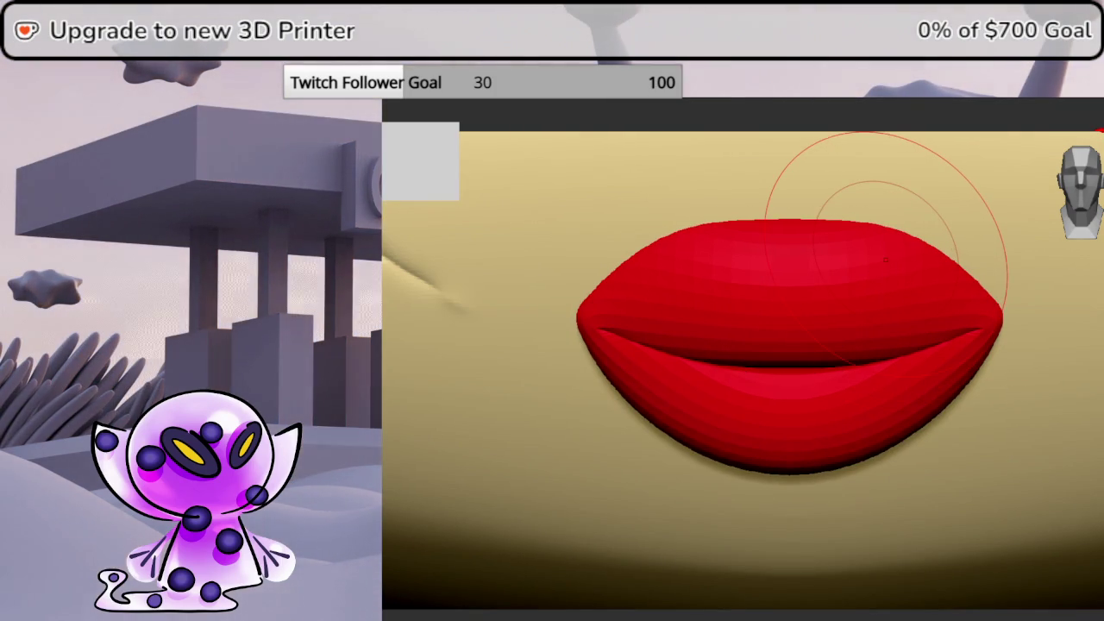
{"action": "key", "text": "space"}
{"action": "key", "text": "shift+f"}
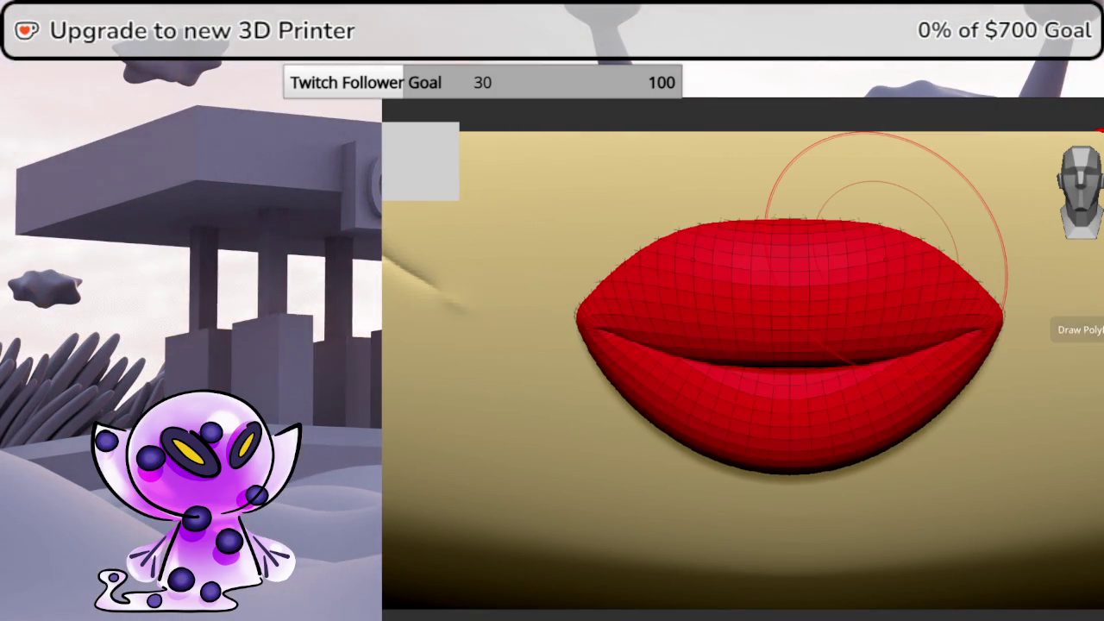
{"action": "key", "text": "shift+f"}
{"action": "left_click_drag", "start_coordinate": [931, 232], "coordinate": [937, 229]}
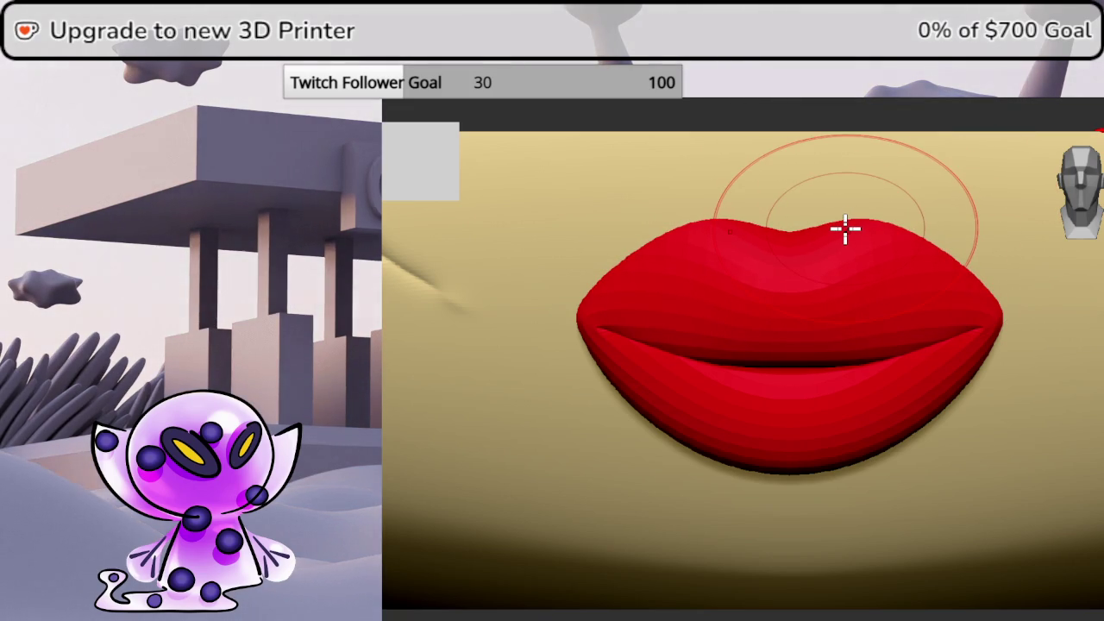
{"action": "right_click_drag", "start_coordinate": [844, 227], "coordinate": [1092, 412]}
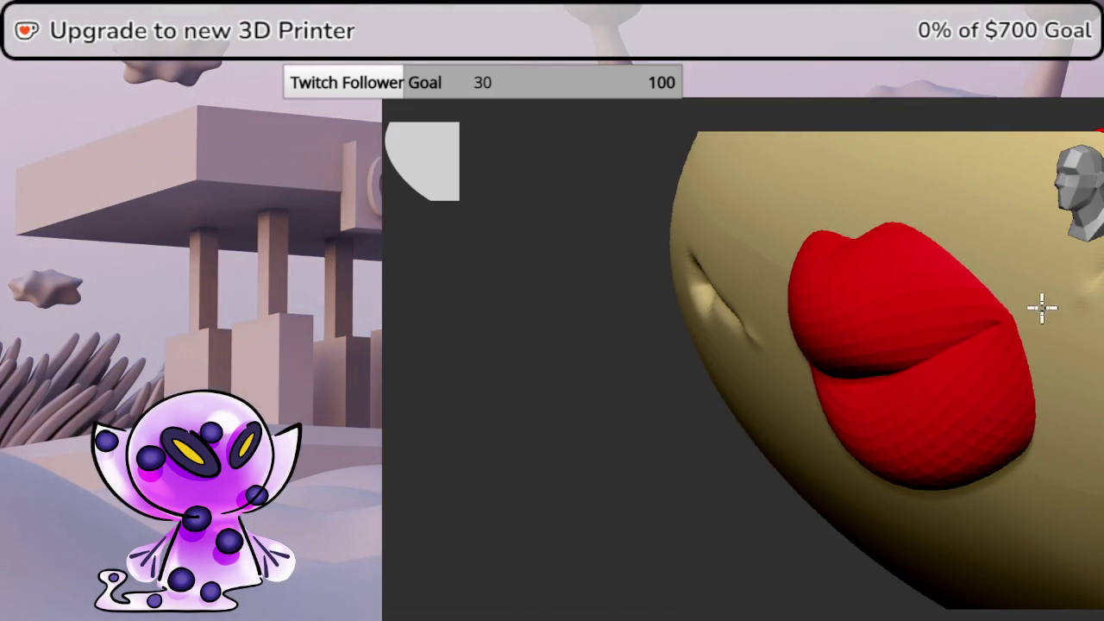
{"action": "mouse_move", "coordinate": [1060, 295]}
{"action": "right_mouse_down"}
{"action": "mouse_move", "coordinate": [1100, 298]}
{"action": "mouse_move", "coordinate": [1100, 345]}
{"action": "mouse_move", "coordinate": [1069, 327]}
{"action": "right_mouse_up"}
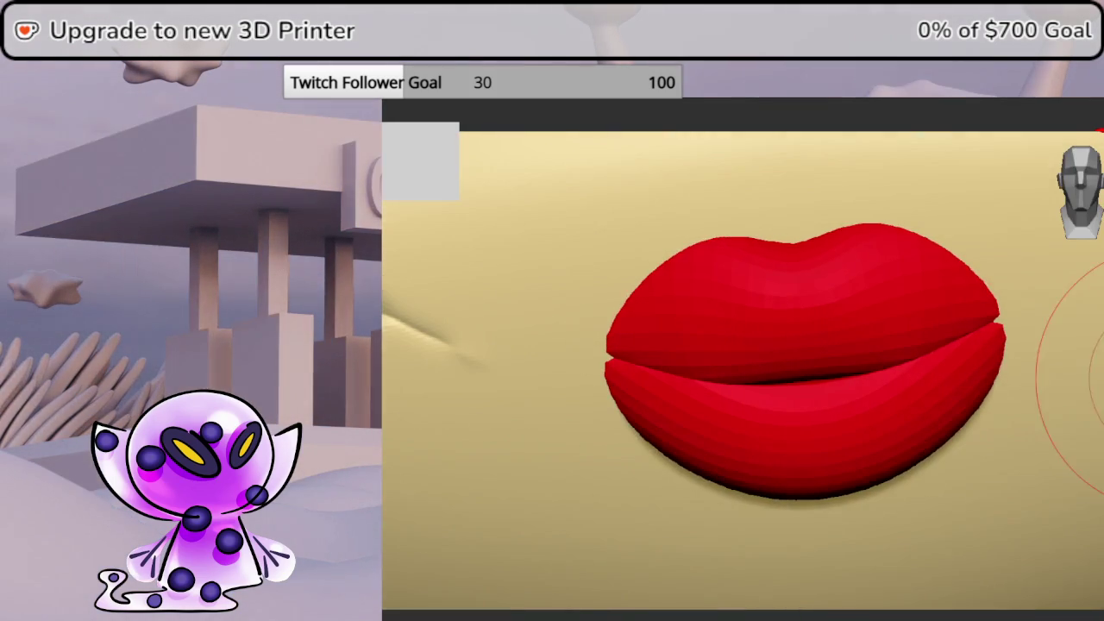
{"action": "left_click", "coordinate": [1078, 210]}
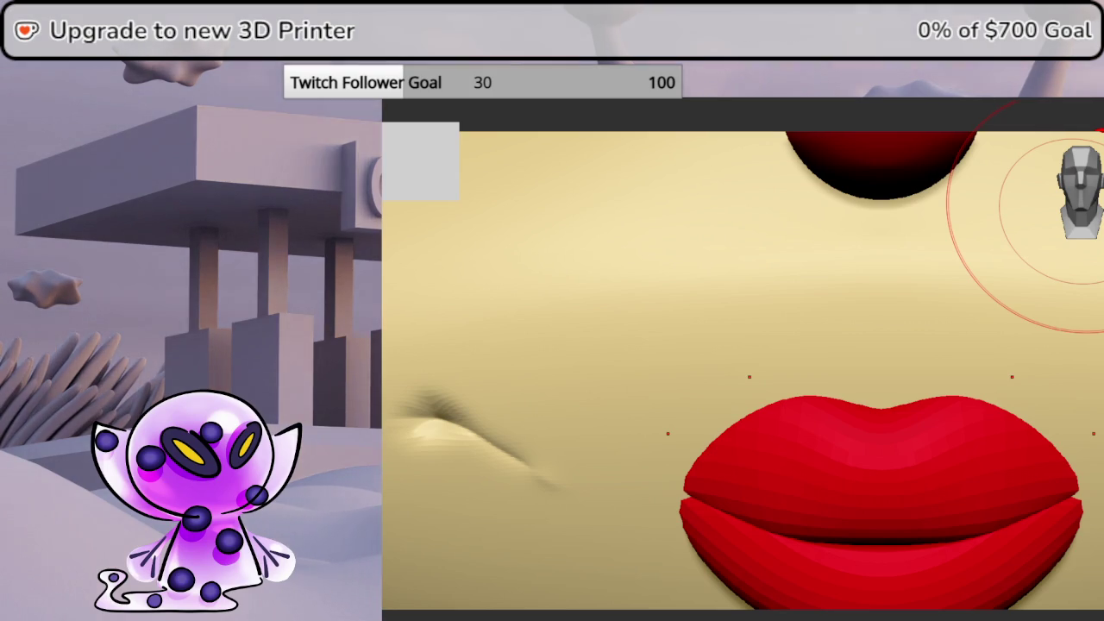
{"action": "key", "text": "ctrl+z"}
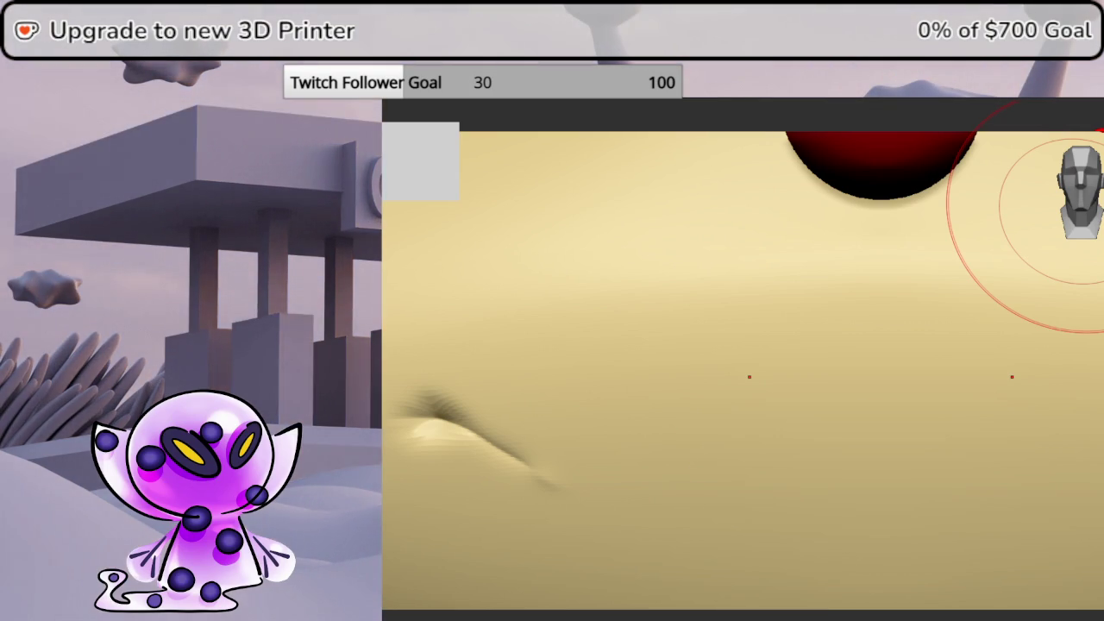
{"action": "key", "text": "ctrl+shift+z"}
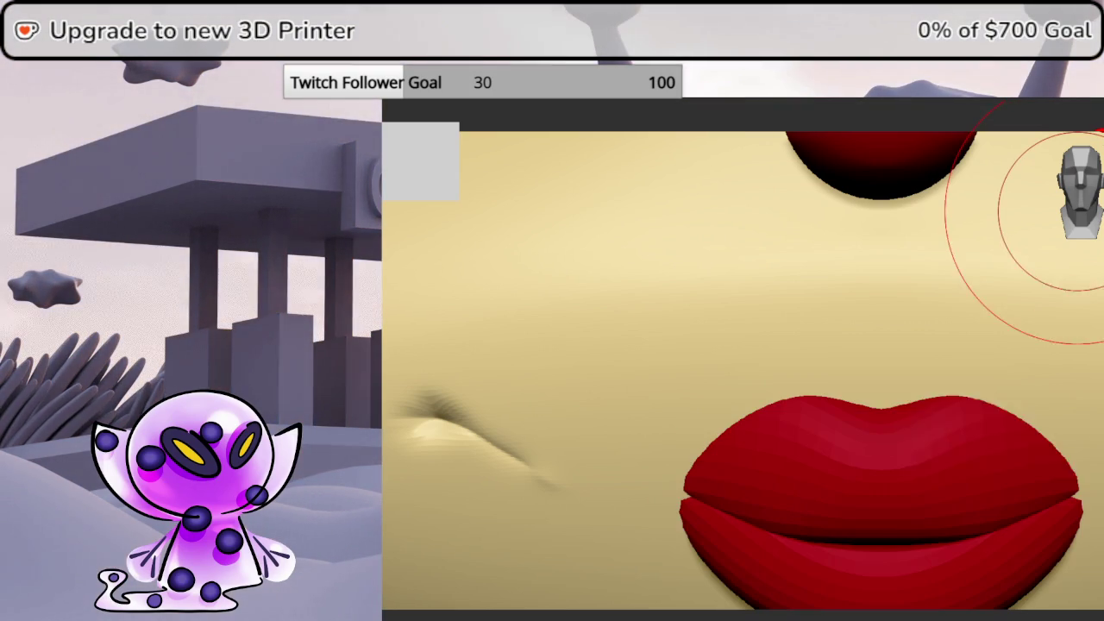
{"action": "mouse_move", "coordinate": [919, 481]}
{"action": "right_mouse_down", "text": "alt"}
{"action": "mouse_move", "coordinate": [835, 335]}
{"action": "mouse_move", "coordinate": [883, 339]}
{"action": "right_mouse_up", "text": "alt"}
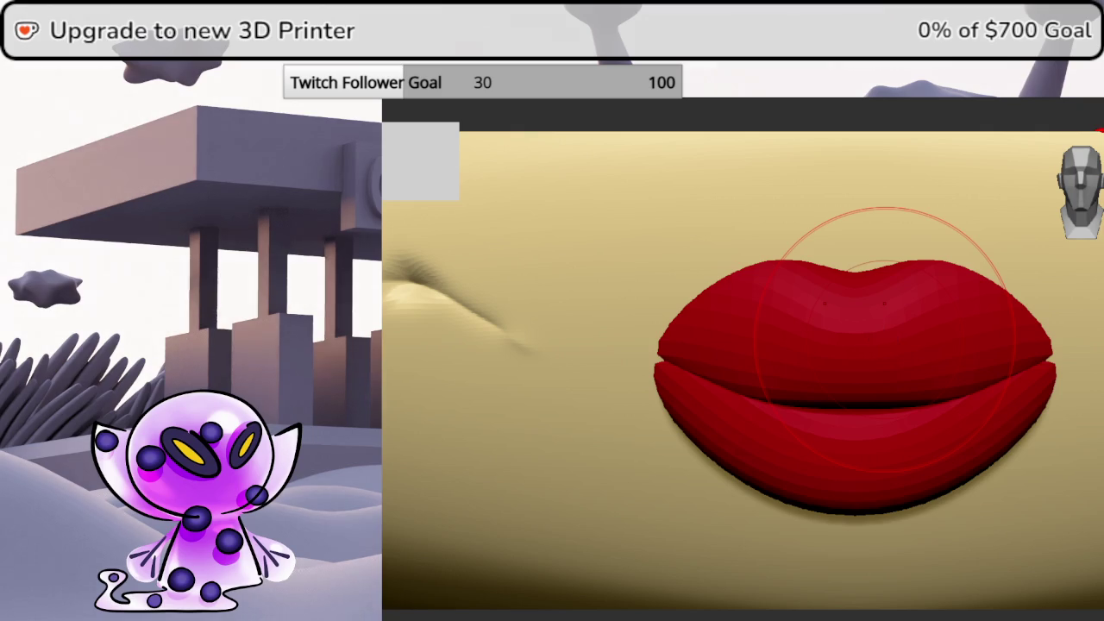
{"action": "key", "text": "b"}
{"action": "left_click", "coordinate": [414, 155]}
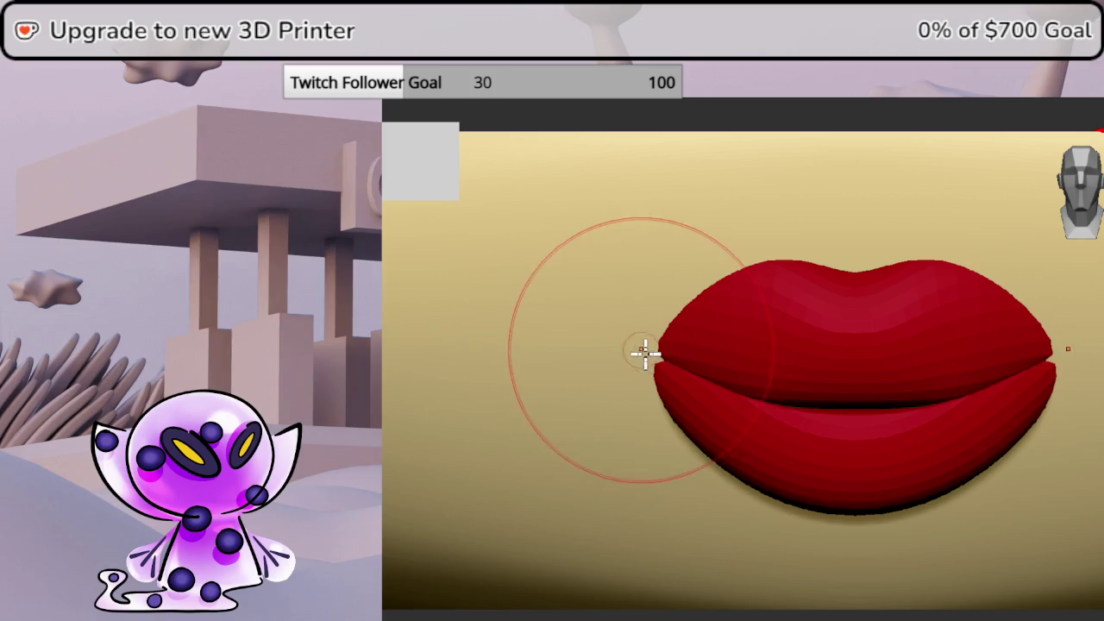
Carve symmetric creases from the lip corners into the cheeks, undoing and smoothing to refine
{"action": "mouse_move", "coordinate": [670, 365]}
{"action": "left_mouse_down"}
{"action": "mouse_move", "coordinate": [552, 319]}
{"action": "mouse_move", "coordinate": [439, 246]}
{"action": "left_mouse_up"}
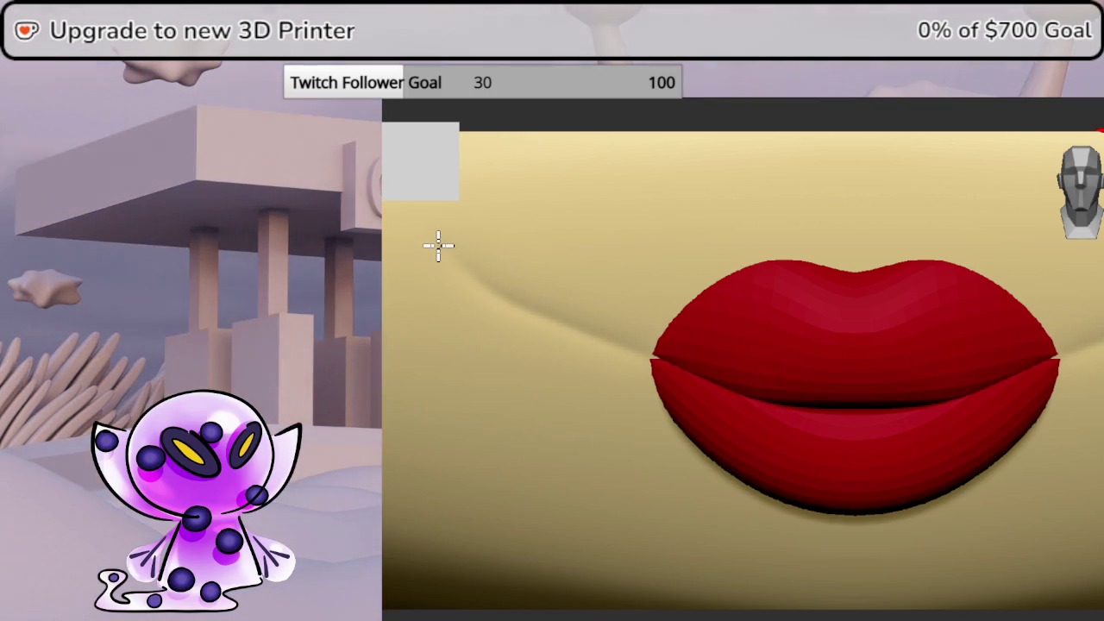
{"action": "mouse_move", "coordinate": [439, 246]}
{"action": "left_mouse_down"}
{"action": "mouse_move", "coordinate": [512, 308]}
{"action": "mouse_move", "coordinate": [614, 353]}
{"action": "left_mouse_up"}
{"action": "key", "text": "ctrl+z"}
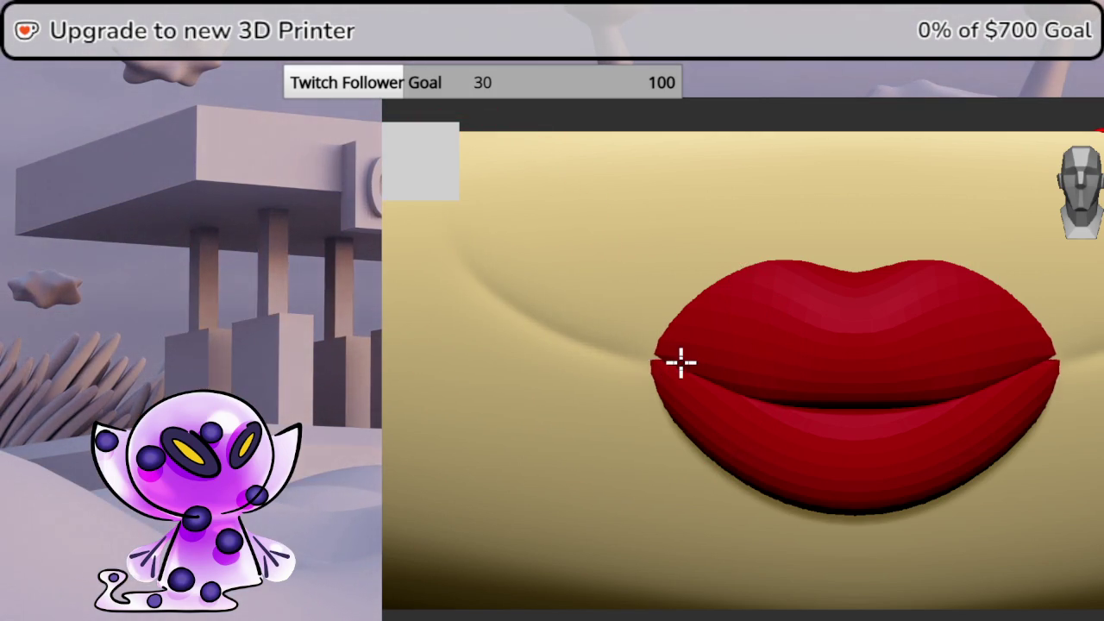
{"action": "key", "text": "ctrl+z"}
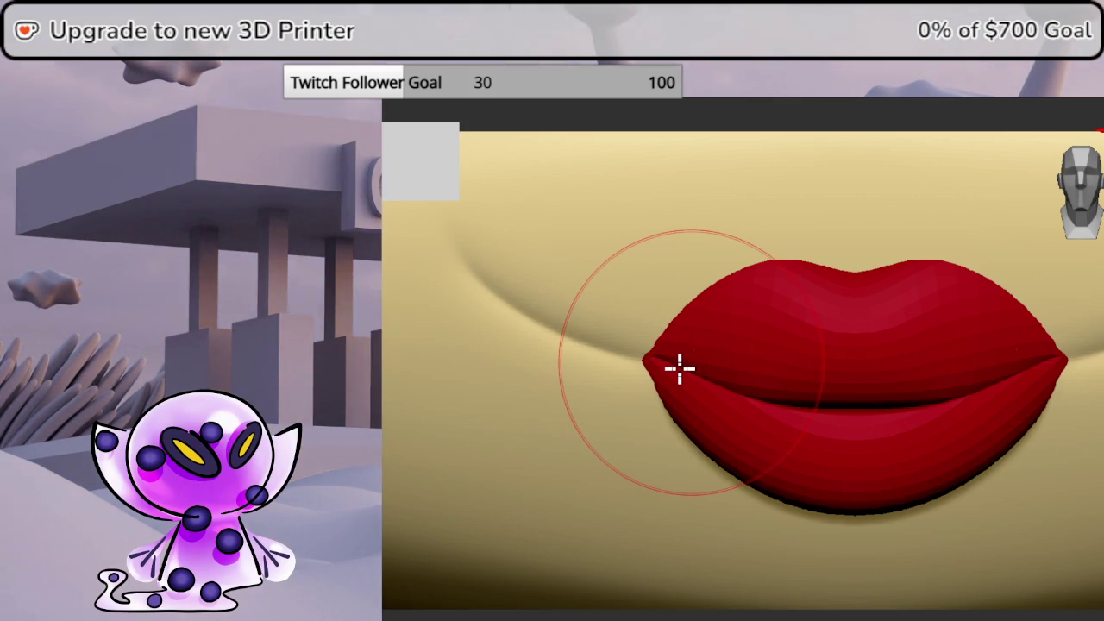
{"action": "left_click_drag", "start_coordinate": [1088, 363], "coordinate": [1088, 363]}
{"action": "left_click_drag", "start_coordinate": [1095, 258], "coordinate": [1091, 284]}
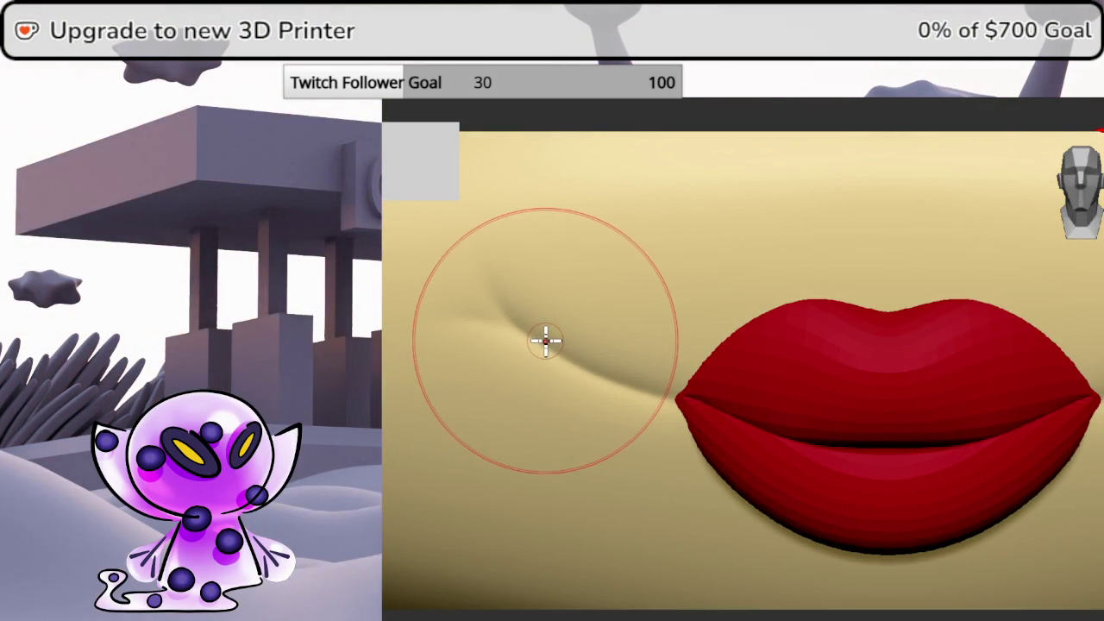
{"action": "left_click_drag", "start_coordinate": [545, 341], "coordinate": [470, 298]}
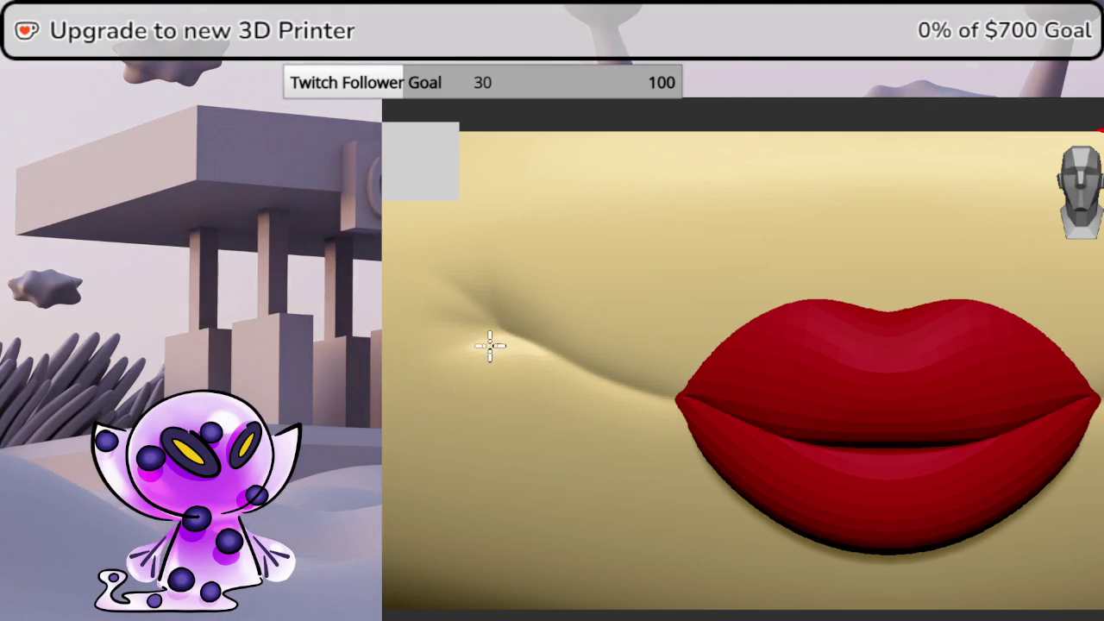
Orbit between front and three-quarter views to check the cheek creases, ending zoomed on the lips
{"action": "middle_click_drag", "start_coordinate": [468, 353], "coordinate": [1095, 362]}
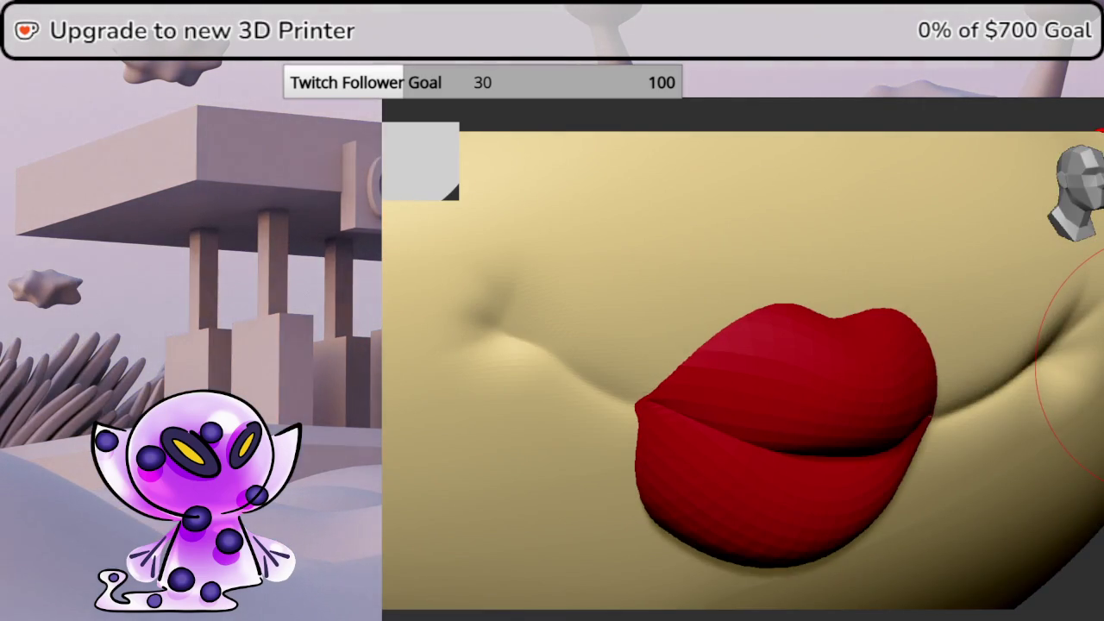
{"action": "key", "text": "f"}
{"action": "mouse_move", "coordinate": [1010, 364]}
{"action": "middle_mouse_down"}
{"action": "mouse_move", "coordinate": [917, 423]}
{"action": "mouse_move", "coordinate": [842, 421]}
{"action": "middle_mouse_up"}
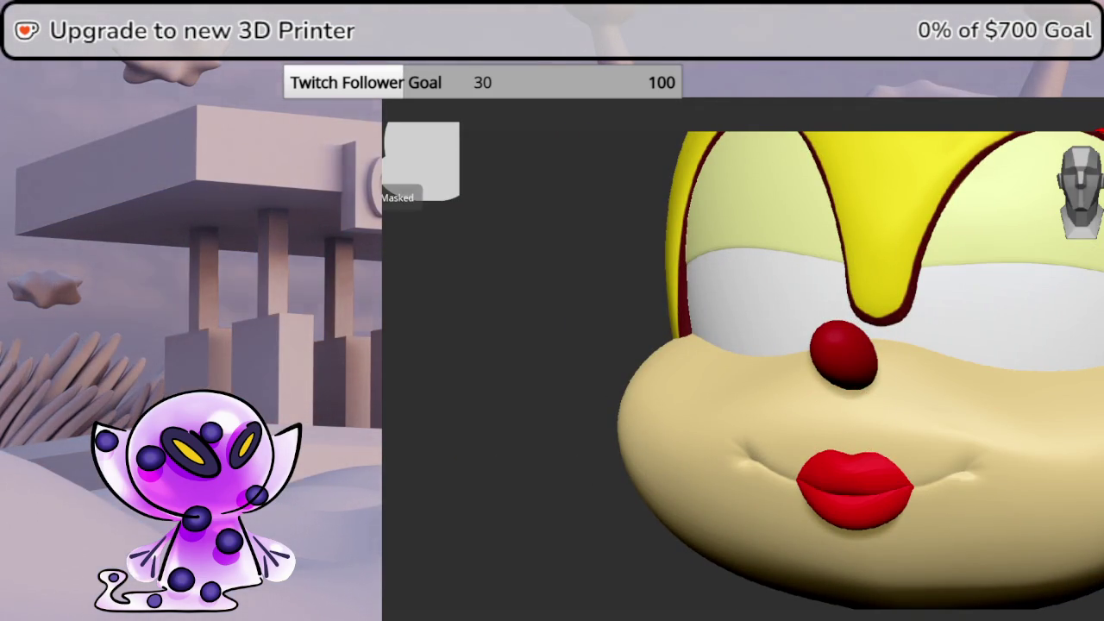
{"action": "middle_click_drag", "start_coordinate": [853, 388], "coordinate": [948, 388]}
{"action": "left_click", "coordinate": [1080, 190]}
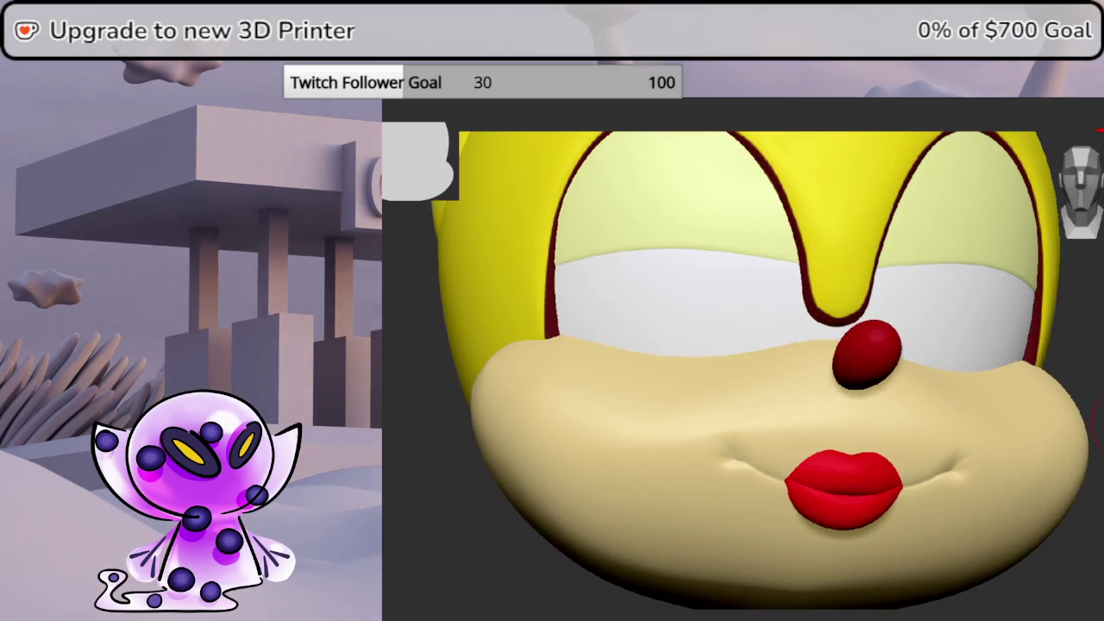
{"action": "left_click_drag", "start_coordinate": [991, 560], "coordinate": [1060, 560]}
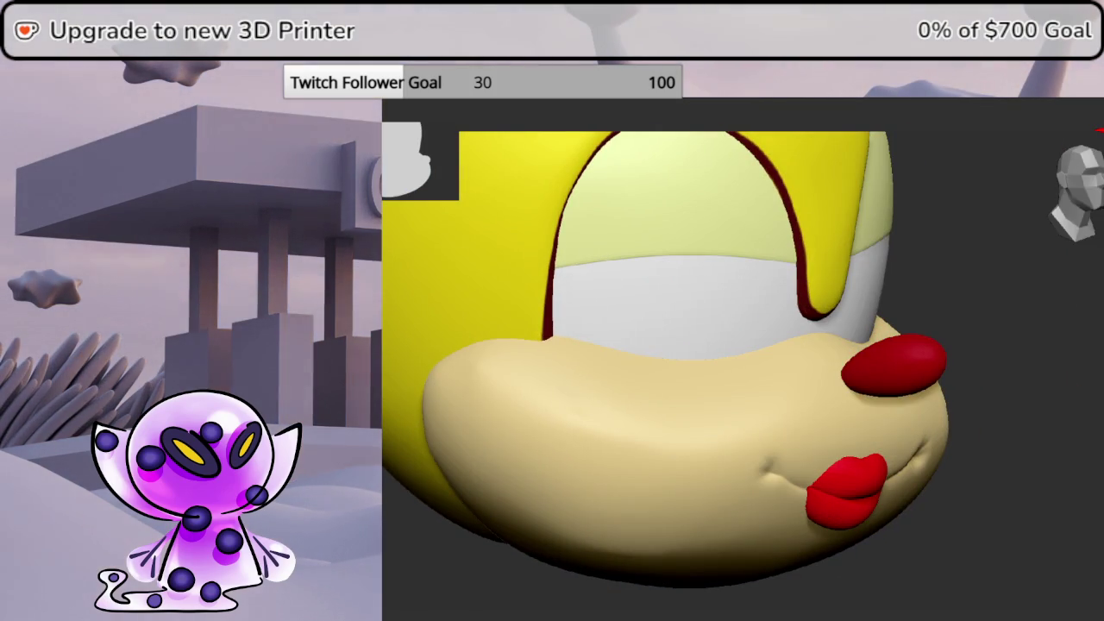
{"action": "left_click_drag", "start_coordinate": [776, 388], "coordinate": [690, 388]}
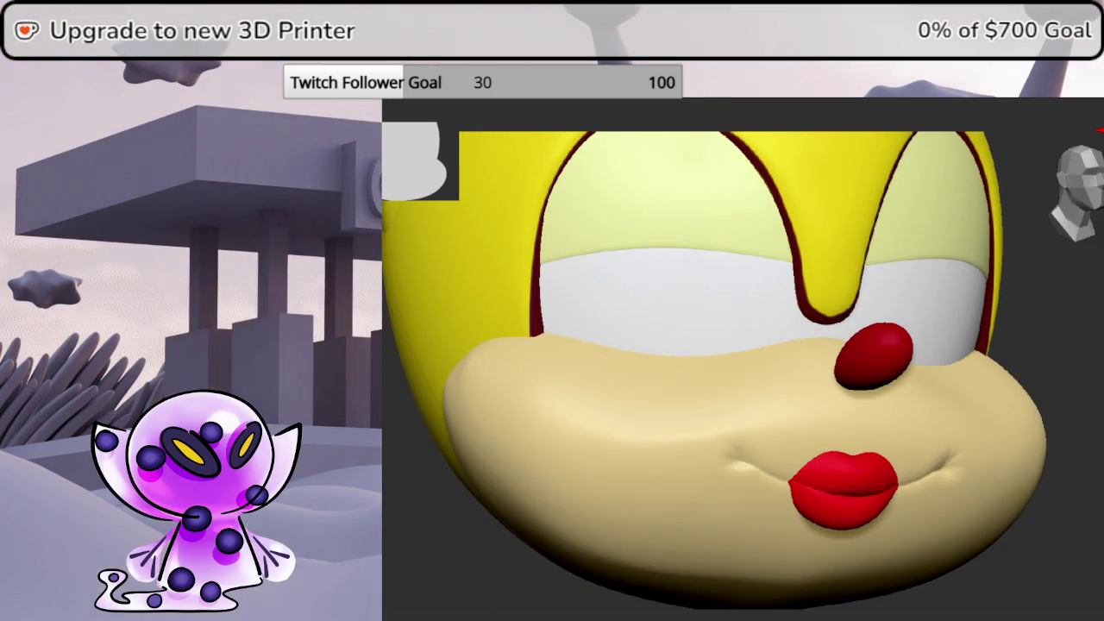
{"action": "scroll", "coordinate": [854, 345], "scroll_direction": "up", "scroll_amount": 2}
{"action": "left_click_drag", "start_coordinate": [776, 388], "coordinate": [750, 388]}
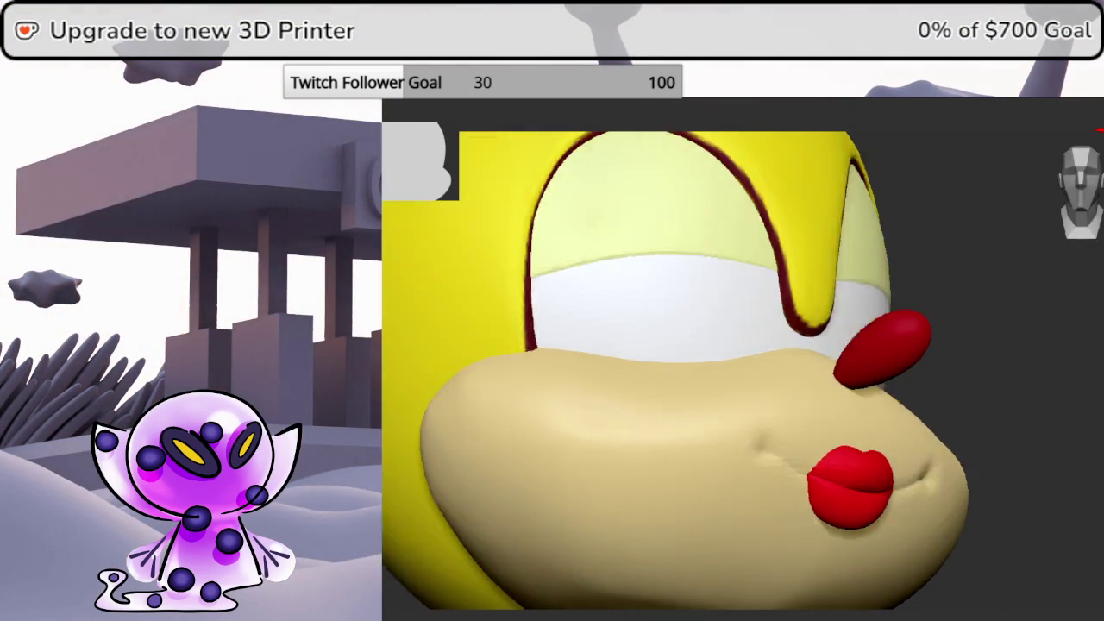
{"action": "mouse_move", "coordinate": [759, 483]}
{"action": "left_mouse_down"}
{"action": "mouse_move", "coordinate": [1077, 468]}
{"action": "mouse_move", "coordinate": [1046, 483]}
{"action": "left_mouse_up"}
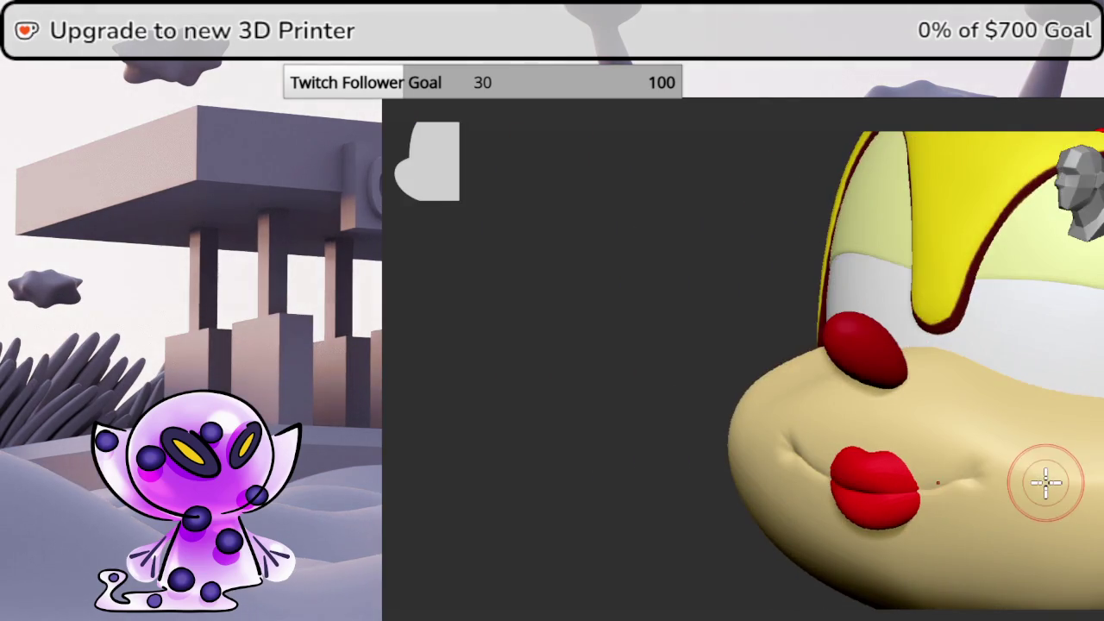
{"action": "left_click_drag", "start_coordinate": [862, 483], "coordinate": [948, 483]}
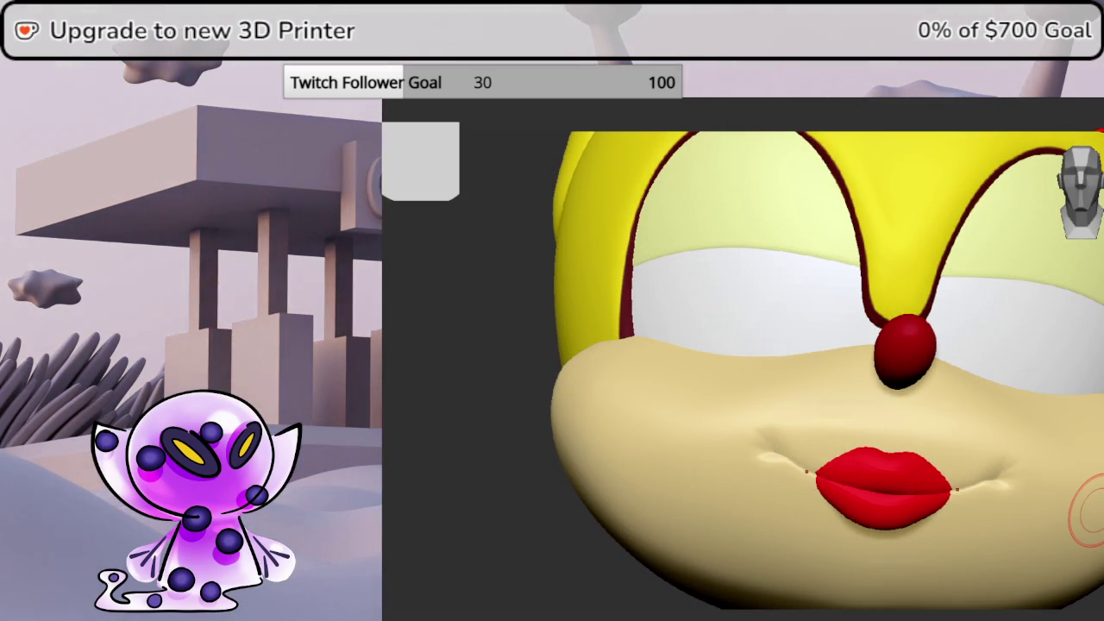
{"action": "key", "text": "slash"}
{"action": "key", "text": "slash"}
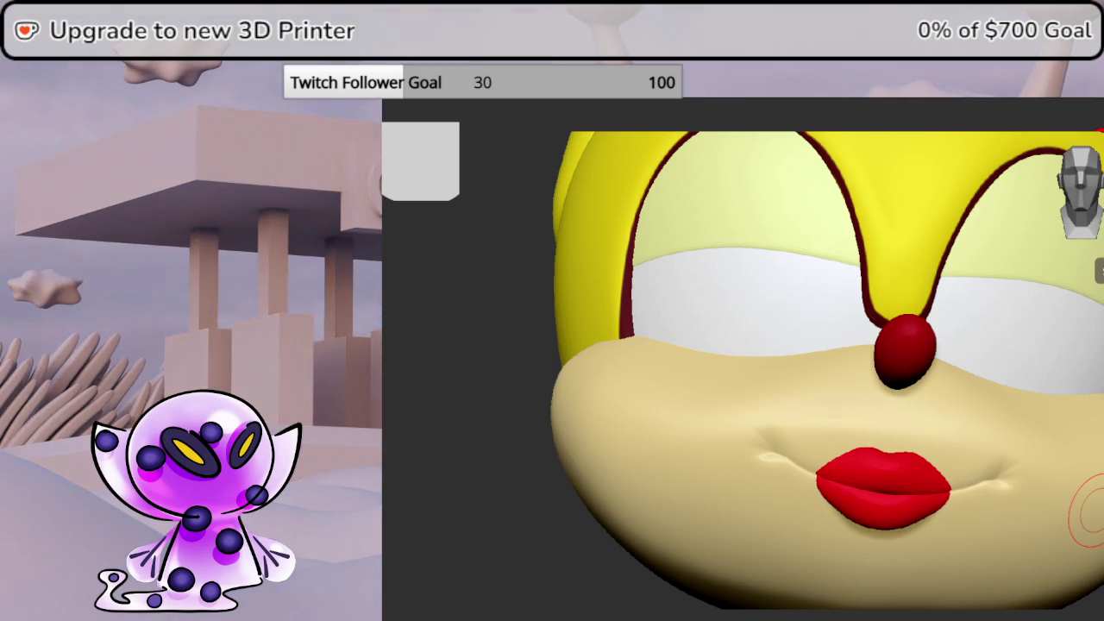
{"action": "left_click_drag", "start_coordinate": [689, 431], "coordinate": [862, 431]}
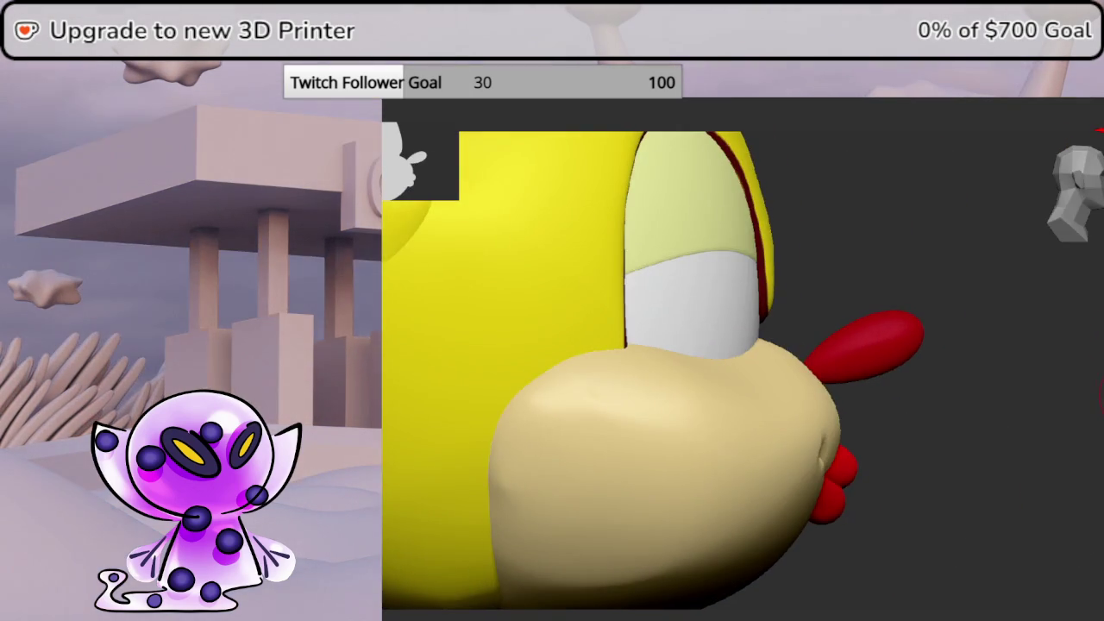
{"action": "mouse_move", "coordinate": [1091, 327]}
{"action": "left_mouse_down"}
{"action": "mouse_move", "coordinate": [1025, 337]}
{"action": "mouse_move", "coordinate": [1059, 353]}
{"action": "mouse_move", "coordinate": [1077, 350]}
{"action": "mouse_move", "coordinate": [1043, 328]}
{"action": "left_mouse_up"}
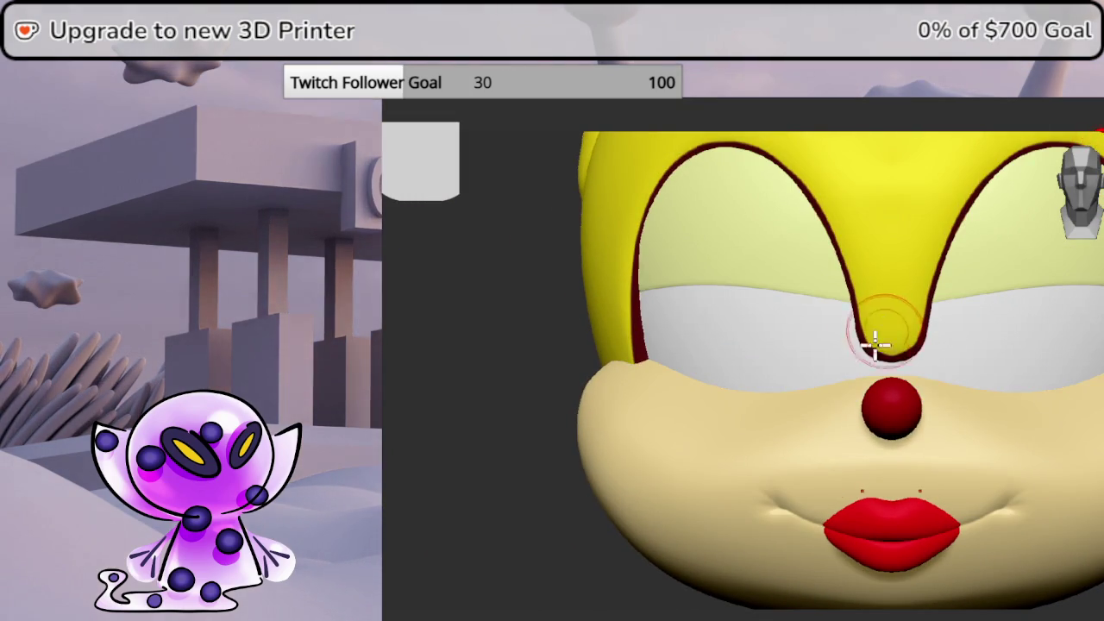
{"action": "mouse_move", "coordinate": [919, 555]}
{"action": "left_mouse_down", "text": "alt"}
{"action": "mouse_move", "coordinate": [813, 382]}
{"action": "mouse_move", "coordinate": [1049, 385]}
{"action": "mouse_move", "coordinate": [894, 362]}
{"action": "left_mouse_up", "text": "alt"}
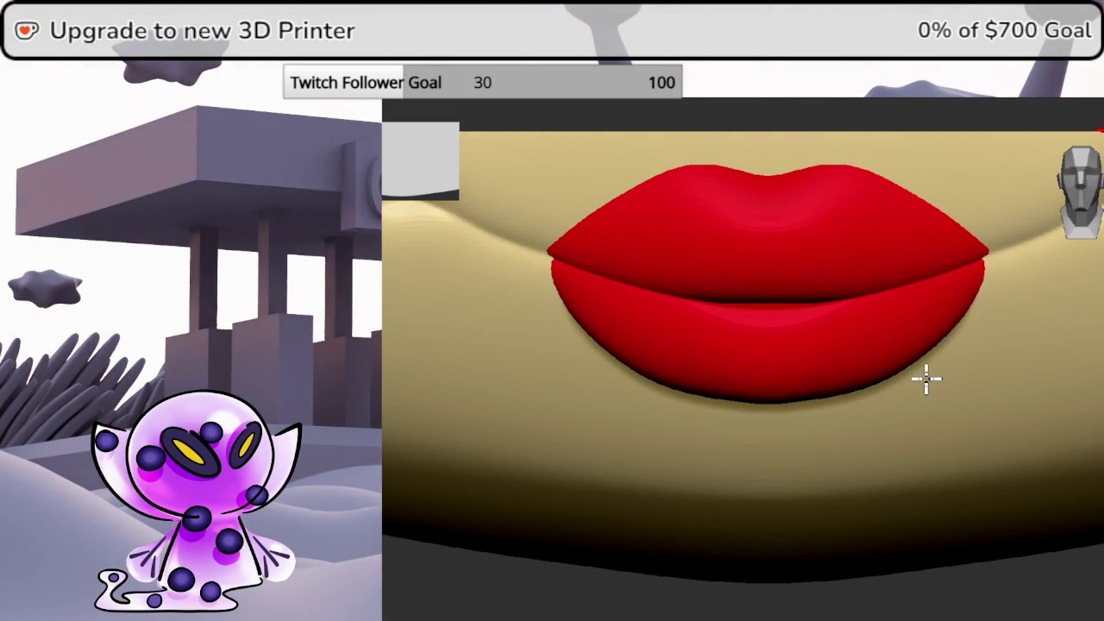
Pinch fine radiating creases into the lip centre with the Pinch brush at Draw Size 5
{"action": "key", "text": "ctrl"}
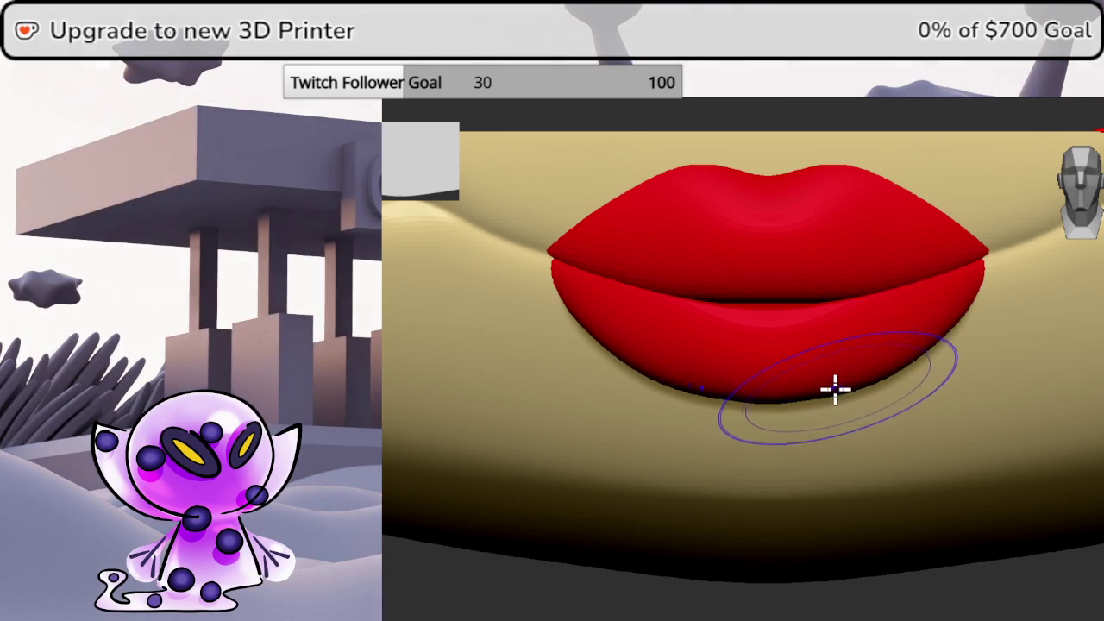
{"action": "left_click_drag", "start_coordinate": [1079, 562], "coordinate": [1099, 226]}
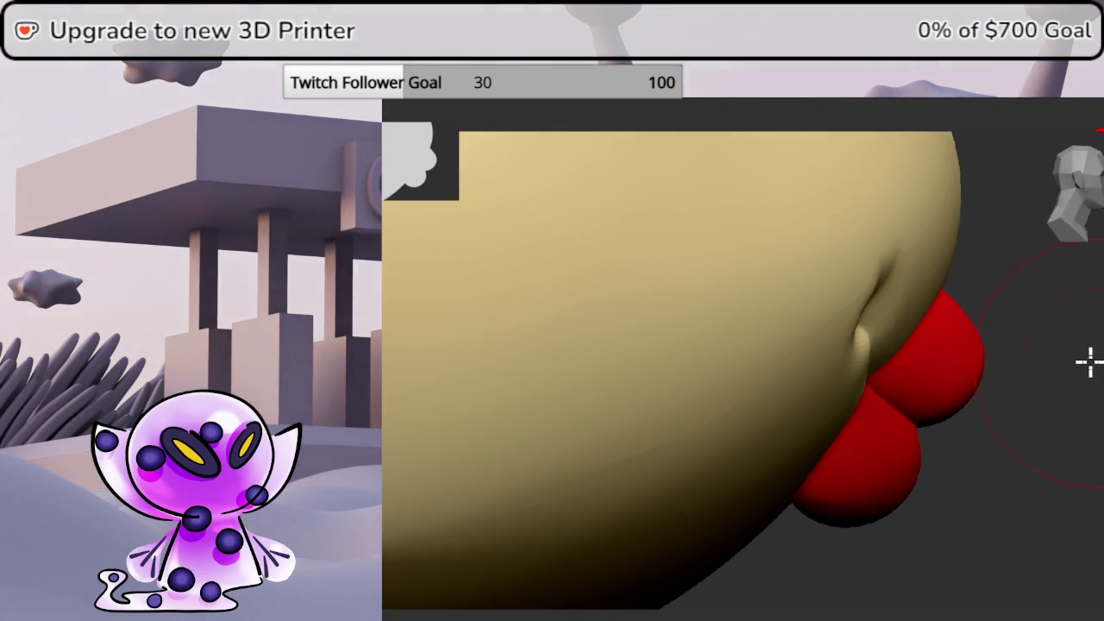
{"action": "left_click_drag", "start_coordinate": [1089, 363], "coordinate": [1034, 327]}
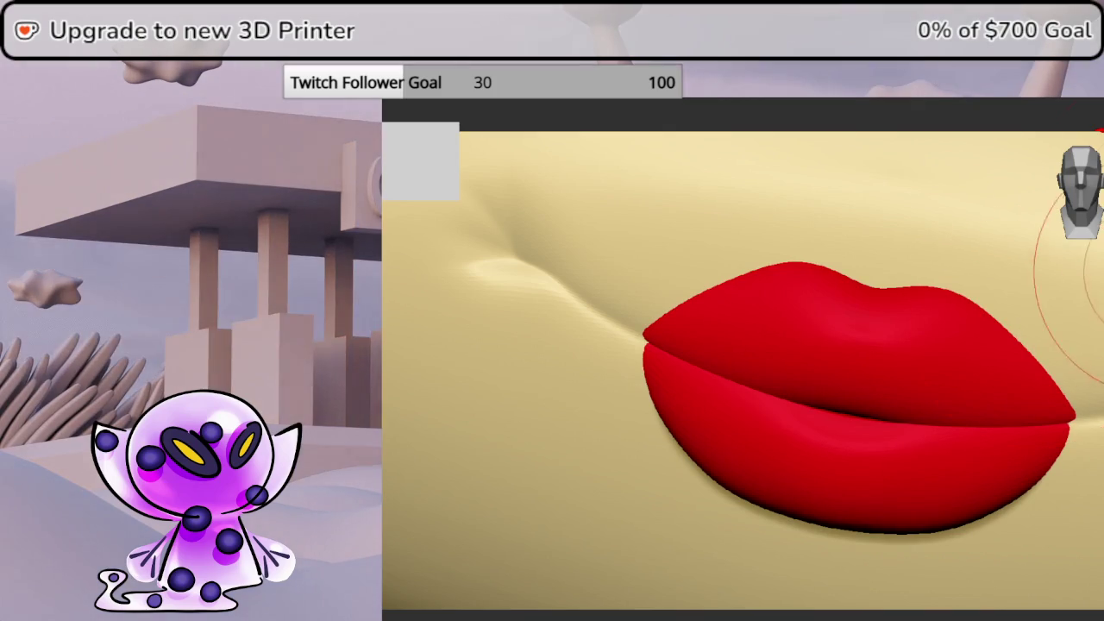
{"action": "mouse_move", "coordinate": [1069, 353]}
{"action": "left_mouse_down"}
{"action": "mouse_move", "coordinate": [1103, 366]}
{"action": "mouse_move", "coordinate": [1103, 388]}
{"action": "mouse_move", "coordinate": [1097, 369]}
{"action": "left_mouse_up"}
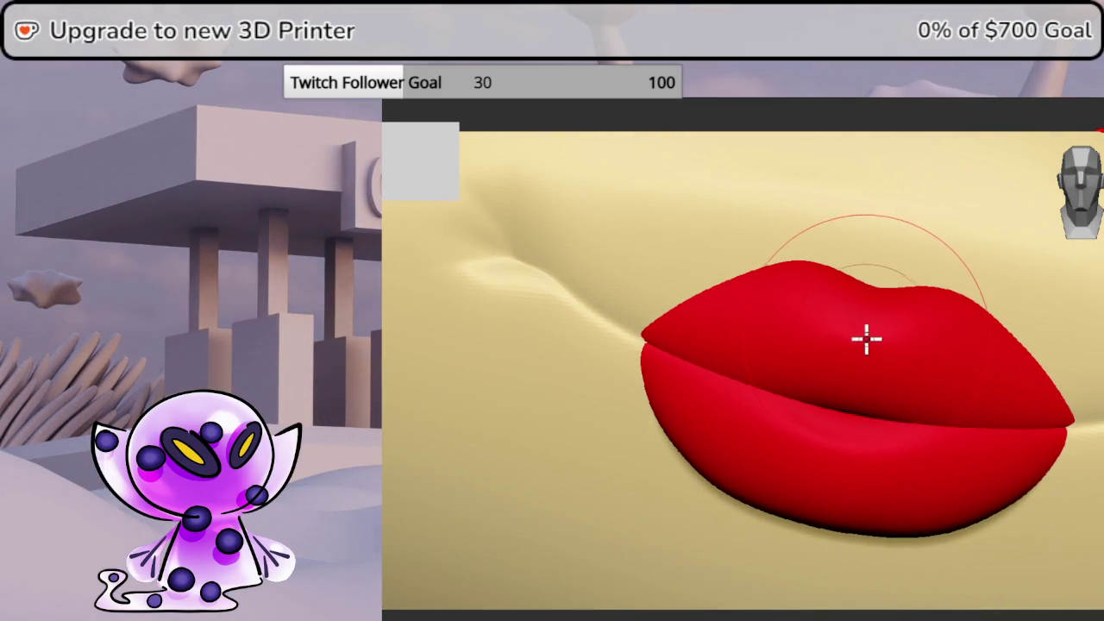
{"action": "key", "text": "b"}
{"action": "left_click", "coordinate": [417, 151]}
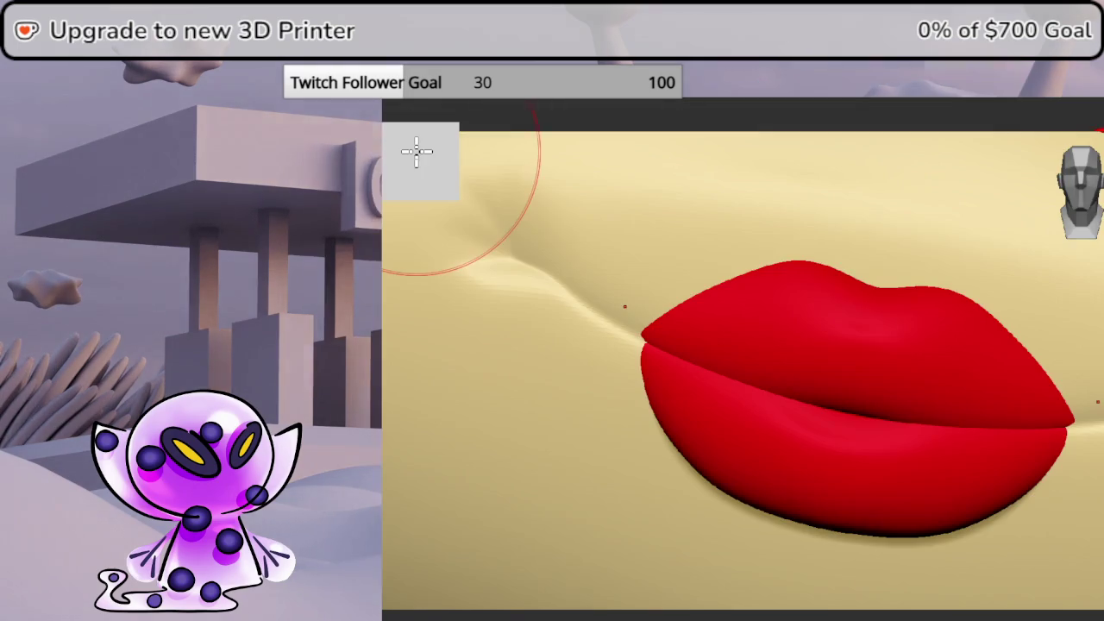
{"action": "right_click", "coordinate": [897, 337]}
{"action": "left_click_drag", "start_coordinate": [875, 336], "coordinate": [866, 337]}
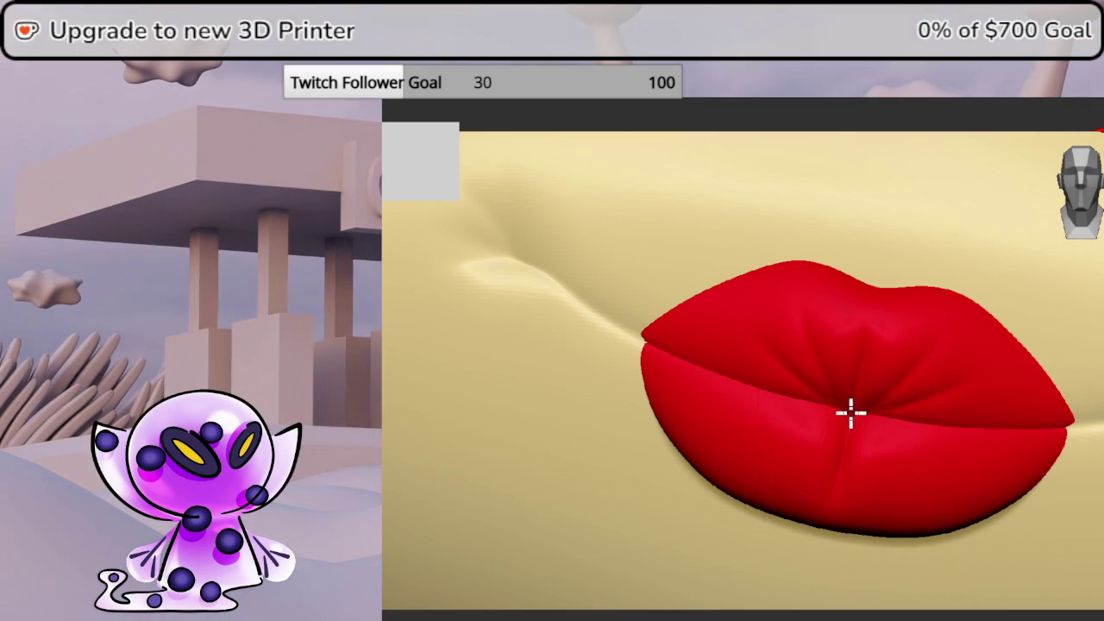
{"action": "left_click_drag", "start_coordinate": [857, 515], "coordinate": [836, 422]}
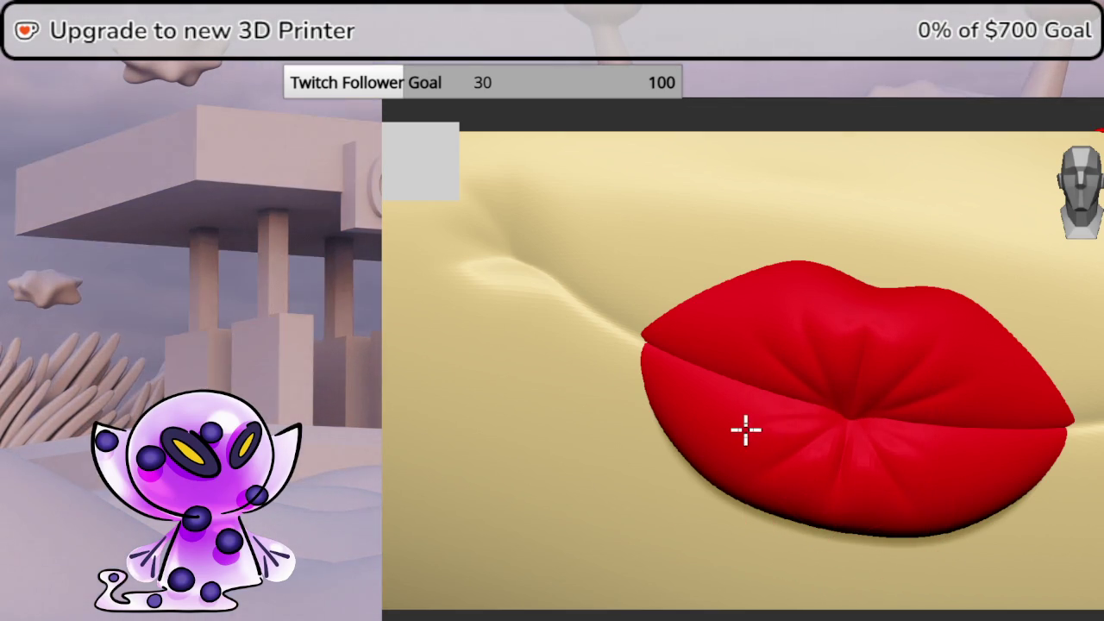
{"action": "left_click_drag", "start_coordinate": [1083, 466], "coordinate": [1100, 447]}
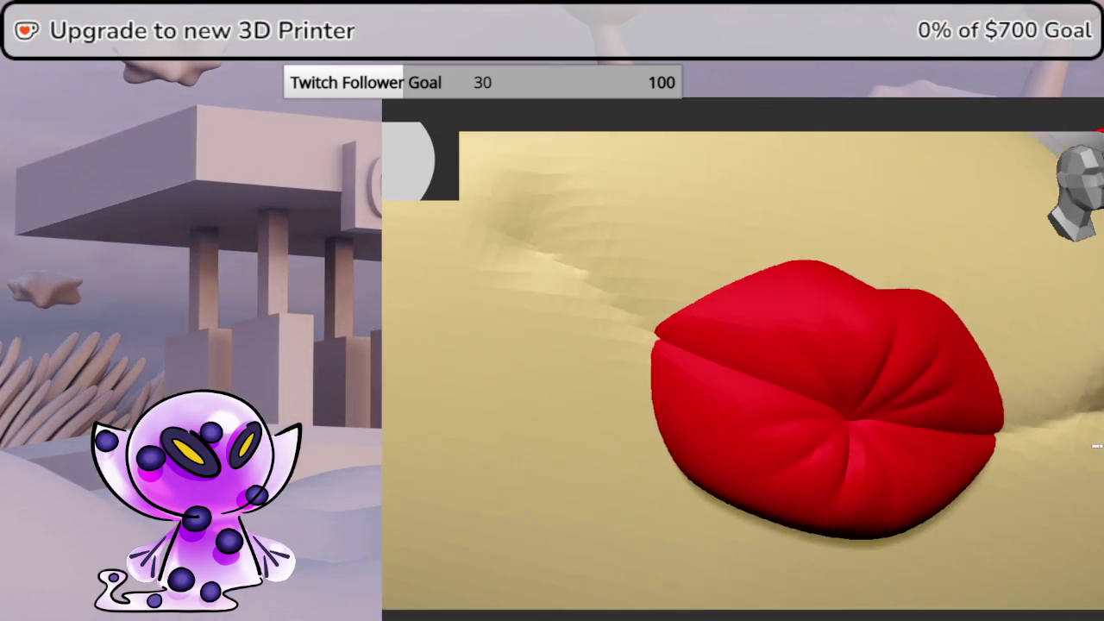
{"action": "right_click_drag", "start_coordinate": [956, 389], "coordinate": [857, 377], "text": "ctrl"}
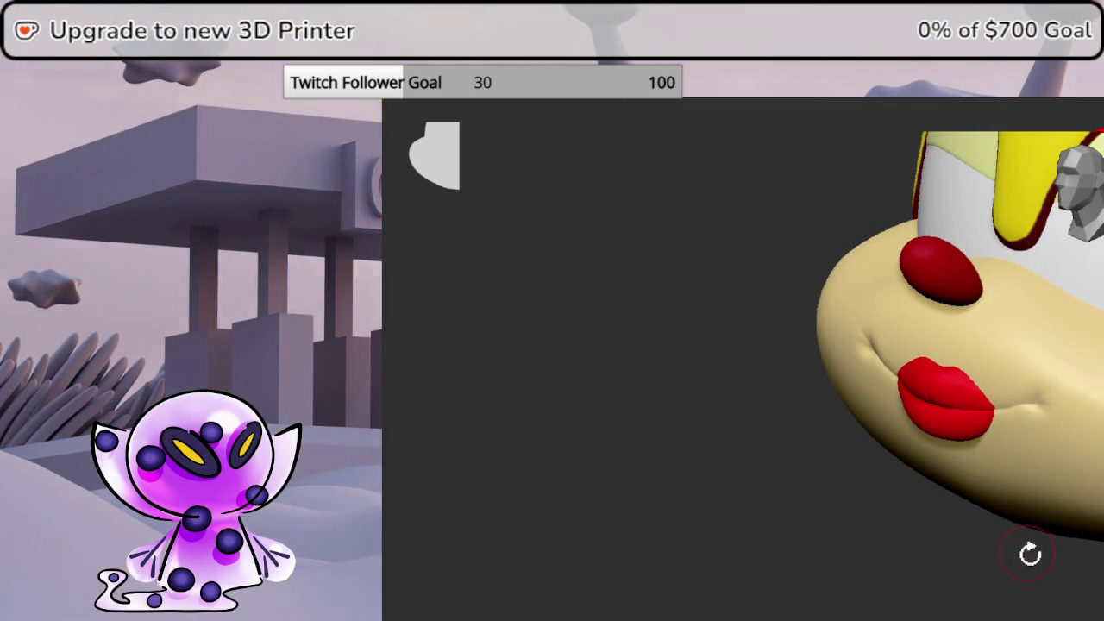
Orbit between front and side views to compare the head's profile with the reference
{"action": "right_click_drag", "start_coordinate": [1026, 564], "coordinate": [1051, 561]}
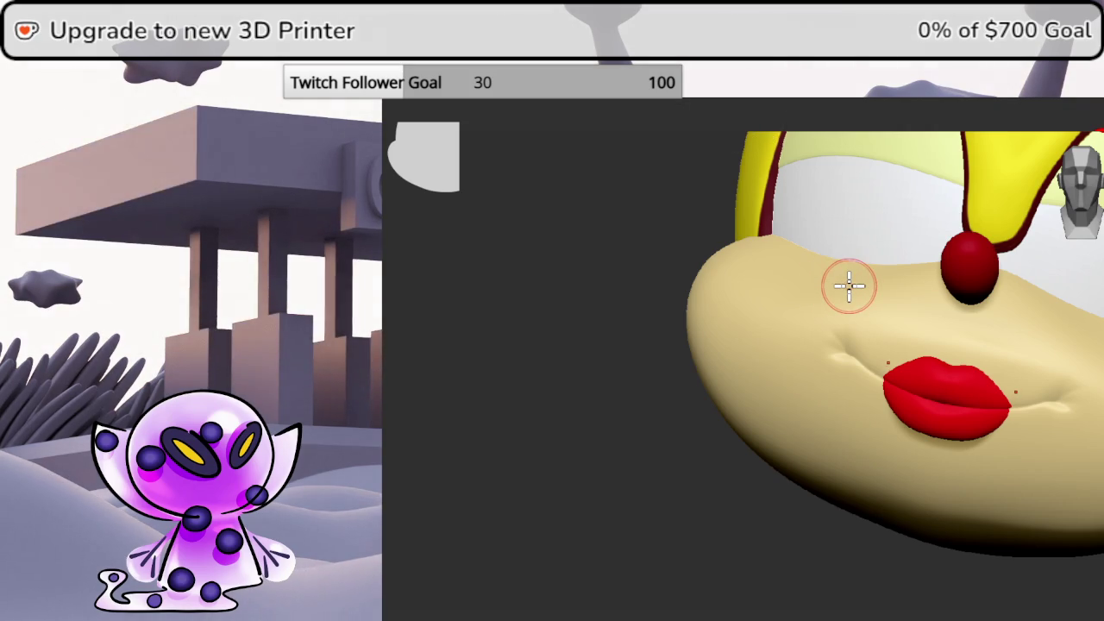
{"action": "mouse_move", "coordinate": [1074, 365]}
{"action": "right_mouse_down"}
{"action": "mouse_move", "coordinate": [862, 460]}
{"action": "mouse_move", "coordinate": [818, 451]}
{"action": "mouse_move", "coordinate": [889, 484]}
{"action": "mouse_move", "coordinate": [833, 471]}
{"action": "mouse_move", "coordinate": [1008, 294]}
{"action": "right_mouse_up"}
{"action": "mouse_move", "coordinate": [1097, 207]}
{"action": "right_mouse_down"}
{"action": "mouse_move", "coordinate": [931, 382]}
{"action": "mouse_move", "coordinate": [941, 438]}
{"action": "right_mouse_up"}
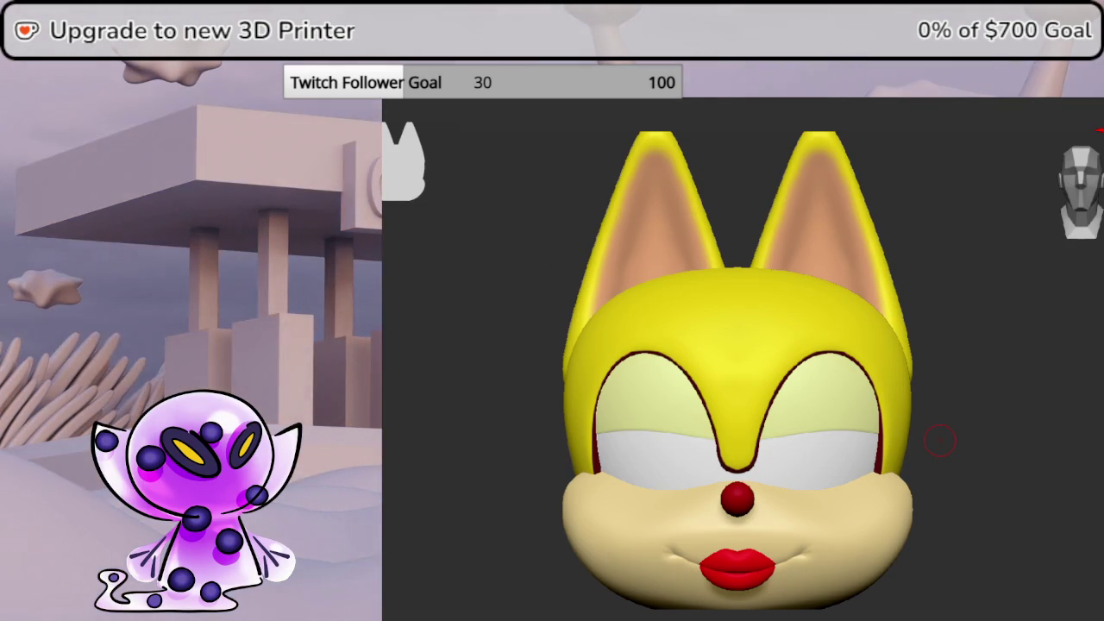
{"action": "mouse_move", "coordinate": [940, 441]}
{"action": "left_mouse_down"}
{"action": "mouse_move", "coordinate": [1077, 364]}
{"action": "mouse_move", "coordinate": [1041, 359]}
{"action": "mouse_move", "coordinate": [1096, 211]}
{"action": "left_mouse_up"}
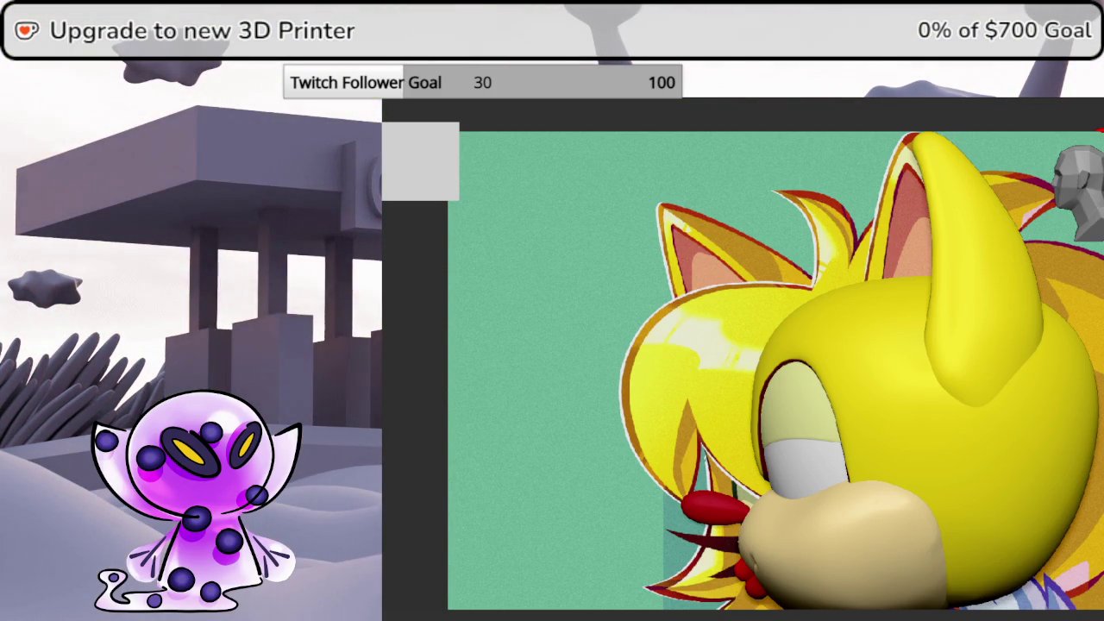
Solo the small dark nose piece and hide the reference image with Shift+Z
{"action": "middle_click_drag", "start_coordinate": [893, 528], "coordinate": [787, 392], "text": "shift"}
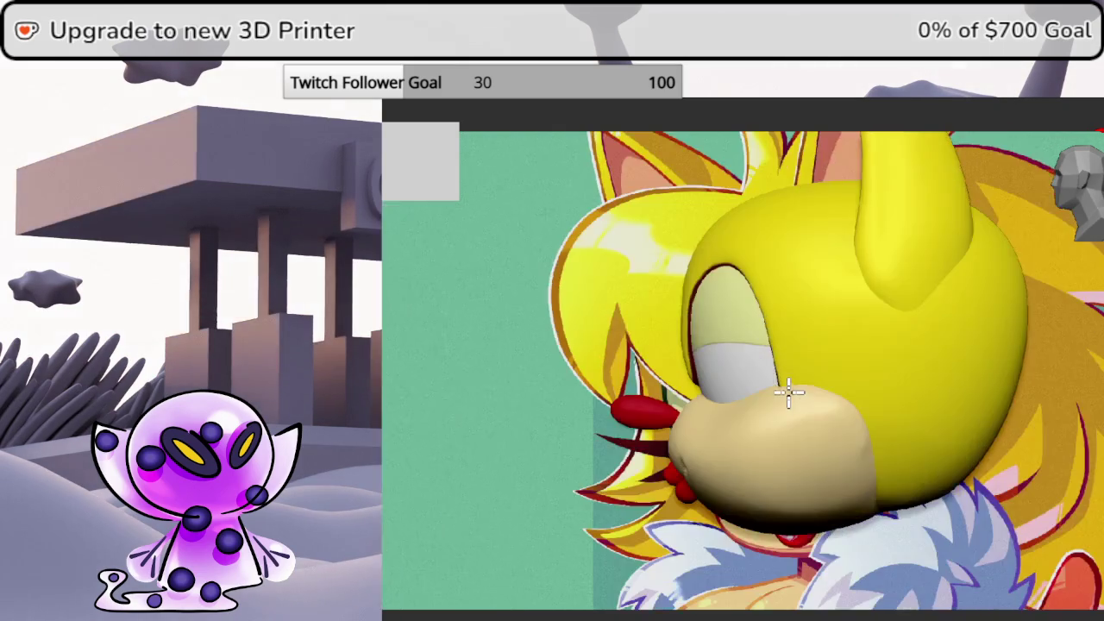
{"action": "left_click", "coordinate": [1085, 405]}
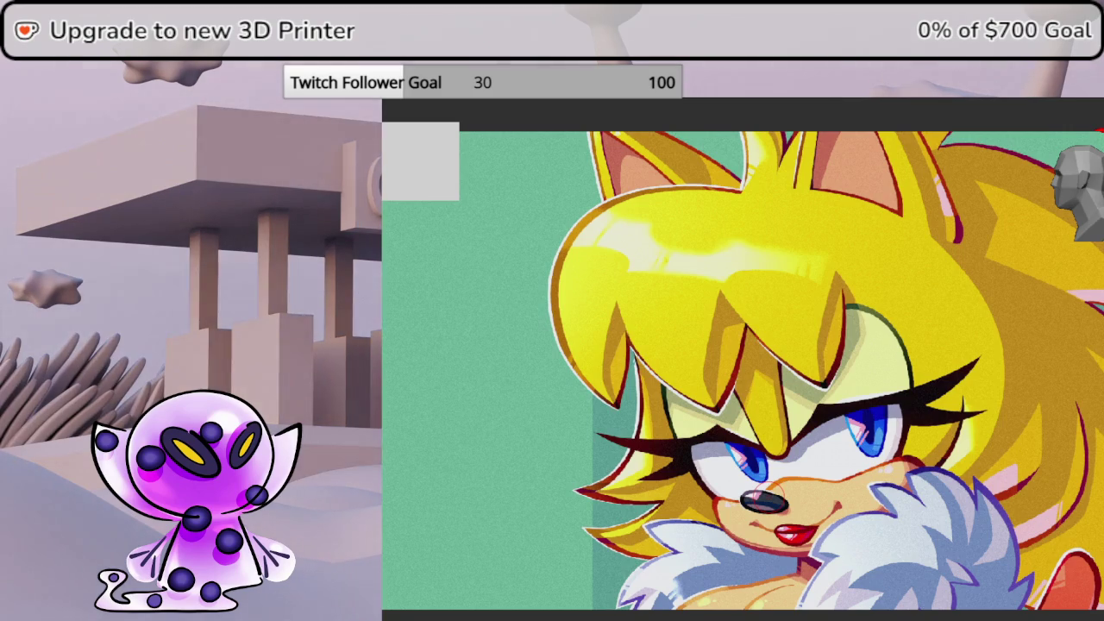
{"action": "key", "text": "shift+z"}
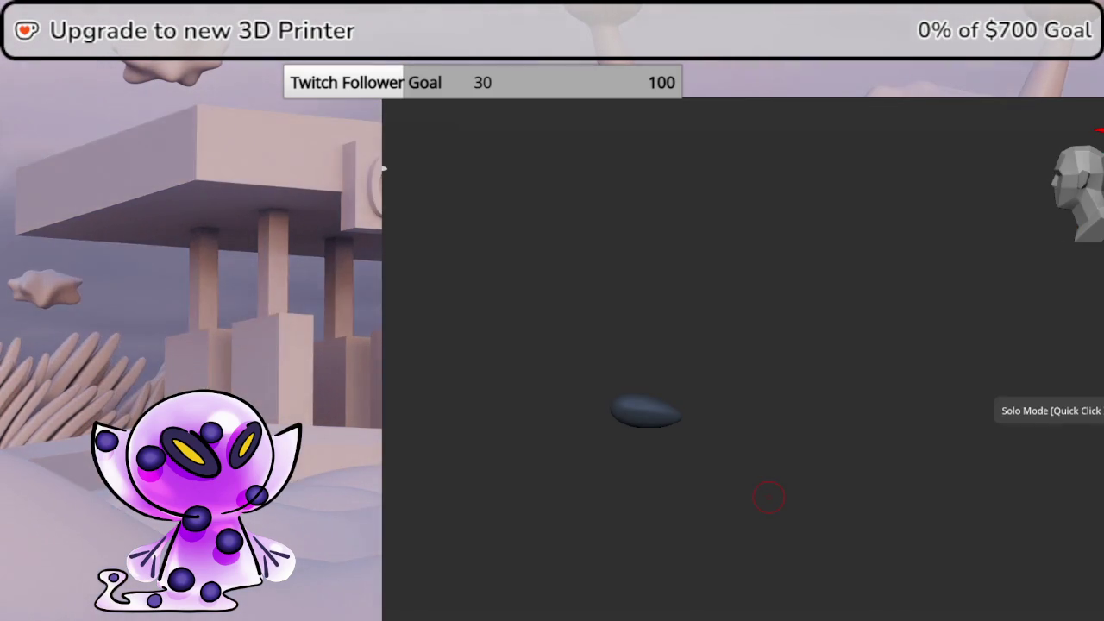
Frame the isolated nose piece and orbit to inspect it from the top and side
{"action": "key", "text": "f"}
{"action": "mouse_move", "coordinate": [905, 344]}
{"action": "left_mouse_down"}
{"action": "mouse_move", "coordinate": [966, 344]}
{"action": "mouse_move", "coordinate": [913, 345]}
{"action": "left_mouse_up"}
{"action": "left_click_drag", "start_coordinate": [991, 345], "coordinate": [880, 345]}
{"action": "mouse_move", "coordinate": [1043, 302]}
{"action": "left_mouse_down"}
{"action": "mouse_move", "coordinate": [1043, 474]}
{"action": "mouse_move", "coordinate": [1044, 388]}
{"action": "mouse_move", "coordinate": [897, 388]}
{"action": "mouse_move", "coordinate": [1000, 388]}
{"action": "mouse_move", "coordinate": [944, 388]}
{"action": "left_mouse_up"}
{"action": "mouse_move", "coordinate": [1043, 388]}
{"action": "left_mouse_down"}
{"action": "mouse_move", "coordinate": [914, 388]}
{"action": "mouse_move", "coordinate": [1000, 388]}
{"action": "left_mouse_up"}
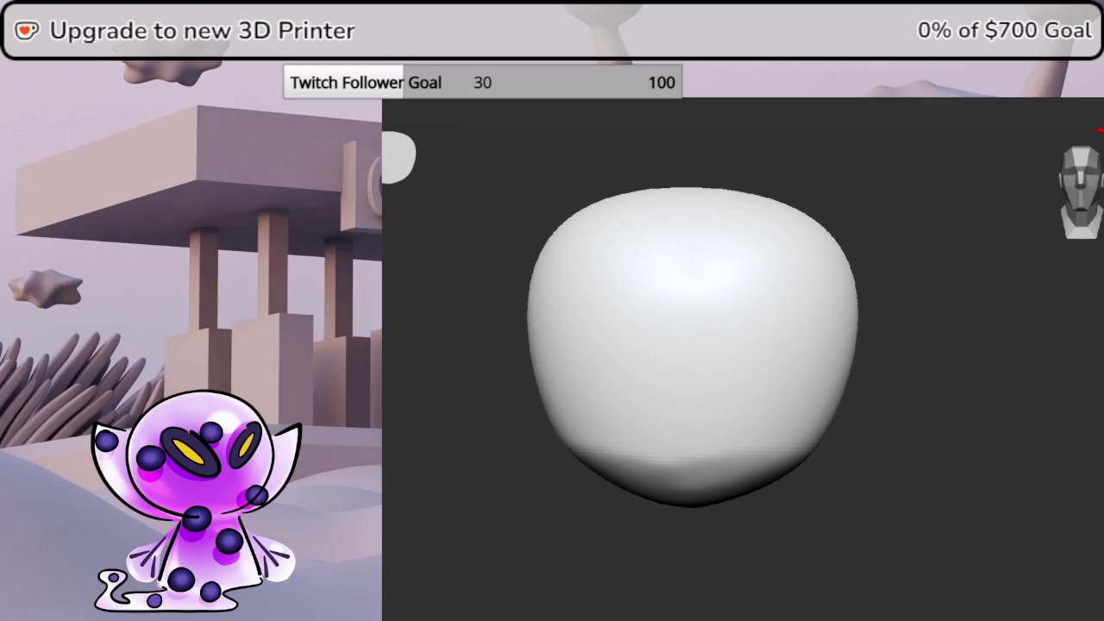
Turn Solo off to restore the whole head and turn it toward a side view
{"action": "left_click", "coordinate": [1095, 420]}
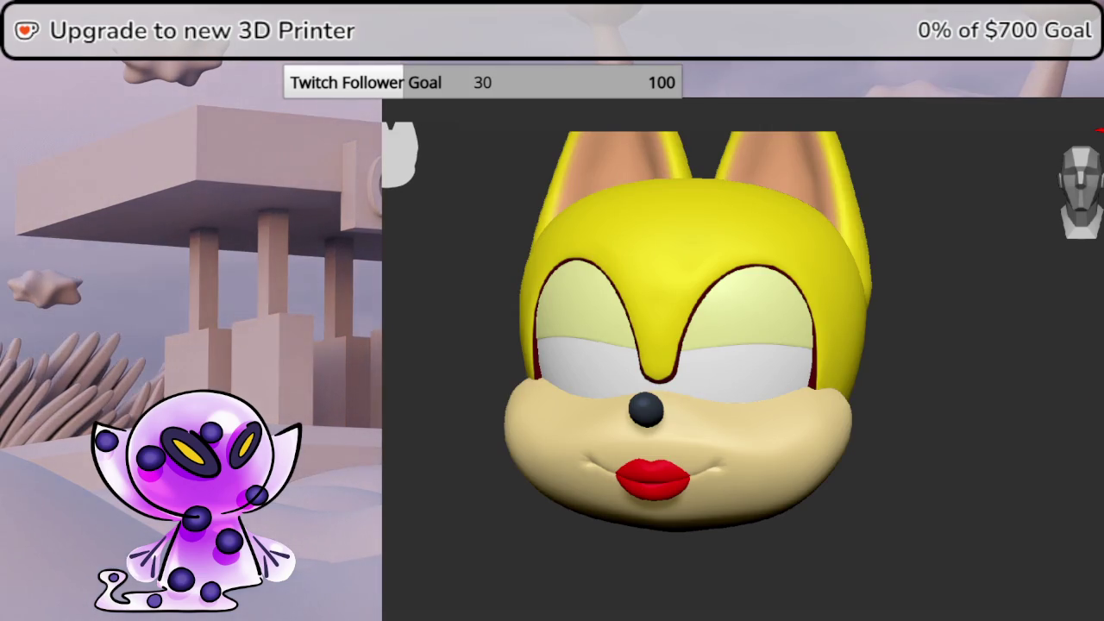
{"action": "left_click_drag", "start_coordinate": [1088, 191], "coordinate": [1071, 193]}
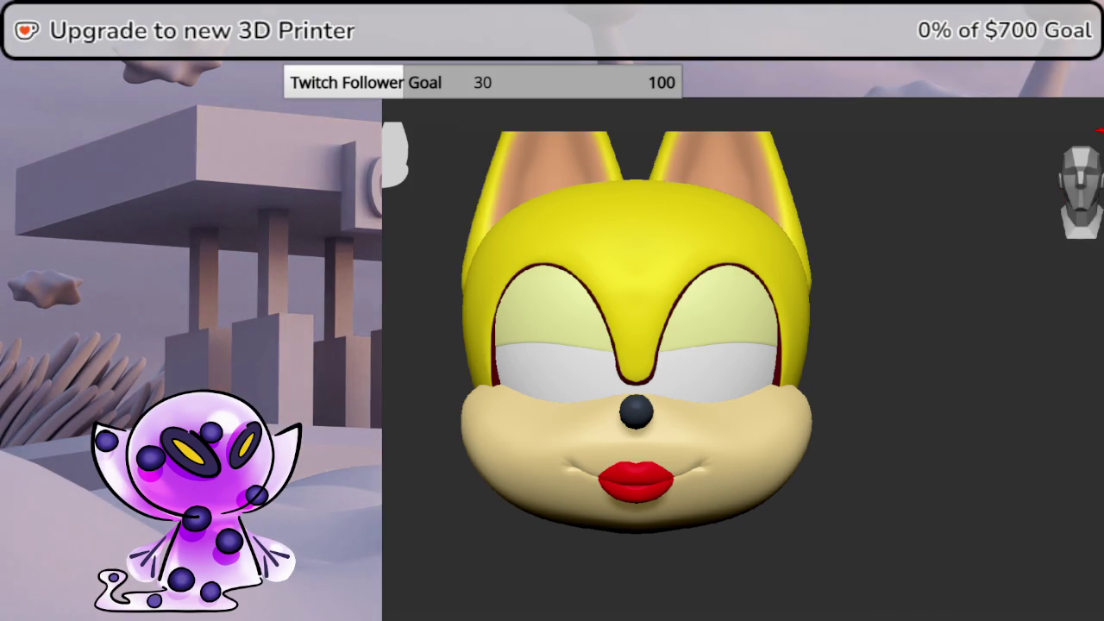
{"action": "mouse_move", "coordinate": [1091, 379]}
{"action": "left_mouse_down"}
{"action": "mouse_move", "coordinate": [1016, 390]}
{"action": "mouse_move", "coordinate": [1028, 390]}
{"action": "left_mouse_up"}
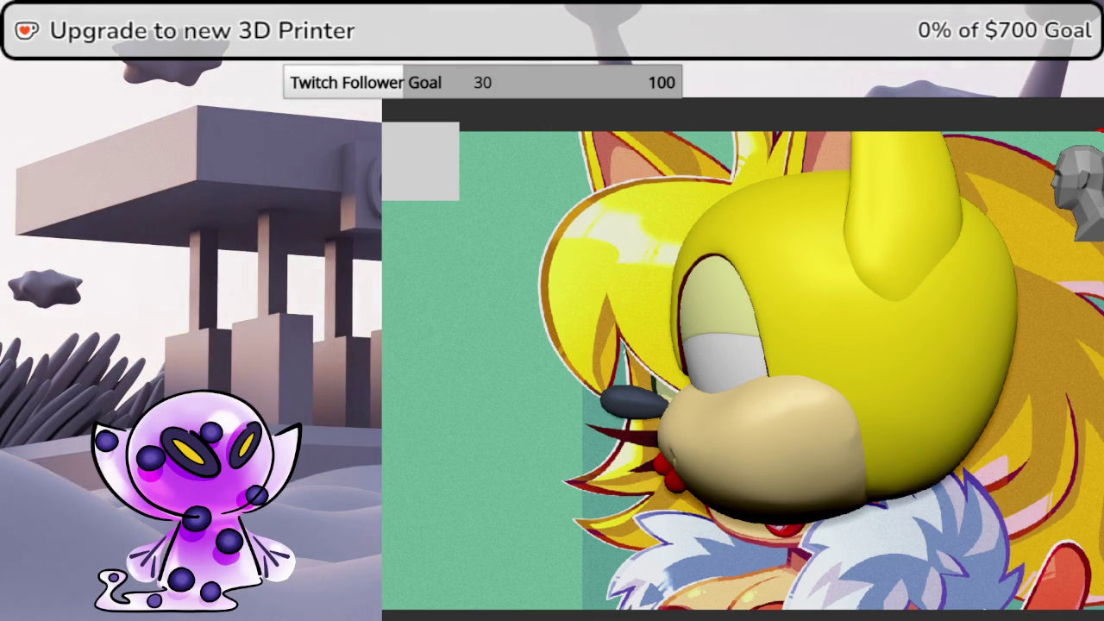
Zoom out on the side-on head and bring up the 3D mesh picker showing Sphere3D
{"action": "scroll", "coordinate": [673, 405], "scroll_direction": "down", "scroll_amount": 1}
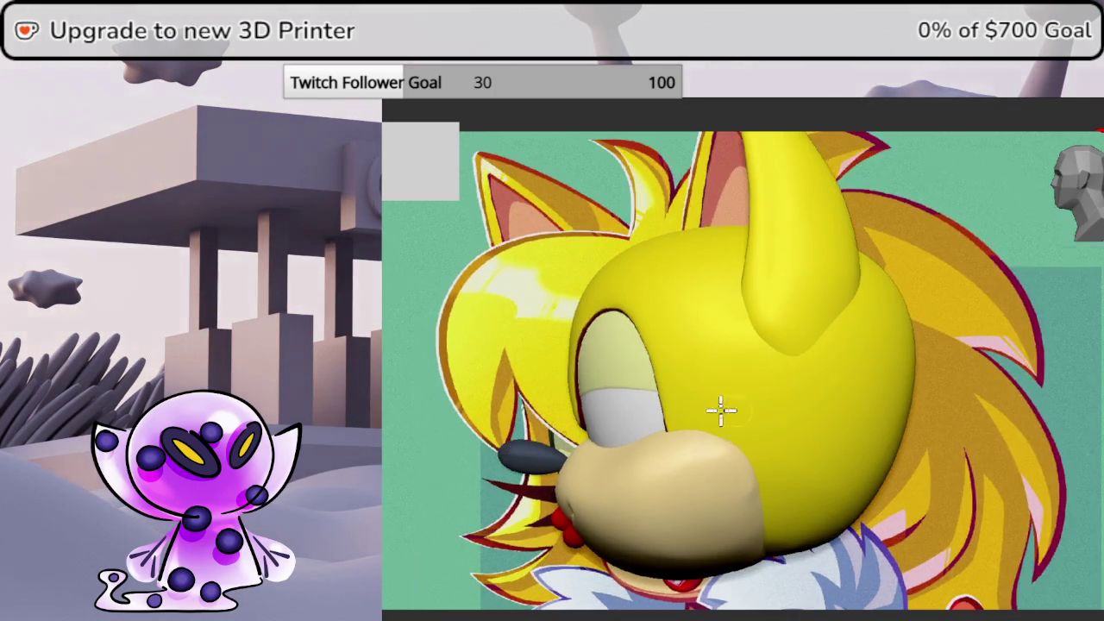
{"action": "scroll", "coordinate": [729, 414], "scroll_direction": "down", "scroll_amount": 2}
{"action": "scroll", "coordinate": [770, 389], "scroll_direction": "up", "scroll_amount": 2}
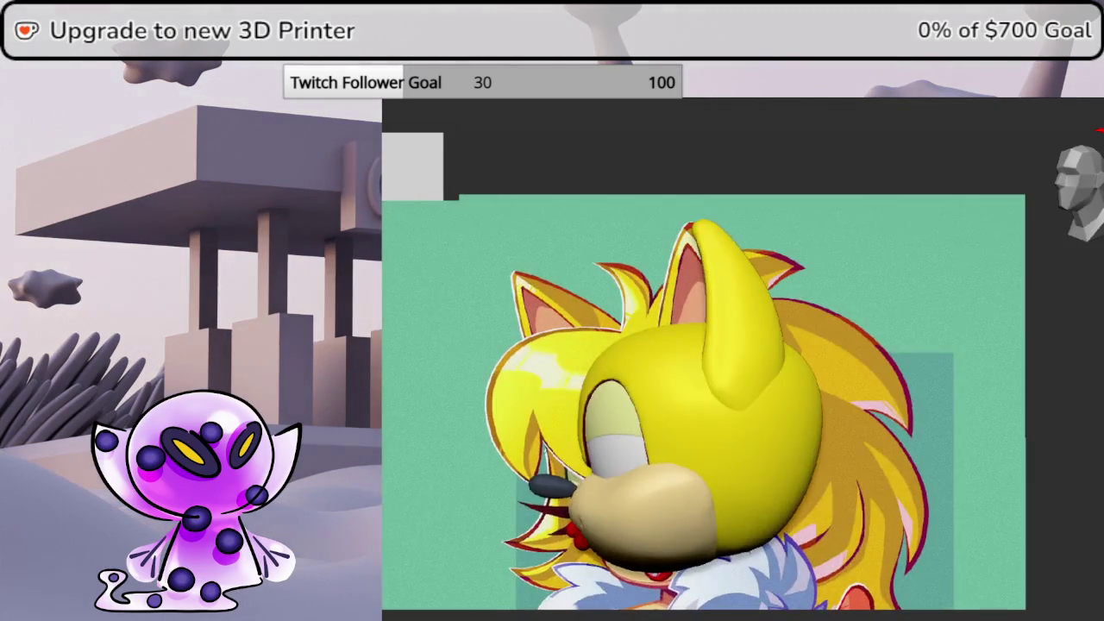
{"action": "left_click", "coordinate": [1010, 367]}
{"action": "mouse_move", "coordinate": [773, 417]}
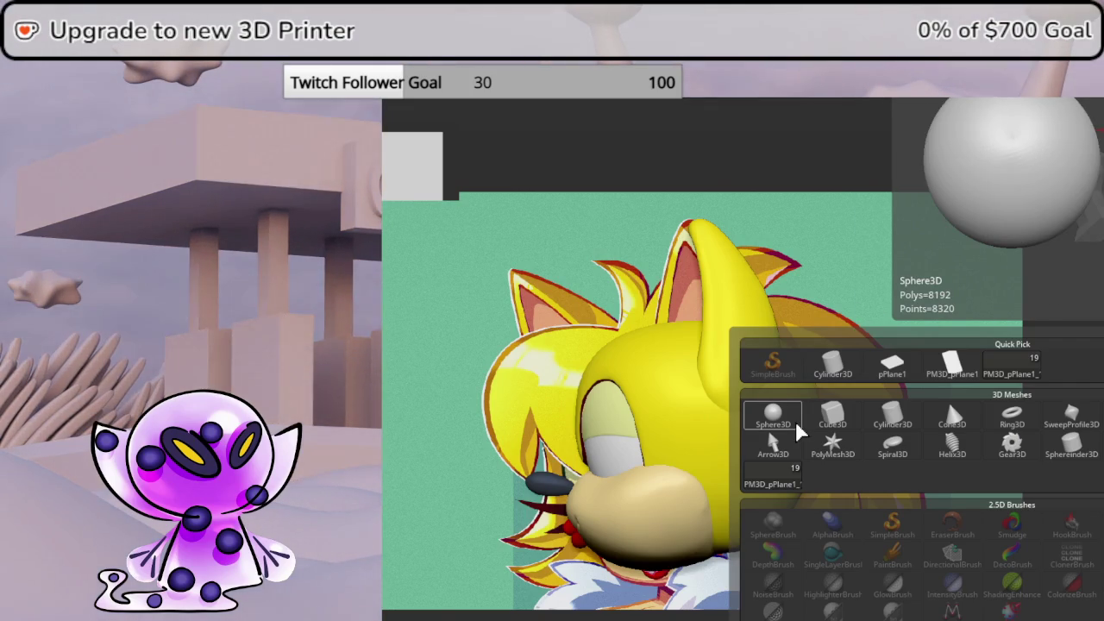
Load the PM3D_Sphere3D1_2 model, hide the reference, and choose a plain sphere mesh
{"action": "left_click", "coordinate": [798, 427]}
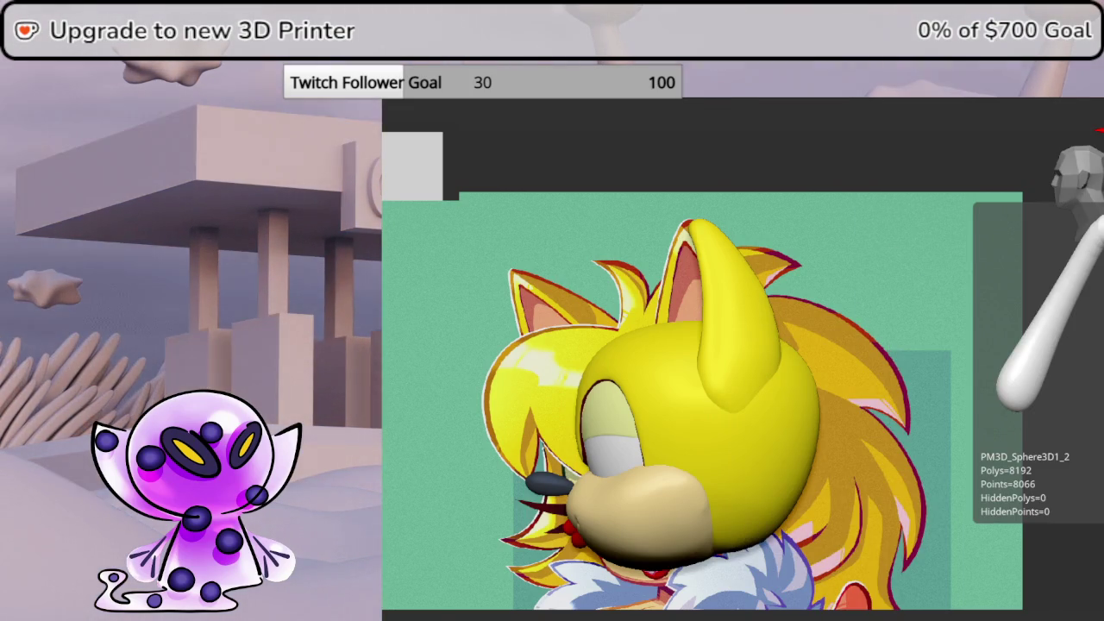
{"action": "key", "text": "shift+z"}
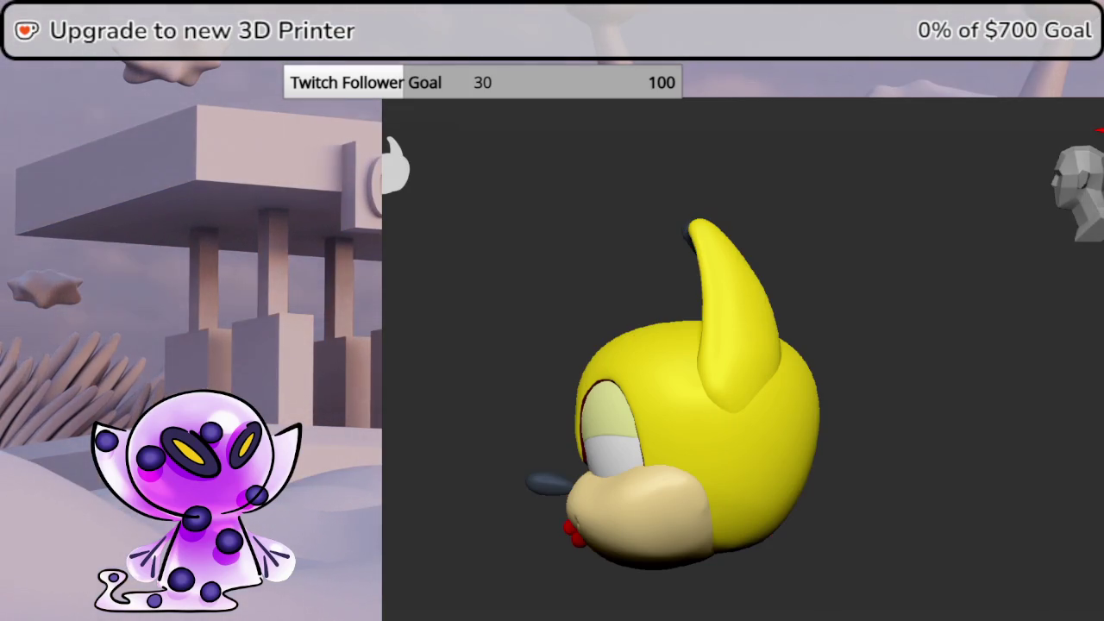
{"action": "left_click_drag", "start_coordinate": [1078, 186], "coordinate": [1082, 218]}
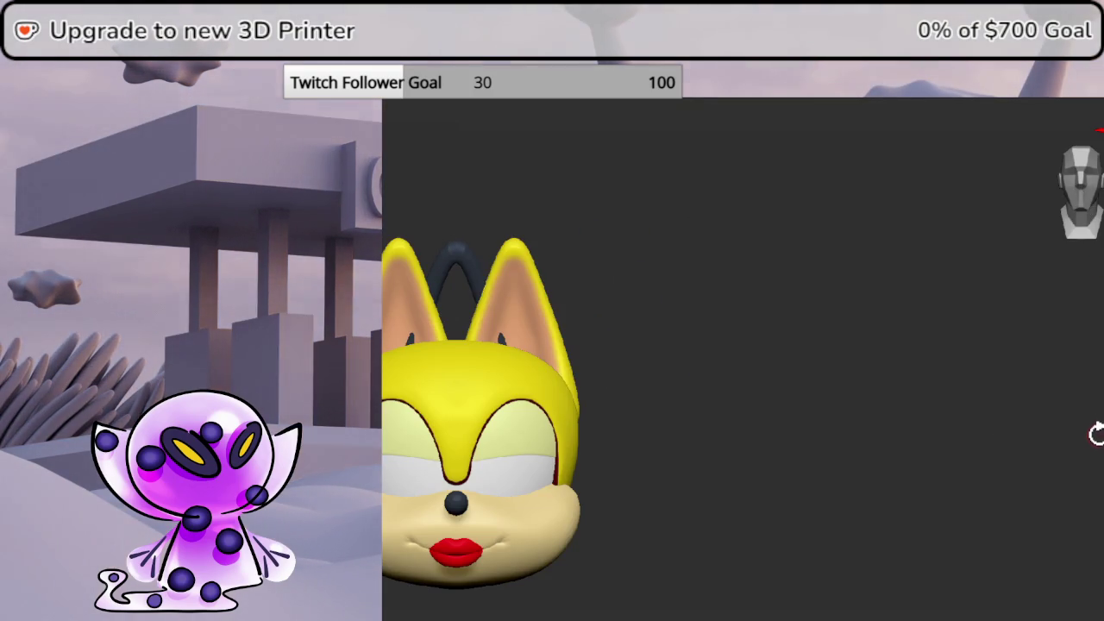
{"action": "mouse_move", "coordinate": [1095, 431]}
{"action": "left_mouse_down"}
{"action": "mouse_move", "coordinate": [1049, 409]}
{"action": "mouse_move", "coordinate": [1095, 196]}
{"action": "left_mouse_up"}
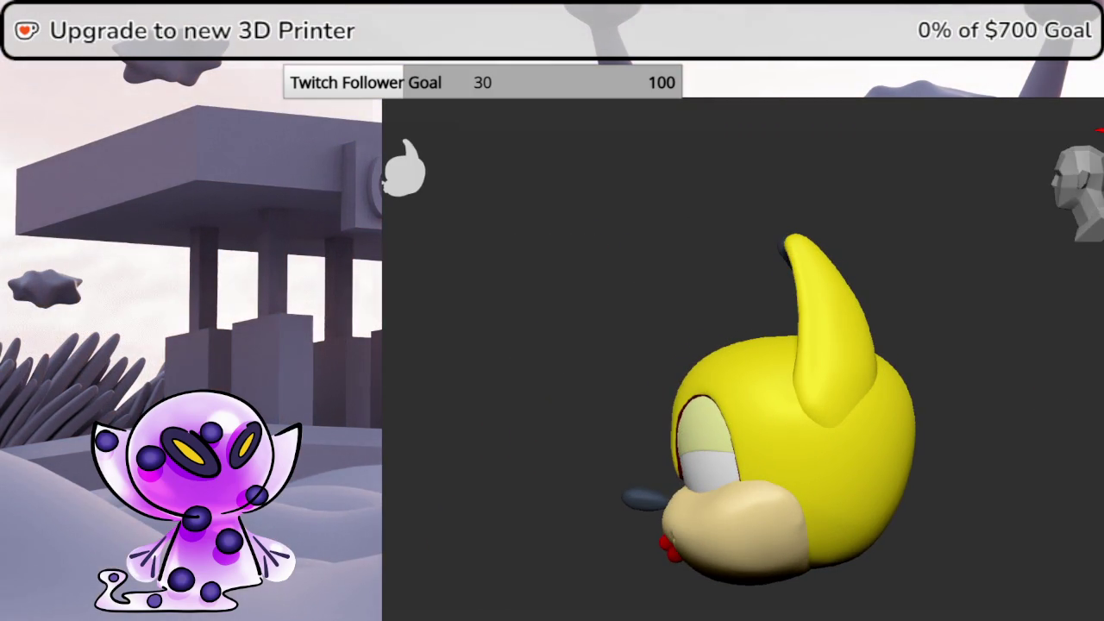
{"action": "key", "text": "F1"}
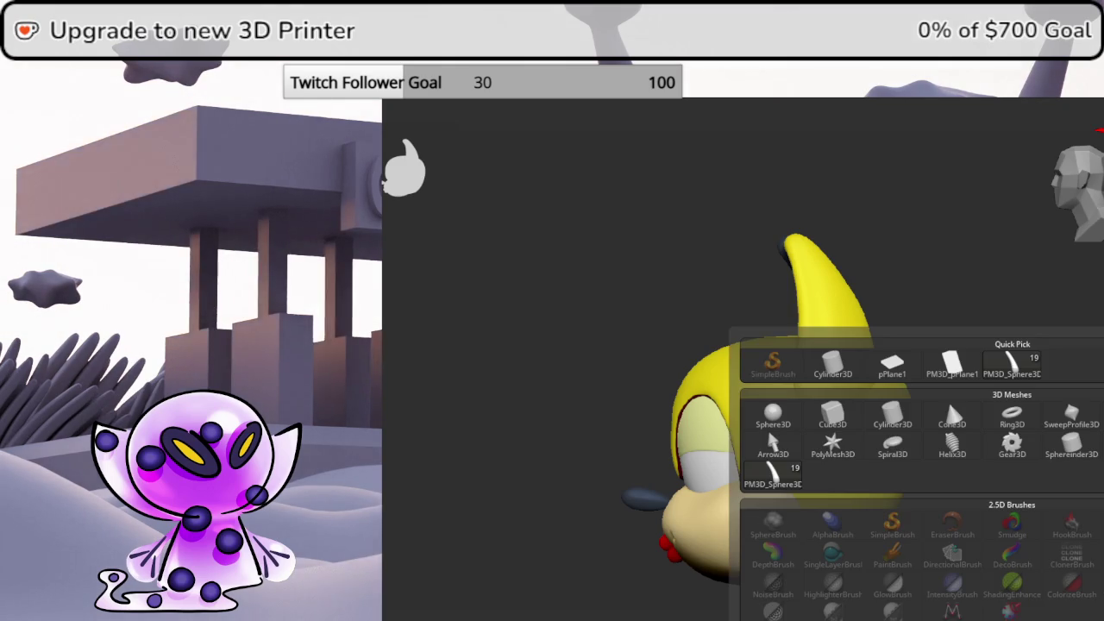
{"action": "left_click", "coordinate": [782, 411]}
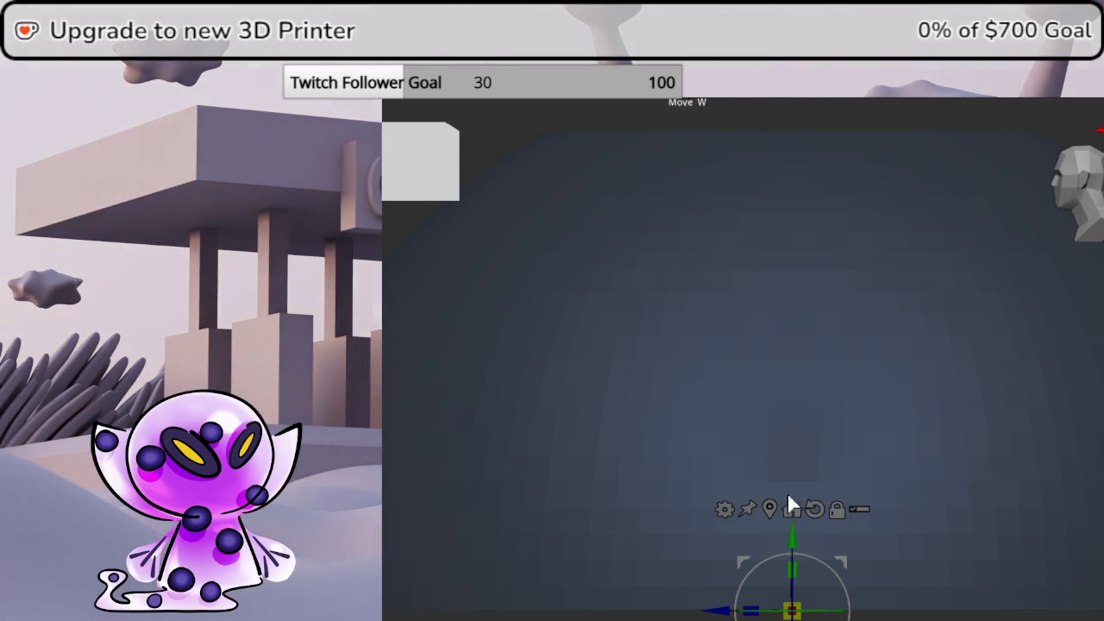
Shift the sphere upward and show the character reference behind the head
{"action": "left_click_drag", "start_coordinate": [791, 504], "coordinate": [810, 324], "text": "alt"}
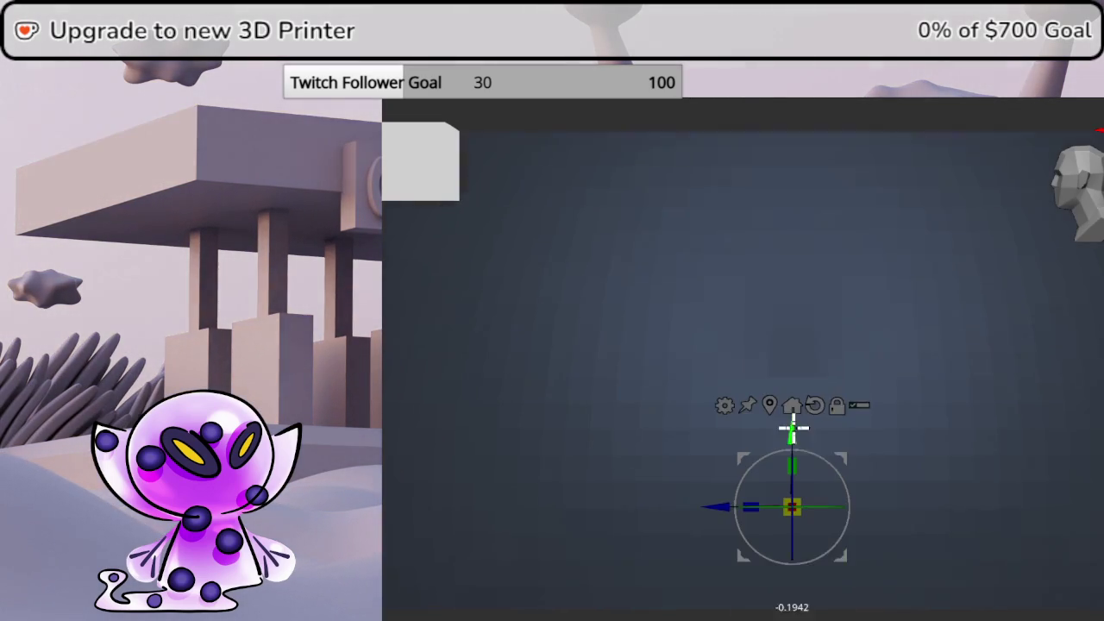
{"action": "key", "text": "ctrl+z"}
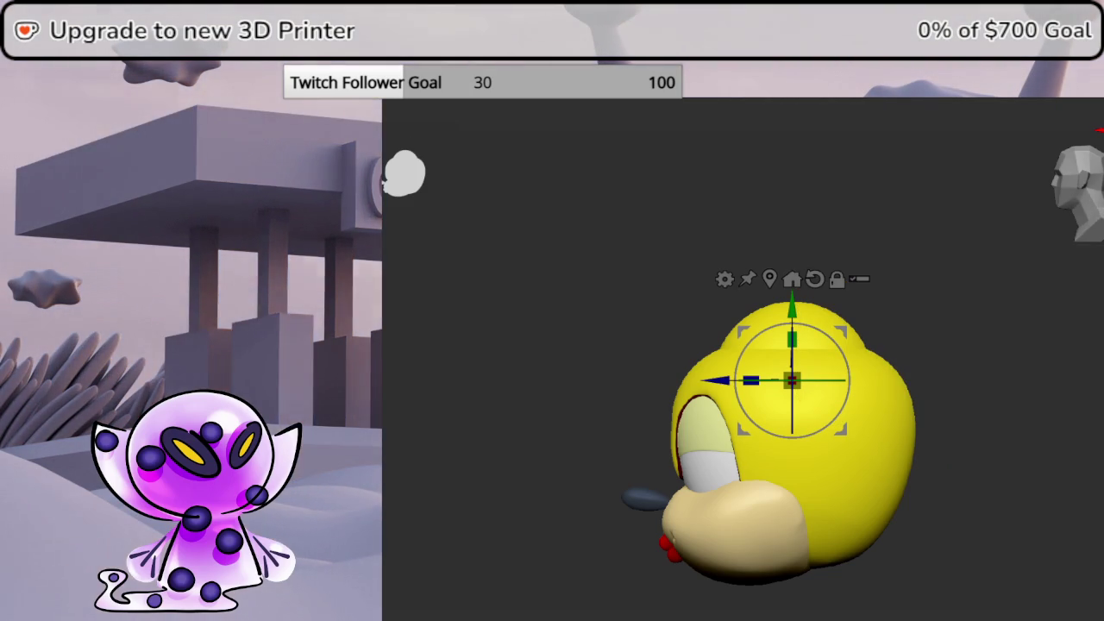
{"action": "left_click", "coordinate": [976, 330]}
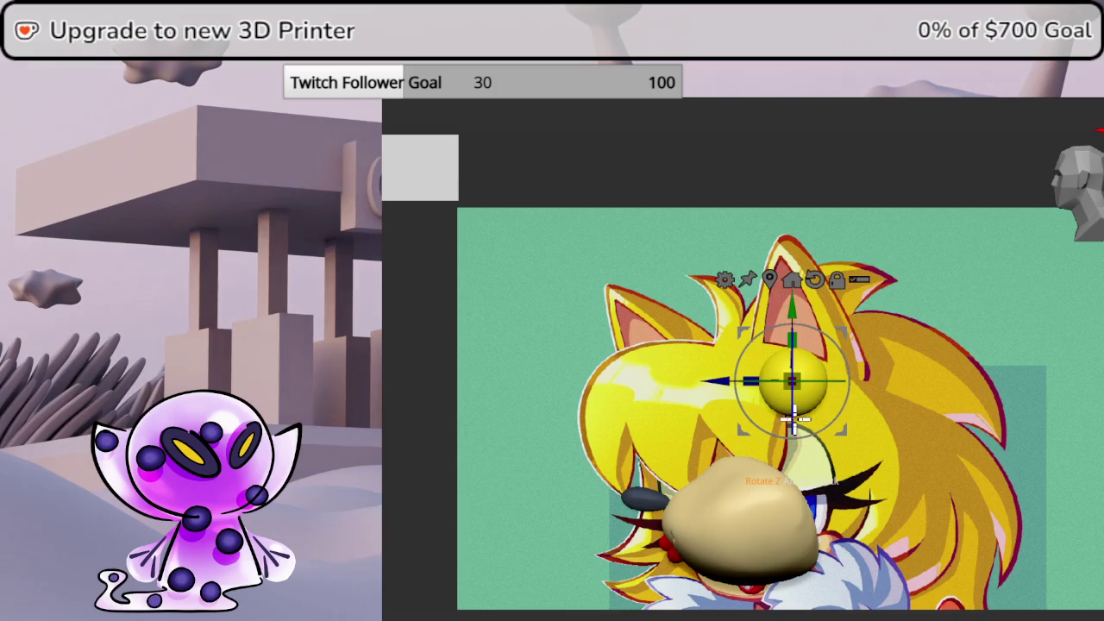
Raise, enlarge and inflate the yellow sphere, then stretch it into a tall ellipsoid
{"action": "left_click_drag", "start_coordinate": [795, 304], "coordinate": [798, 277]}
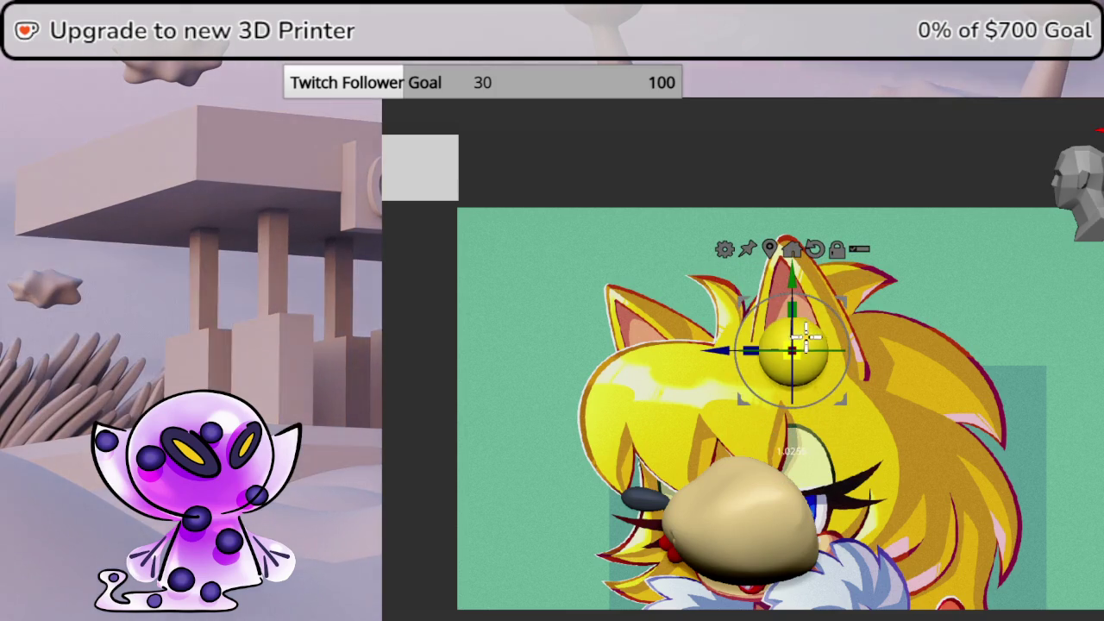
{"action": "left_click_drag", "start_coordinate": [809, 336], "coordinate": [853, 312]}
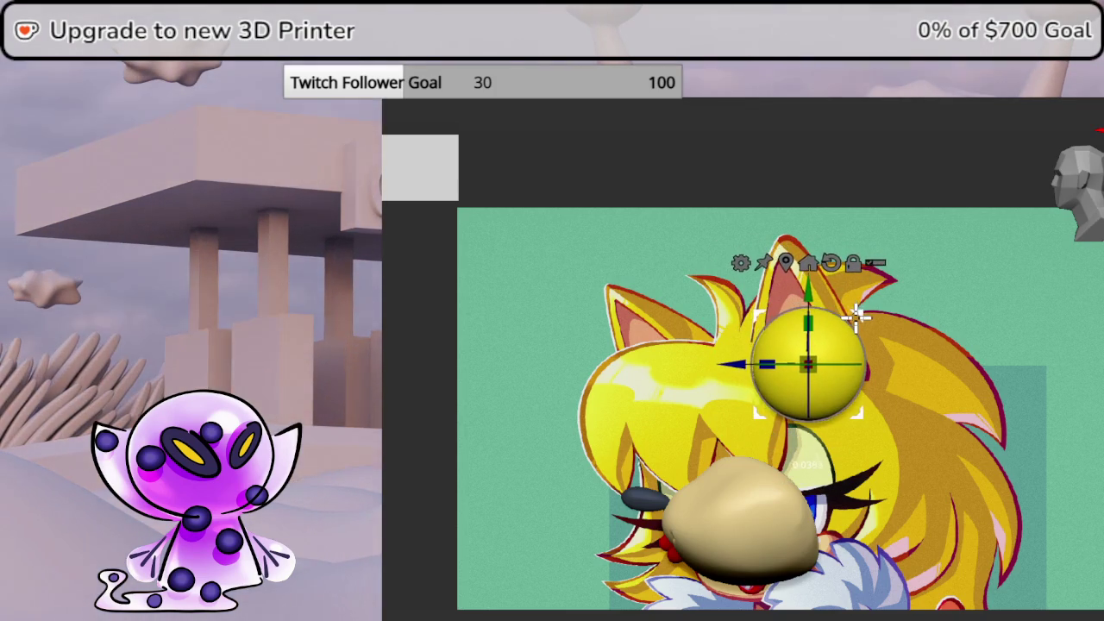
{"action": "left_click_drag", "start_coordinate": [819, 353], "coordinate": [820, 349]}
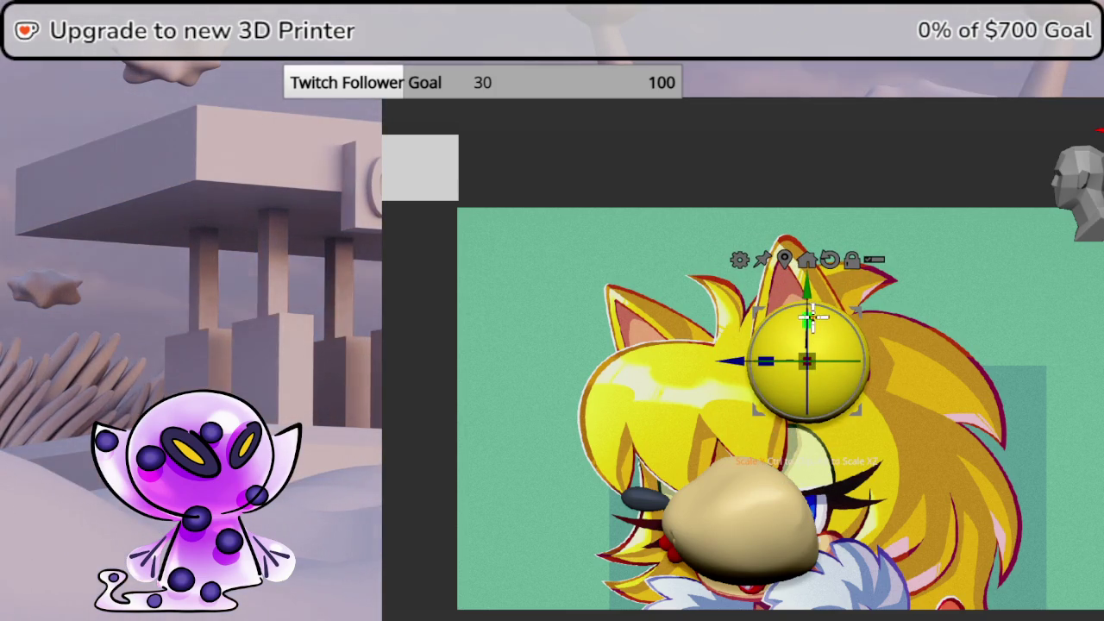
{"action": "left_click_drag", "start_coordinate": [817, 319], "coordinate": [828, 257]}
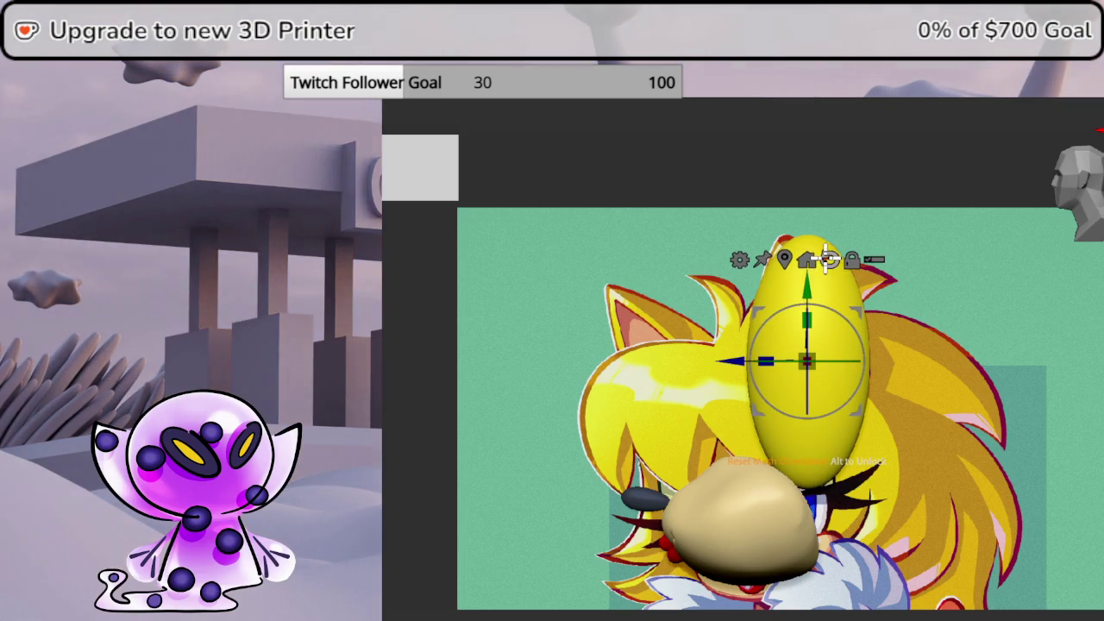
{"action": "scroll", "coordinate": [868, 316], "scroll_direction": "up", "scroll_amount": 5}
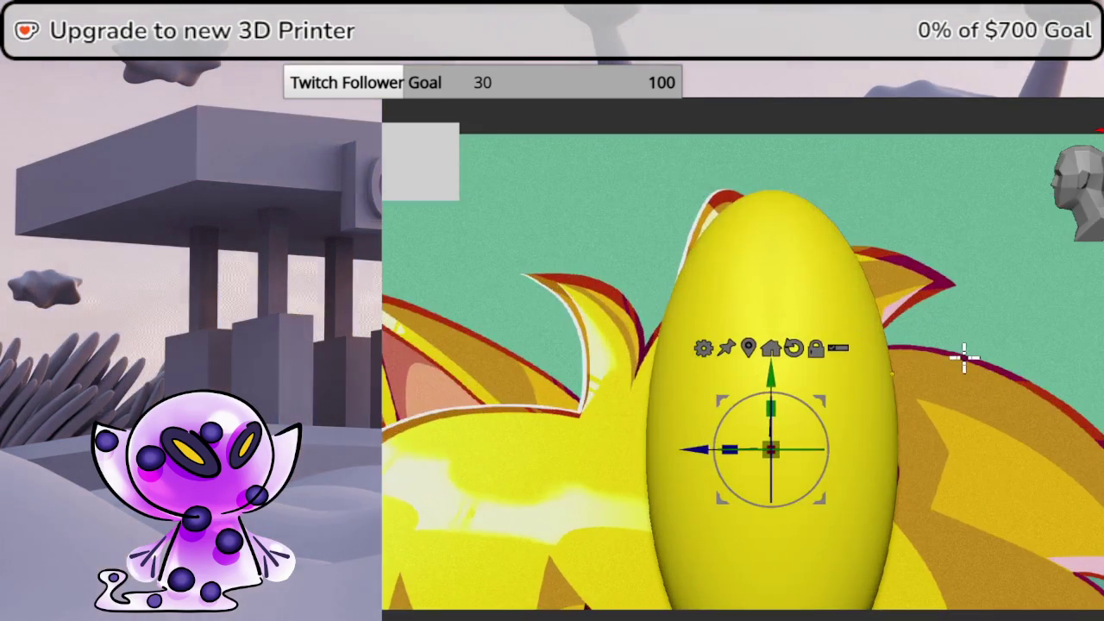
Apply a shape deformer that tapers the ellipsoid's top to a point and widens it
{"action": "left_click", "coordinate": [703, 347]}
{"action": "left_click", "coordinate": [798, 380]}
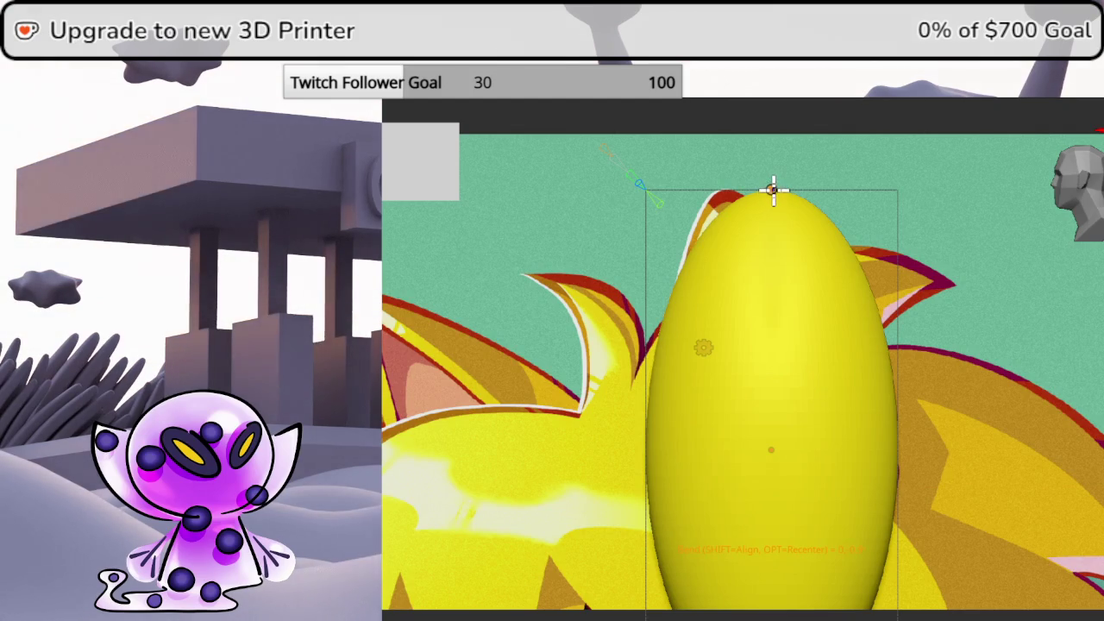
{"action": "left_click_drag", "start_coordinate": [782, 204], "coordinate": [788, 202]}
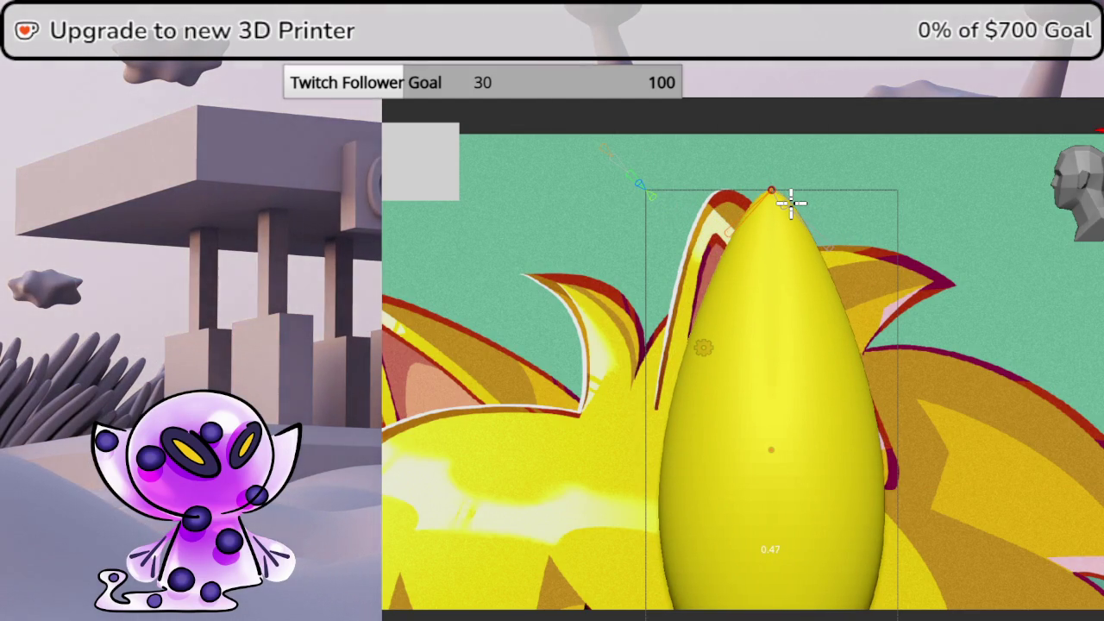
{"action": "left_click_drag", "start_coordinate": [767, 451], "coordinate": [792, 473]}
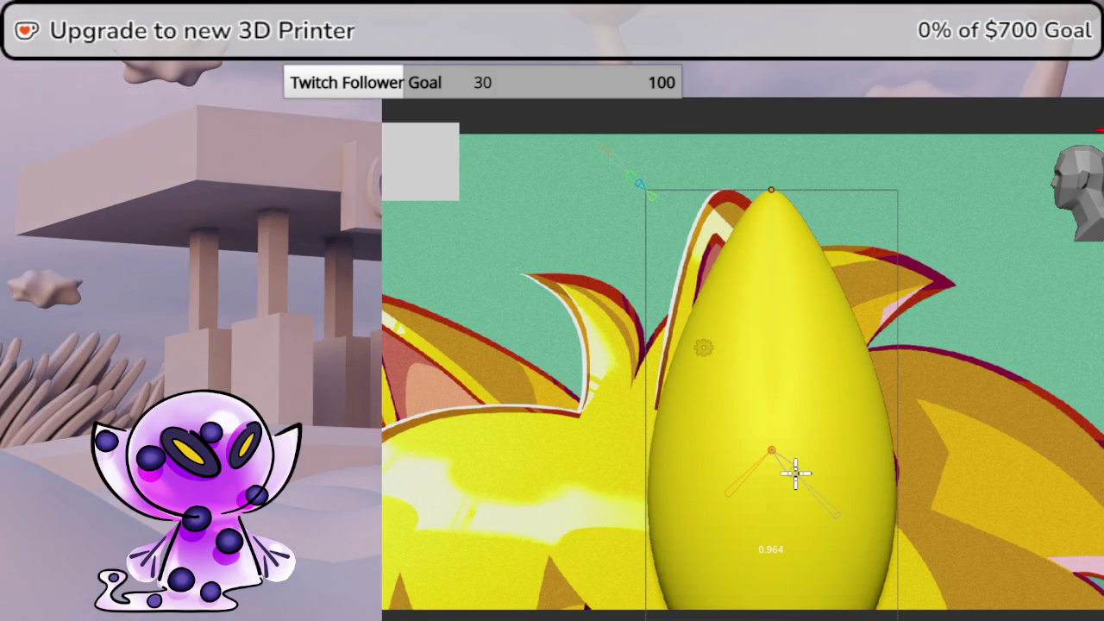
{"action": "scroll", "coordinate": [906, 362], "scroll_direction": "down", "scroll_amount": 5}
{"action": "scroll", "coordinate": [901, 351], "scroll_direction": "down", "scroll_amount": 2}
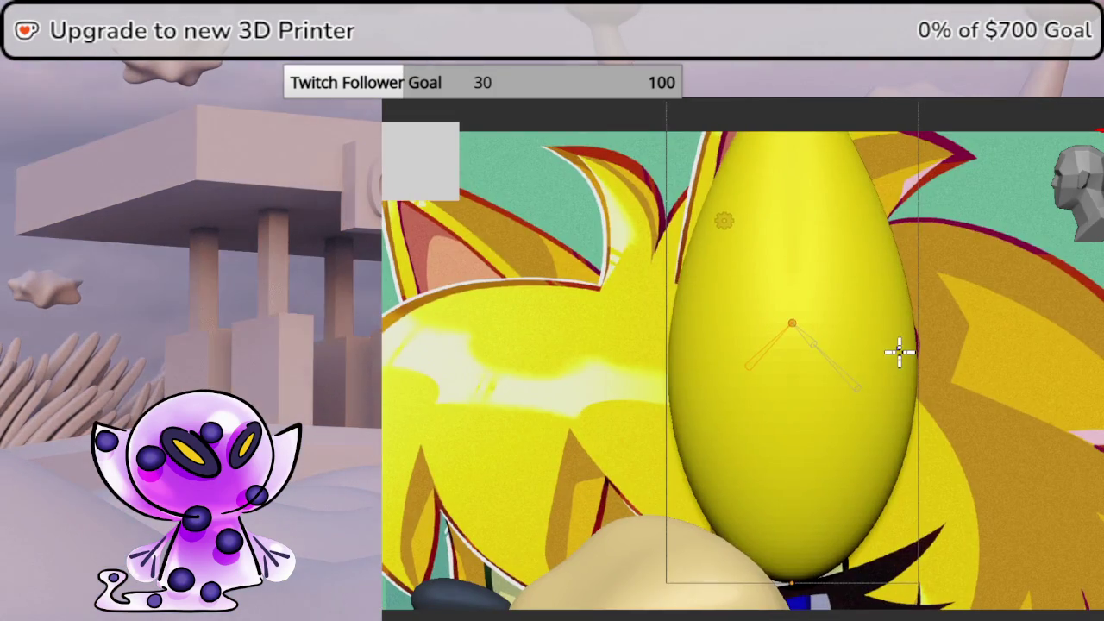
Flatten the base into a bevelled cone, shrink it slightly, and raise the bend point
{"action": "mouse_move", "coordinate": [792, 583]}
{"action": "left_mouse_down"}
{"action": "mouse_move", "coordinate": [799, 330]}
{"action": "mouse_move", "coordinate": [799, 352]}
{"action": "left_mouse_up"}
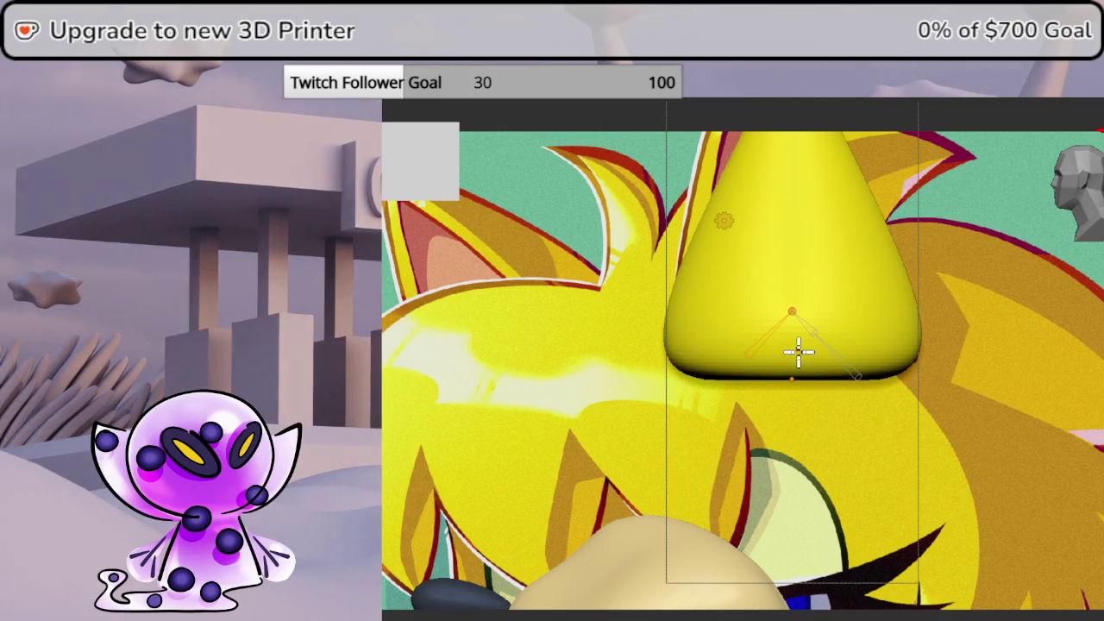
{"action": "middle_click_drag", "start_coordinate": [905, 296], "coordinate": [892, 414], "text": "shift"}
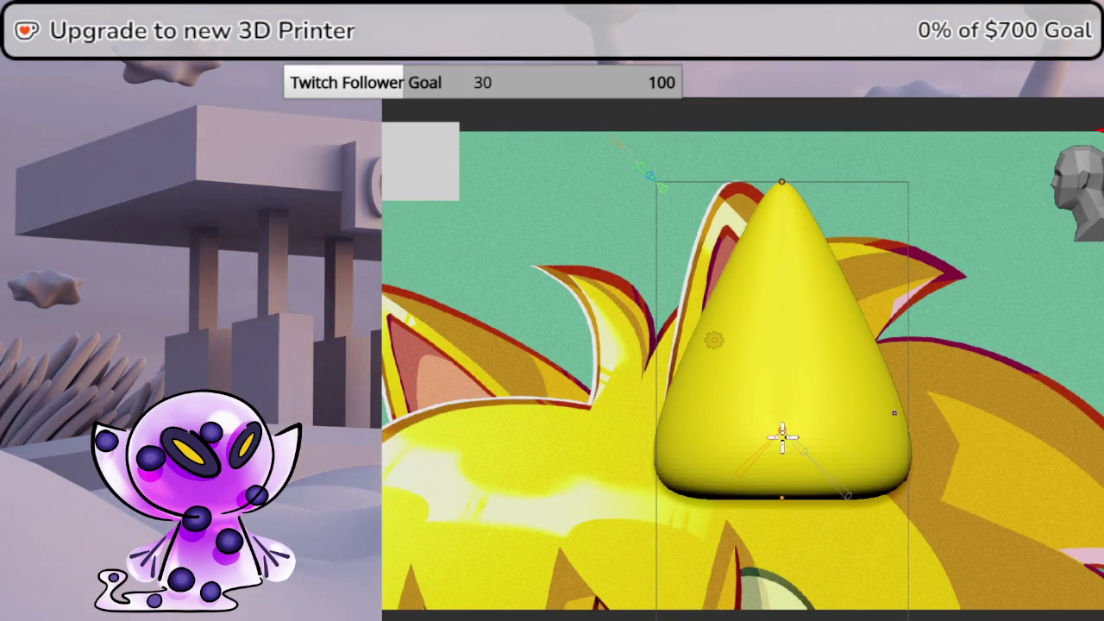
{"action": "left_click_drag", "start_coordinate": [802, 455], "coordinate": [800, 444]}
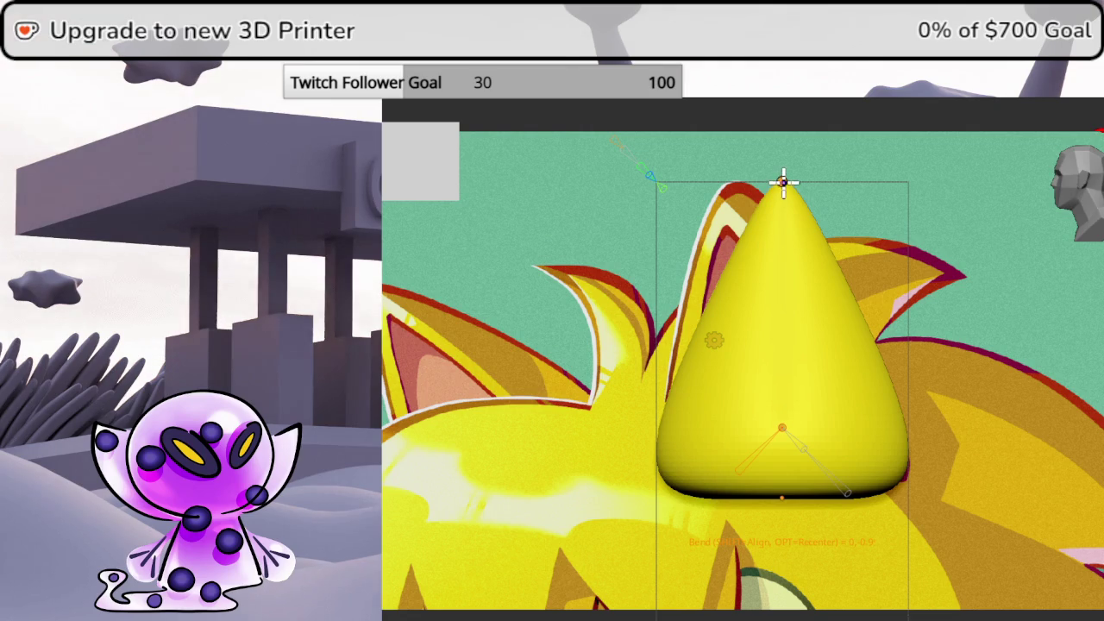
{"action": "scroll", "coordinate": [611, 138], "scroll_direction": "down", "scroll_amount": 1}
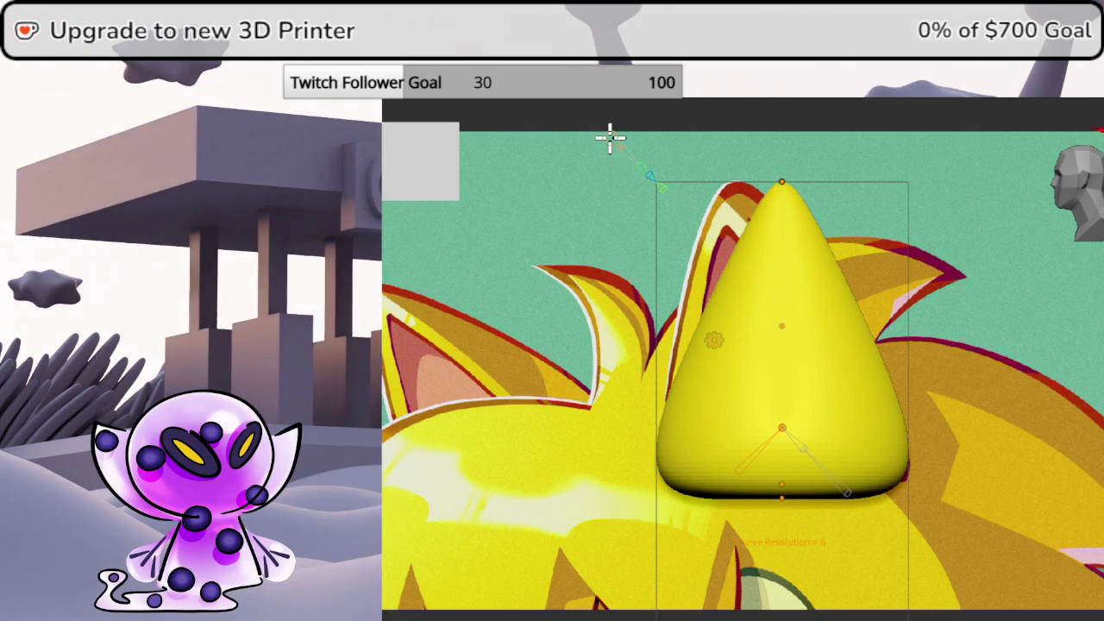
{"action": "left_click_drag", "start_coordinate": [784, 326], "coordinate": [788, 291]}
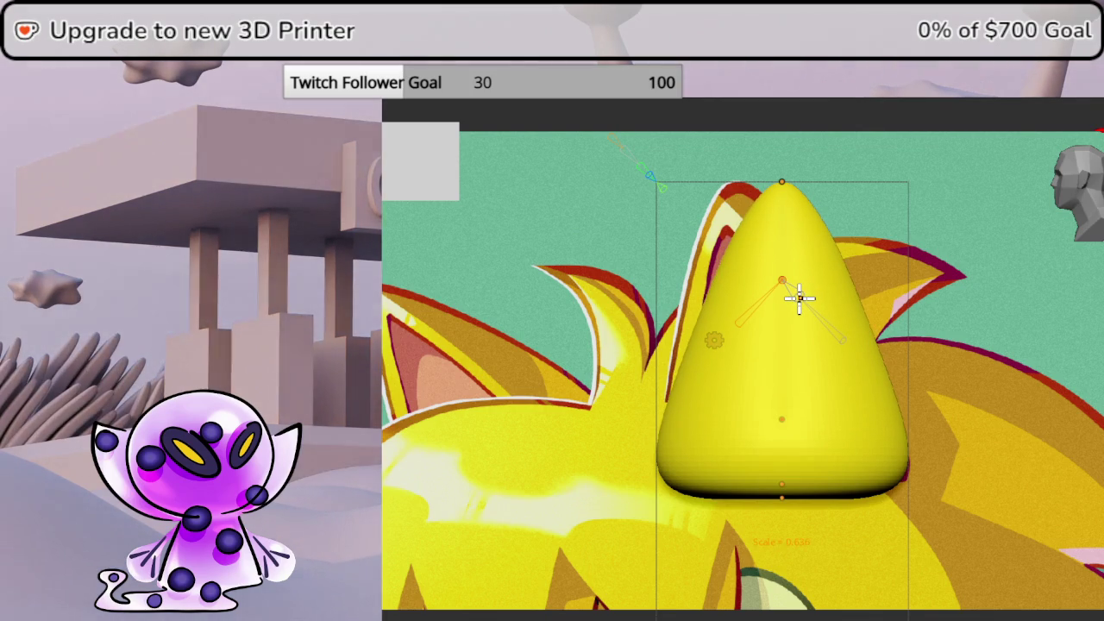
Switch to the Gizmo 3D transform, hide the reference and snap the cone to front view
{"action": "left_click", "coordinate": [712, 338]}
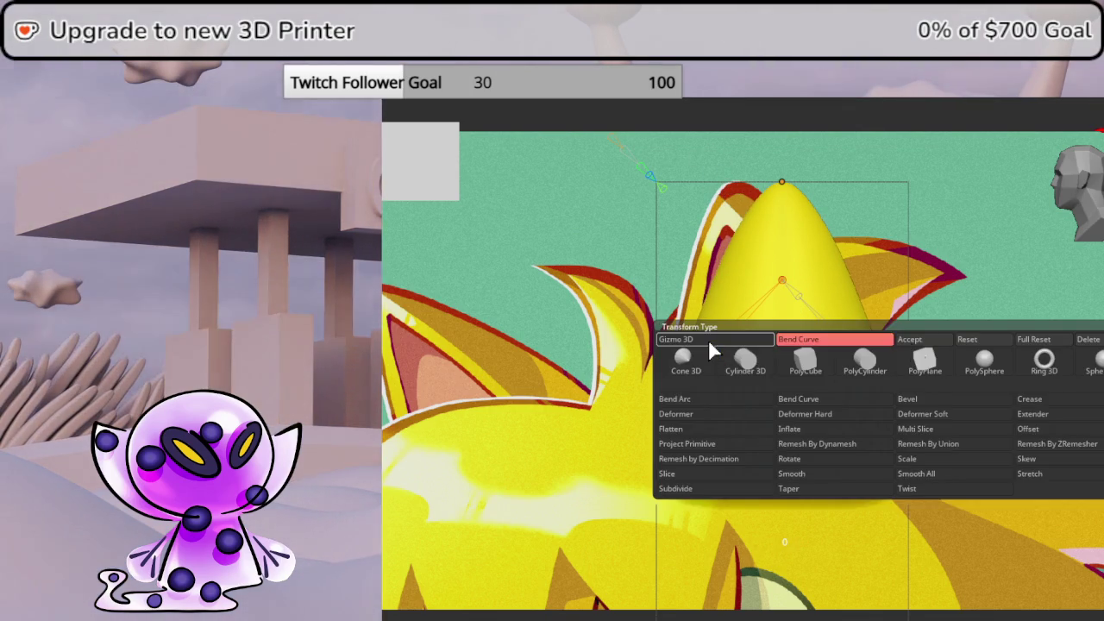
{"action": "left_click", "coordinate": [708, 338]}
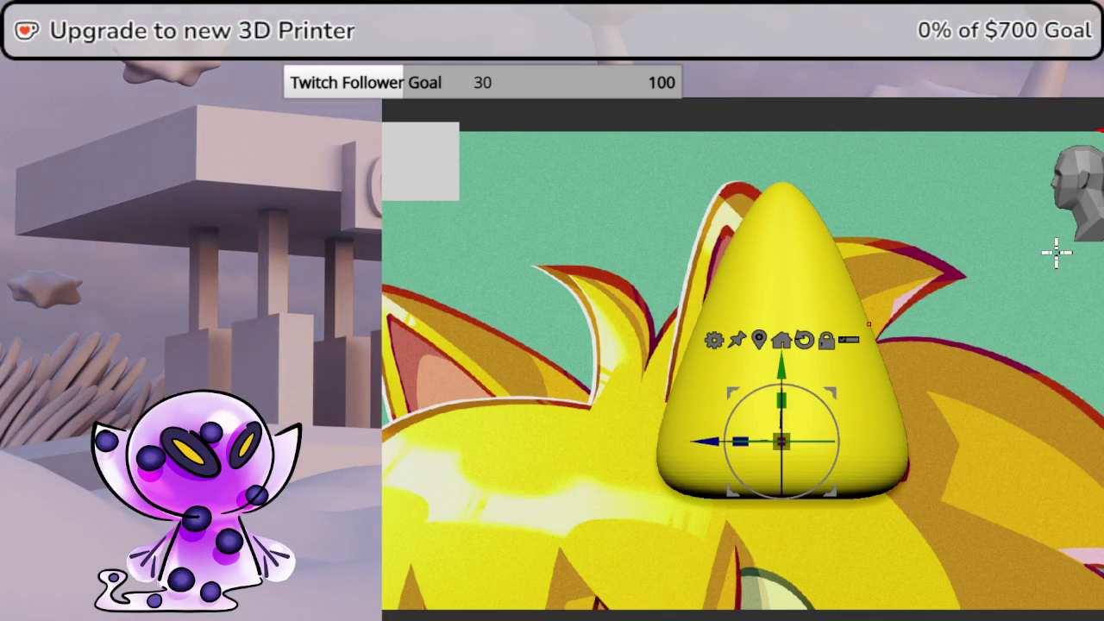
{"action": "left_click_drag", "start_coordinate": [1055, 251], "coordinate": [1095, 252]}
{"action": "left_click", "coordinate": [1080, 184]}
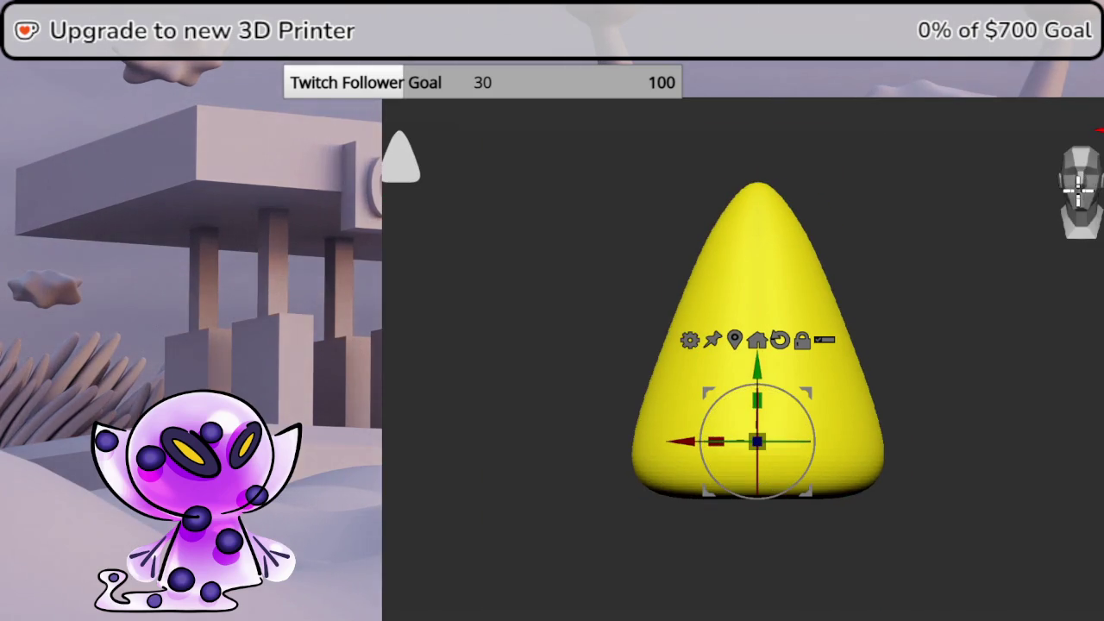
Switch to Draw mode and carve the recess base, the tip notch and the left inner wall
{"action": "left_click", "coordinate": [655, 81]}
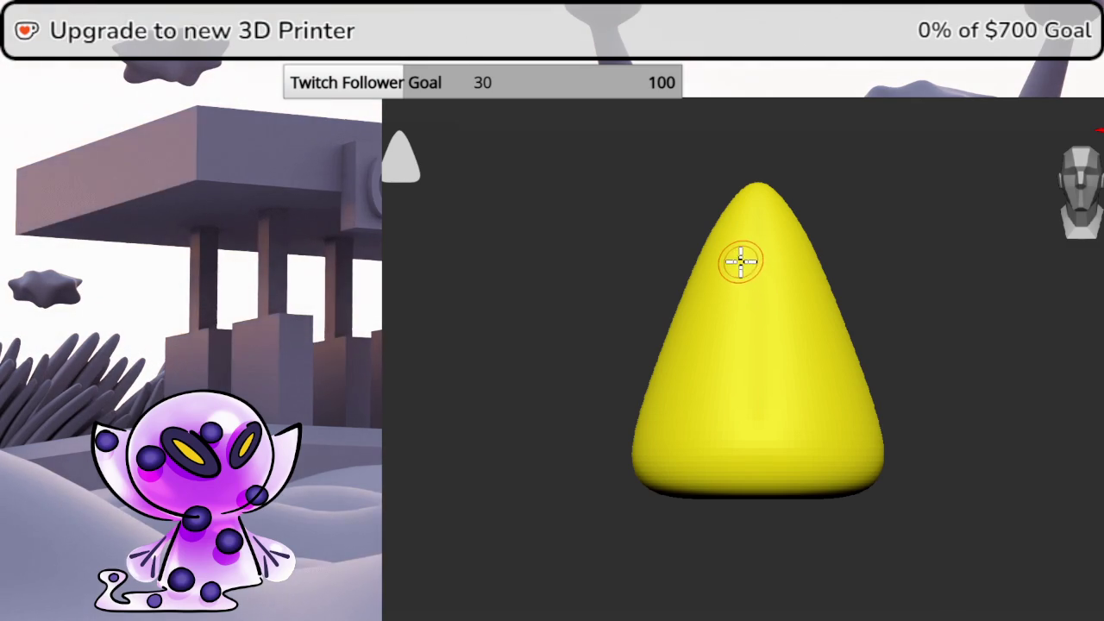
{"action": "key", "text": "space"}
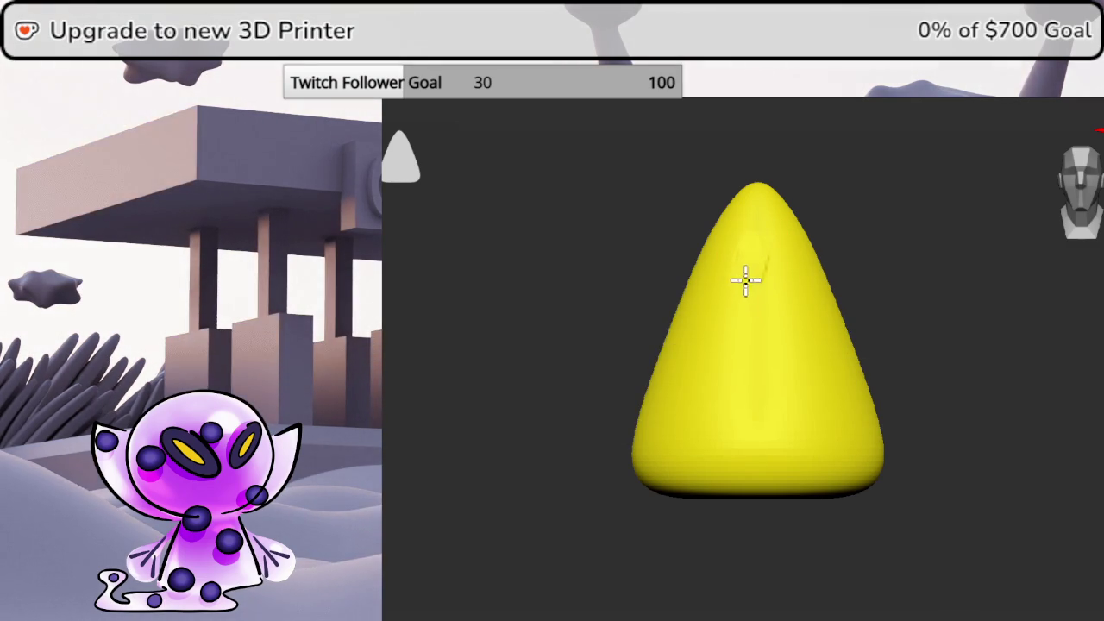
{"action": "key", "text": "space"}
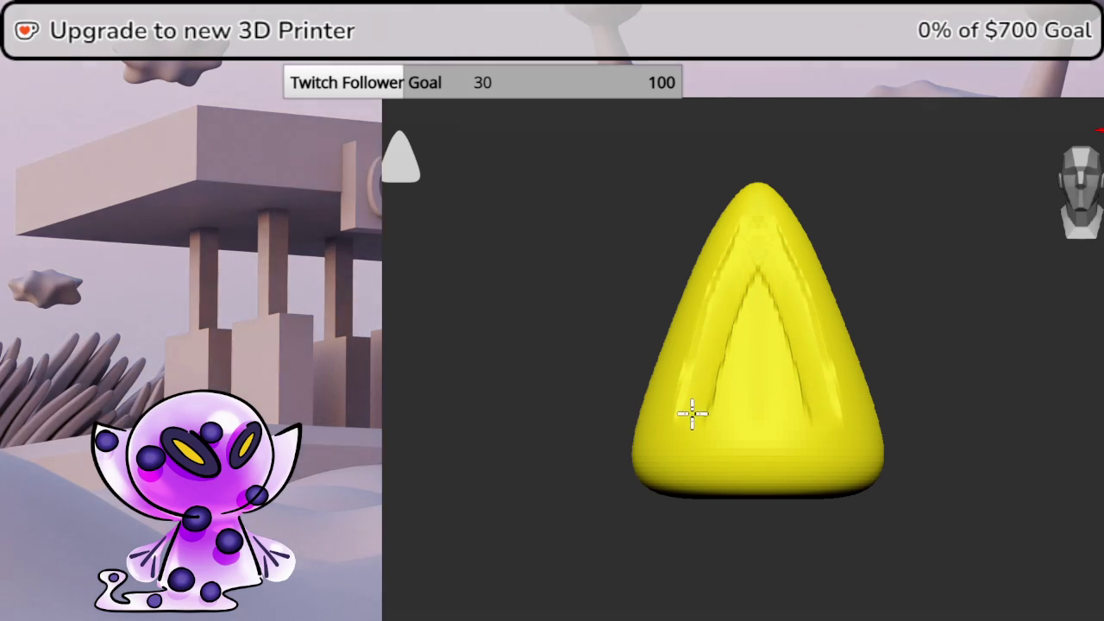
{"action": "left_click_drag", "start_coordinate": [753, 444], "coordinate": [733, 439]}
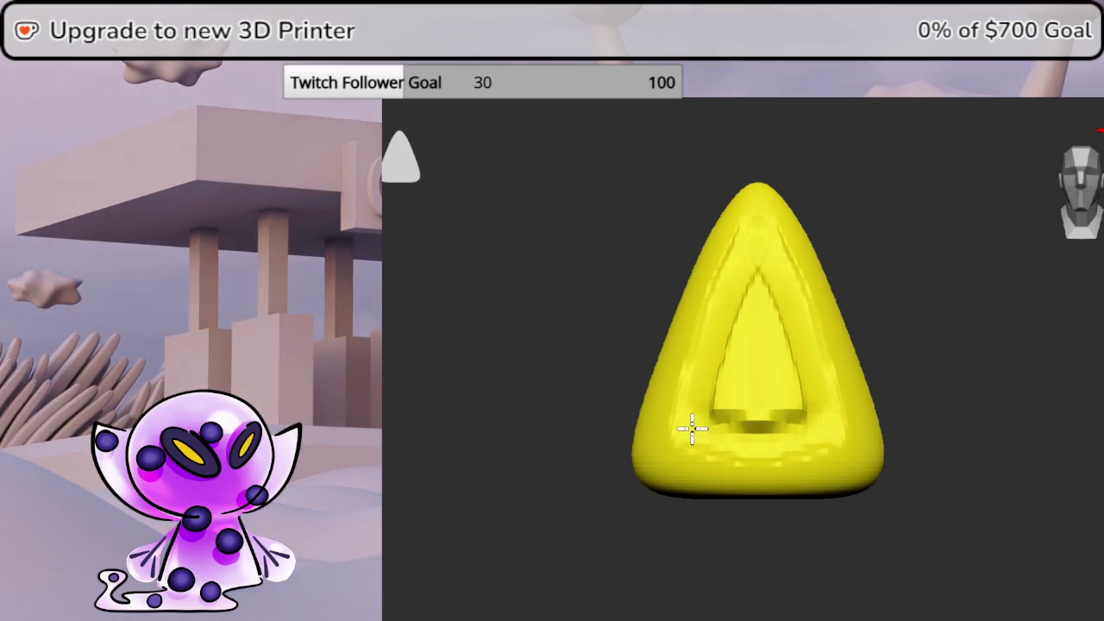
{"action": "left_click", "coordinate": [757, 239]}
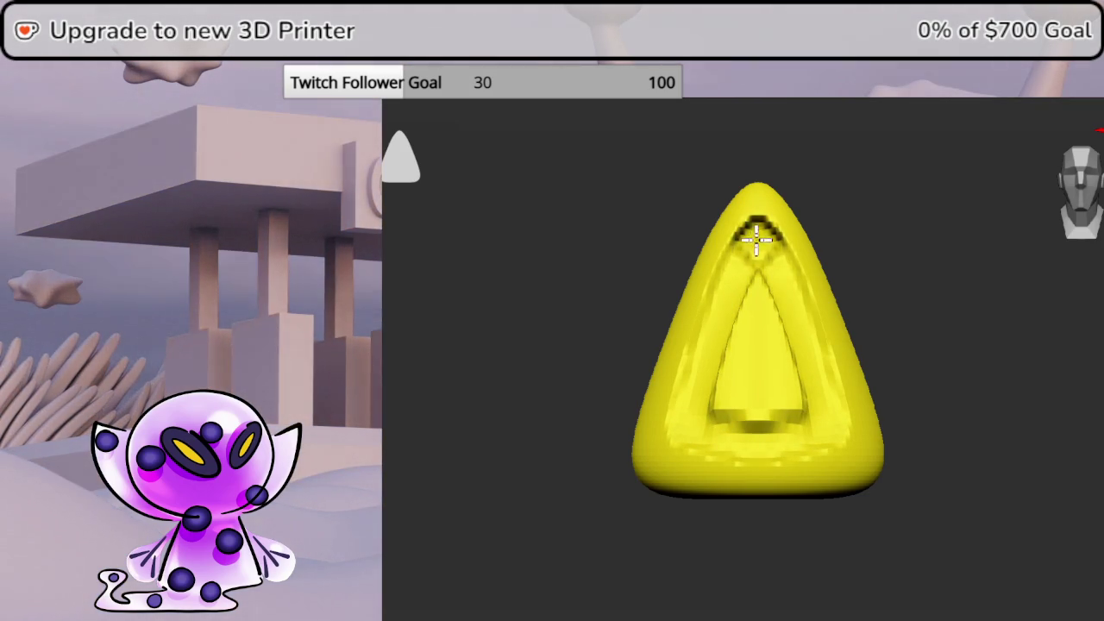
{"action": "left_click_drag", "start_coordinate": [750, 250], "coordinate": [741, 249]}
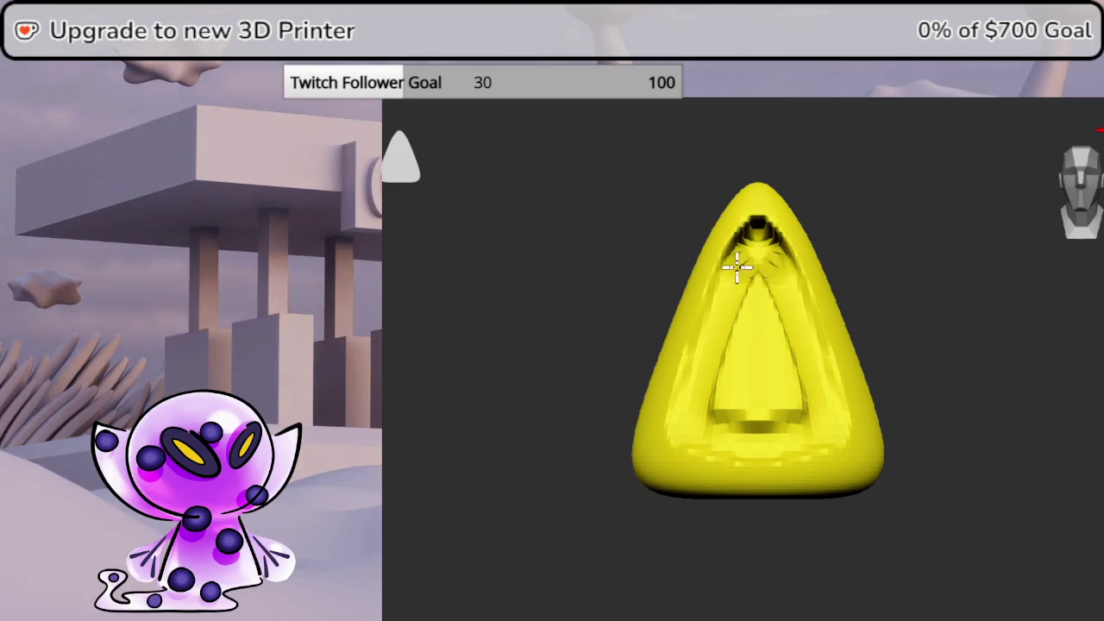
{"action": "mouse_move", "coordinate": [717, 321]}
{"action": "left_mouse_down"}
{"action": "mouse_move", "coordinate": [698, 420]}
{"action": "mouse_move", "coordinate": [771, 357]}
{"action": "mouse_move", "coordinate": [743, 337]}
{"action": "mouse_move", "coordinate": [729, 352]}
{"action": "left_mouse_up"}
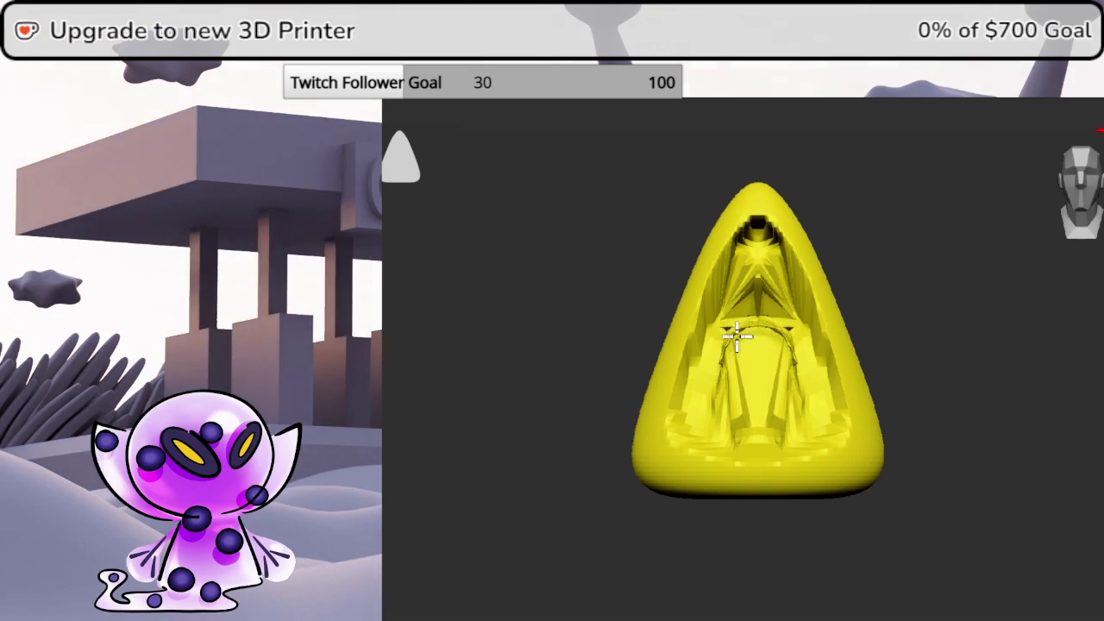
Raise the subdivision level and sculpt a larger bulge inside the cavity
{"action": "left_click_drag", "start_coordinate": [992, 334], "coordinate": [1000, 327]}
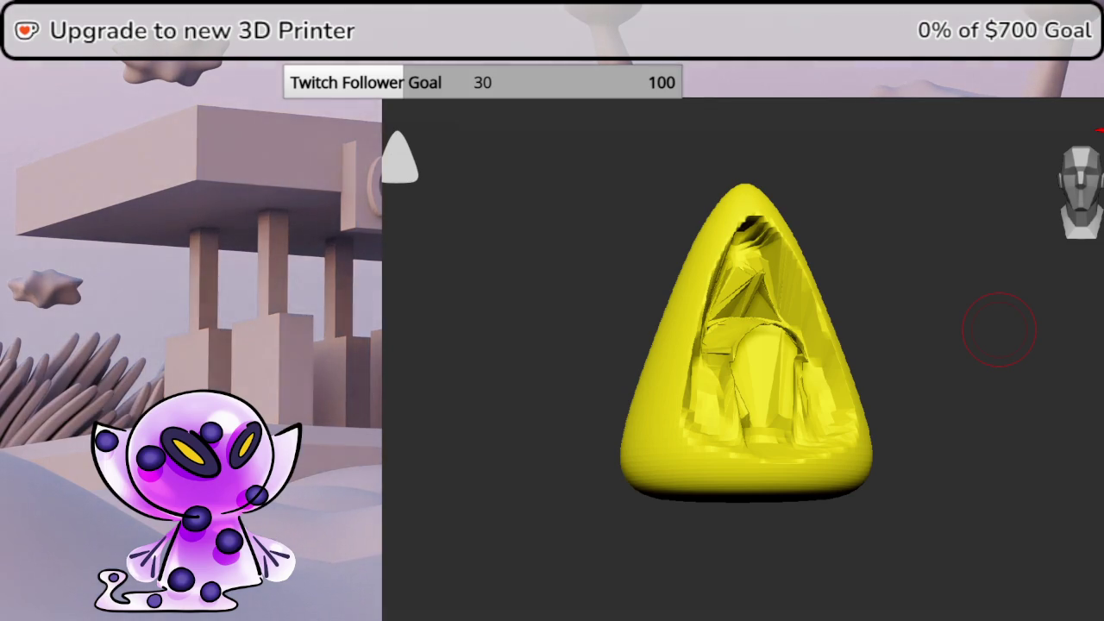
{"action": "key", "text": "shift+d"}
{"action": "key", "text": "d"}
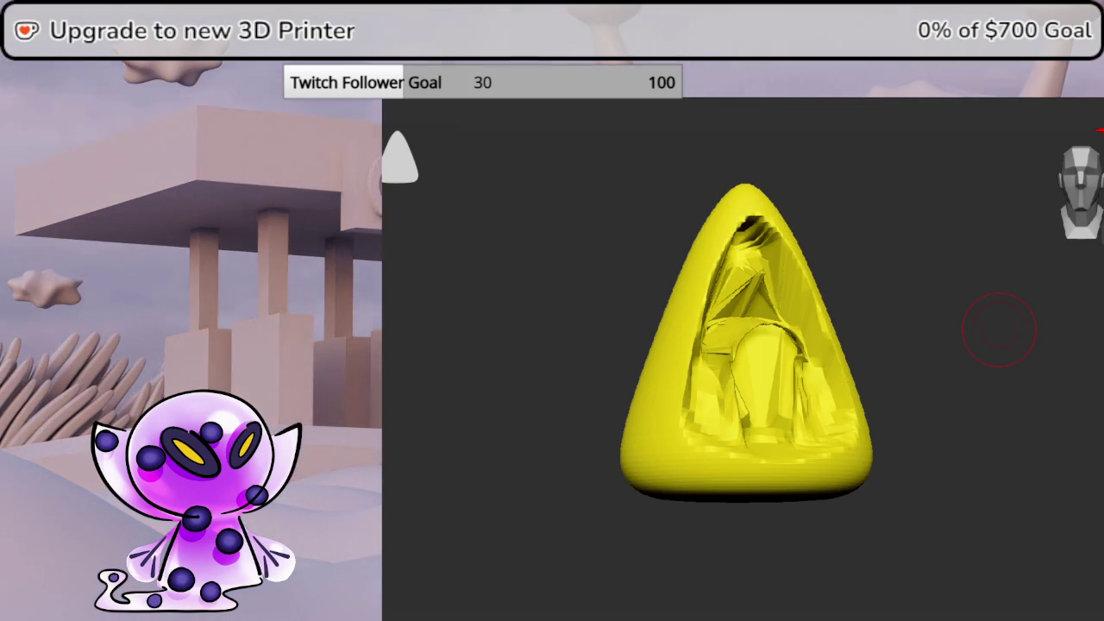
{"action": "key", "text": "d"}
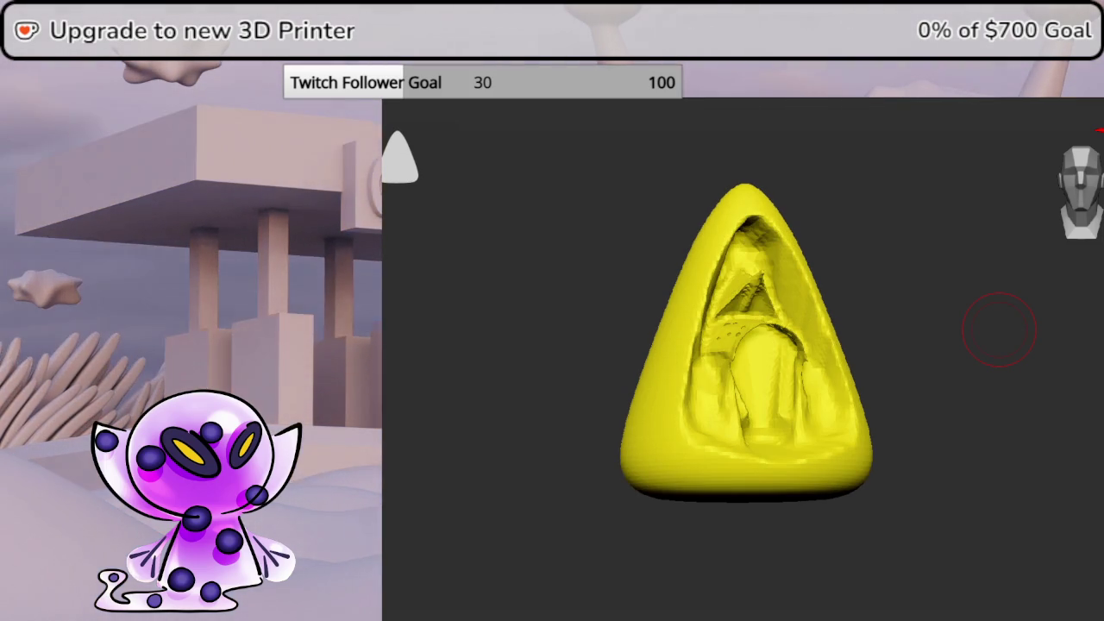
{"action": "mouse_move", "coordinate": [1093, 344]}
{"action": "left_mouse_down"}
{"action": "mouse_move", "coordinate": [1060, 271]}
{"action": "mouse_move", "coordinate": [1091, 316]}
{"action": "left_mouse_up"}
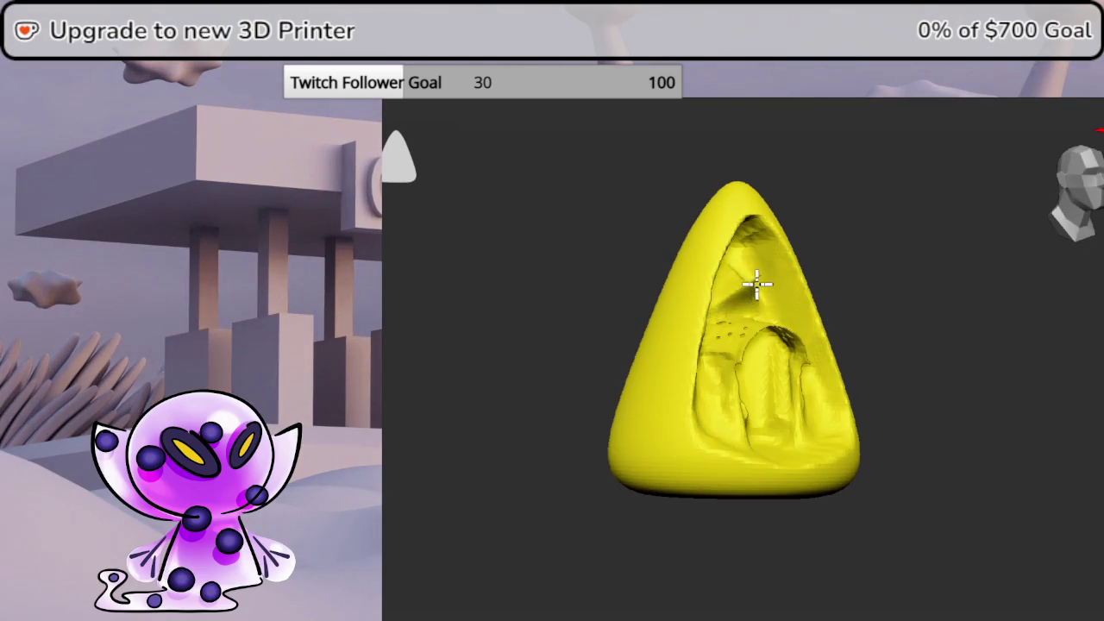
{"action": "mouse_move", "coordinate": [751, 353]}
{"action": "left_mouse_down"}
{"action": "mouse_move", "coordinate": [747, 406]}
{"action": "mouse_move", "coordinate": [695, 387]}
{"action": "mouse_move", "coordinate": [723, 239]}
{"action": "left_mouse_up"}
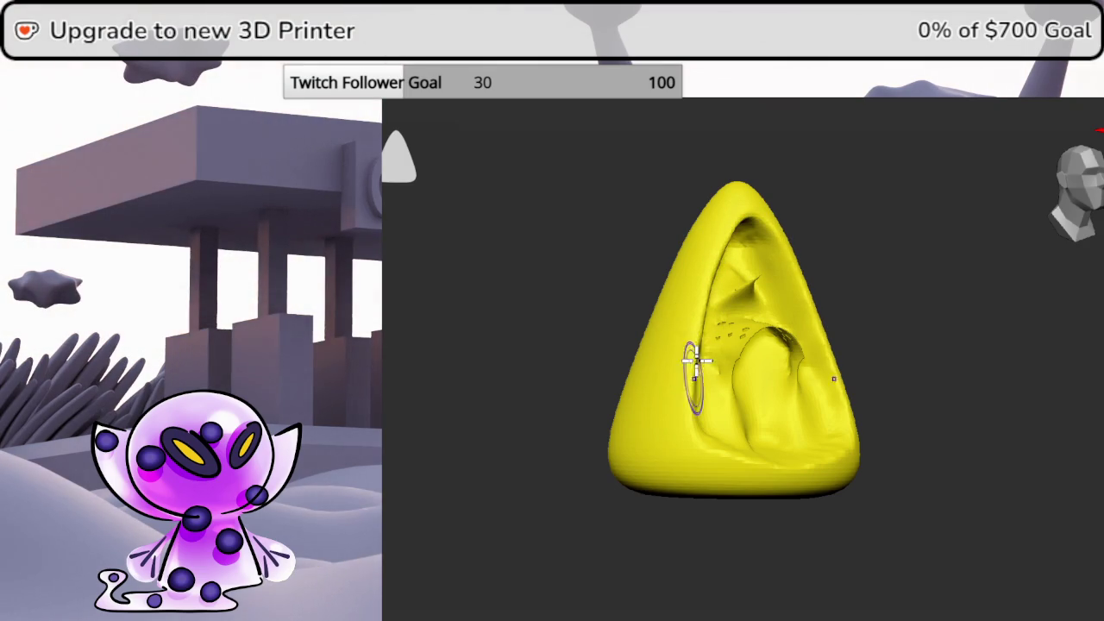
Orbit to check the sides and carve the central cavity deeper and further upward
{"action": "left_click_drag", "start_coordinate": [896, 405], "coordinate": [995, 337]}
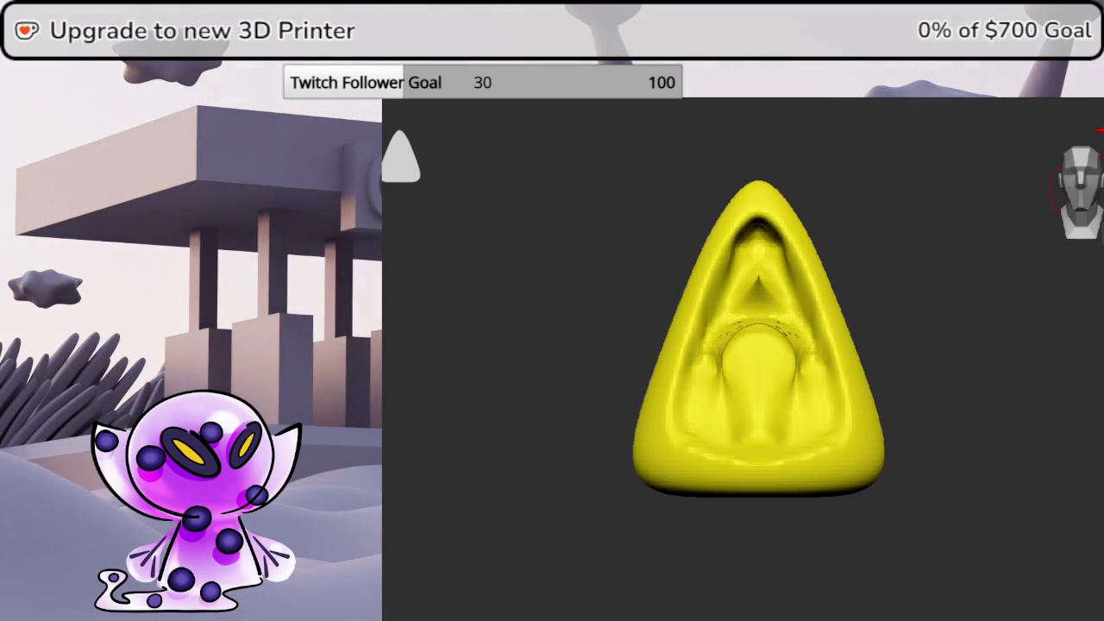
{"action": "left_click_drag", "start_coordinate": [1095, 336], "coordinate": [969, 356]}
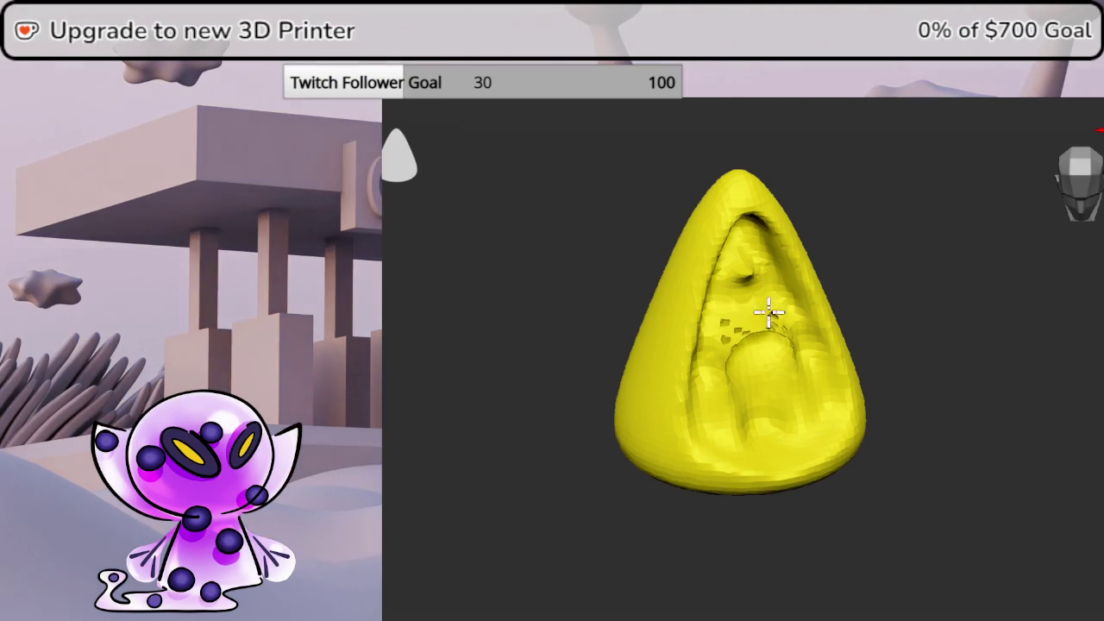
{"action": "mouse_move", "coordinate": [862, 293]}
{"action": "left_mouse_down"}
{"action": "mouse_move", "coordinate": [989, 302]}
{"action": "mouse_move", "coordinate": [934, 302]}
{"action": "mouse_move", "coordinate": [968, 319]}
{"action": "mouse_move", "coordinate": [972, 339]}
{"action": "mouse_move", "coordinate": [958, 333]}
{"action": "left_mouse_up"}
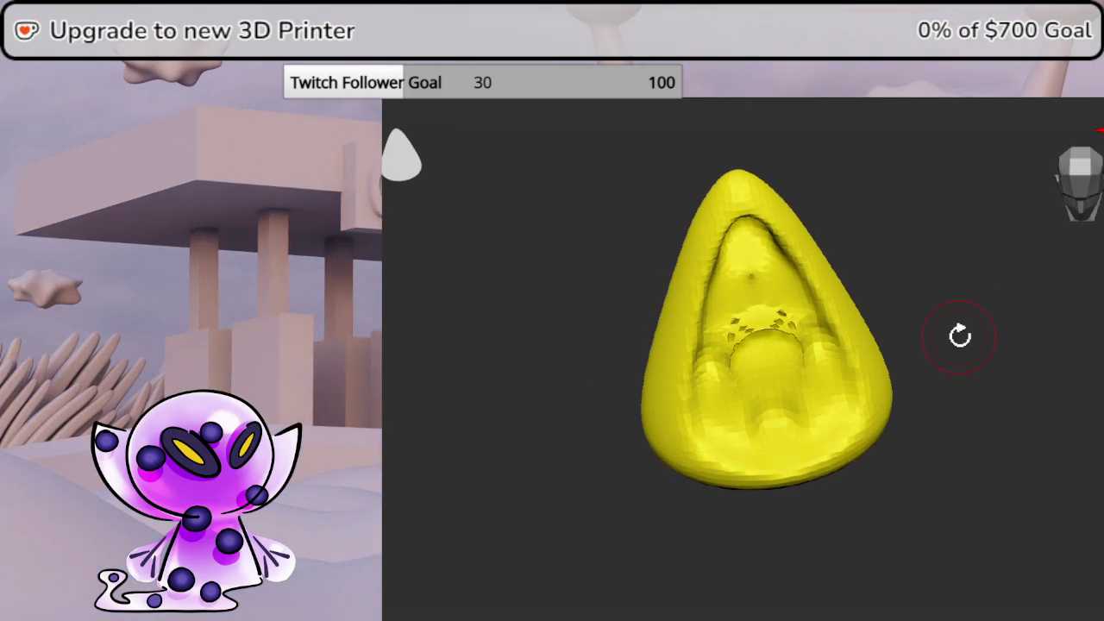
{"action": "mouse_move", "coordinate": [751, 307]}
{"action": "left_mouse_down"}
{"action": "mouse_move", "coordinate": [759, 320]}
{"action": "mouse_move", "coordinate": [742, 337]}
{"action": "mouse_move", "coordinate": [753, 281]}
{"action": "left_mouse_up"}
{"action": "mouse_move", "coordinate": [974, 294]}
{"action": "left_mouse_down"}
{"action": "mouse_move", "coordinate": [1046, 318]}
{"action": "mouse_move", "coordinate": [974, 286]}
{"action": "mouse_move", "coordinate": [956, 254]}
{"action": "mouse_move", "coordinate": [966, 285]}
{"action": "left_mouse_up"}
{"action": "mouse_move", "coordinate": [975, 345]}
{"action": "left_mouse_down"}
{"action": "mouse_move", "coordinate": [1052, 357]}
{"action": "mouse_move", "coordinate": [990, 345]}
{"action": "left_mouse_up"}
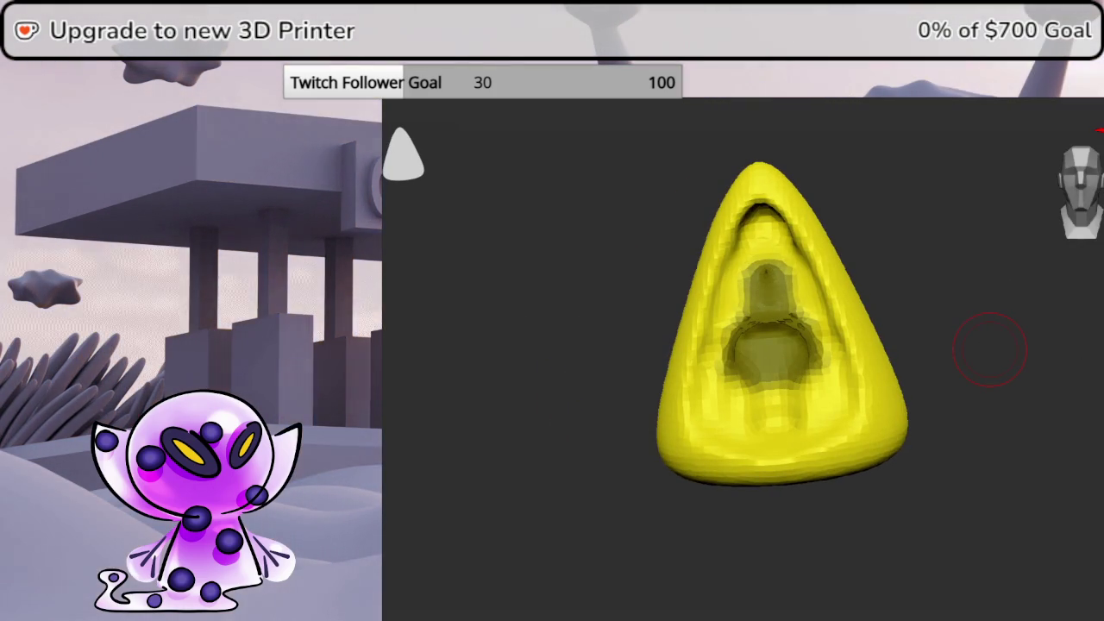
Invert the mask, hide the masked body, flip visibility and DynaMesh to seal the hole
{"action": "left_click", "coordinate": [990, 349], "text": "ctrl"}
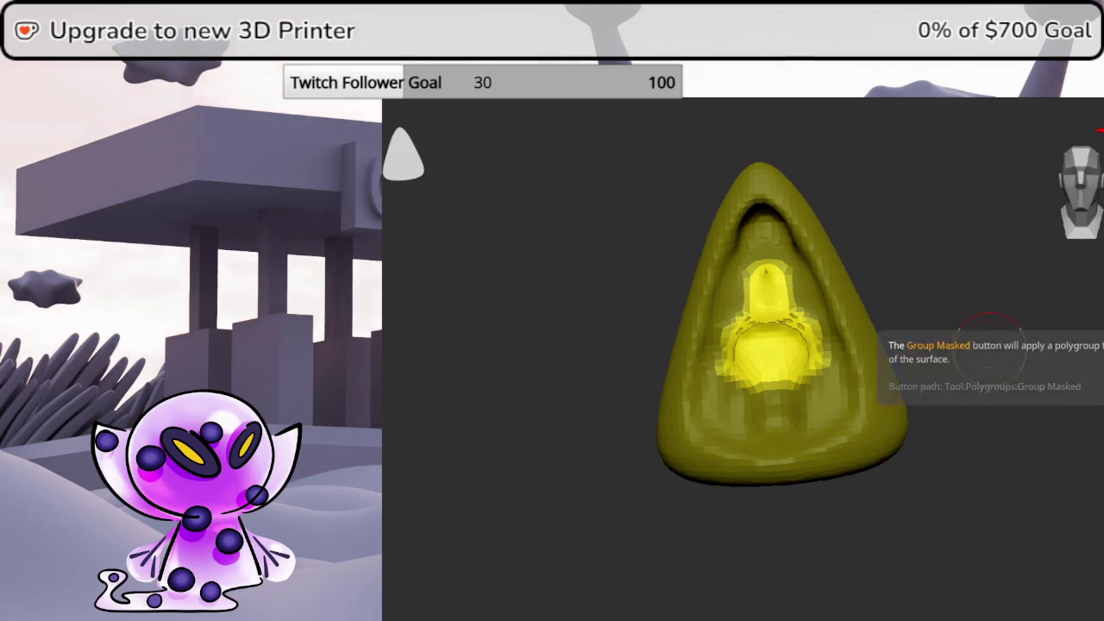
{"action": "left_click", "coordinate": [776, 328], "text": "ctrl+shift"}
{"action": "left_click", "coordinate": [783, 325], "text": "ctrl+shift"}
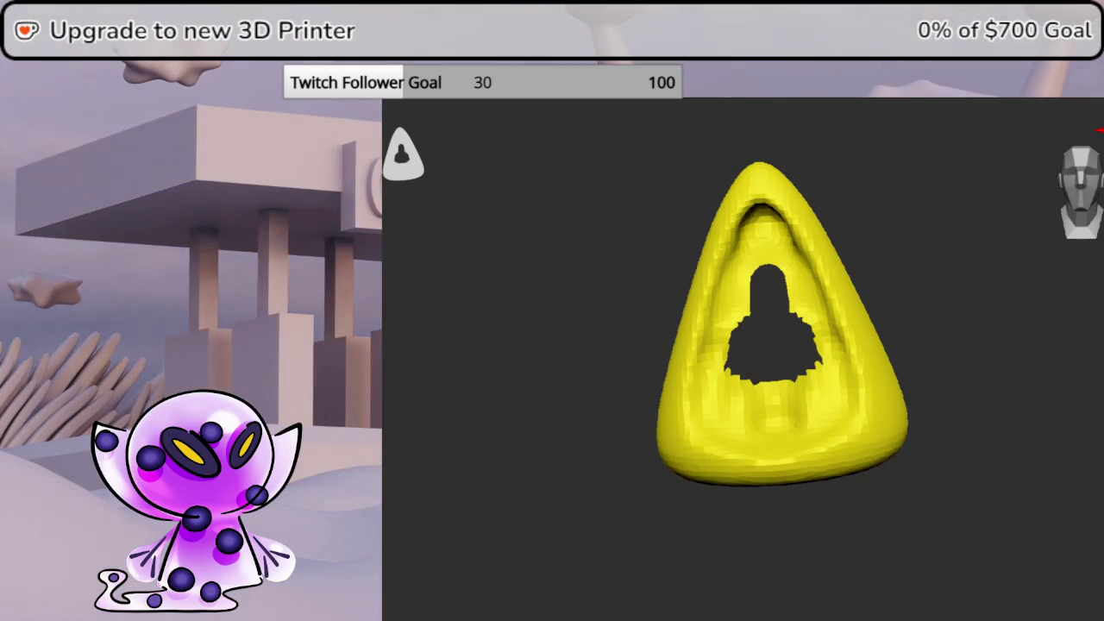
{"action": "key", "text": "shift+f"}
{"action": "key", "text": "shift+f"}
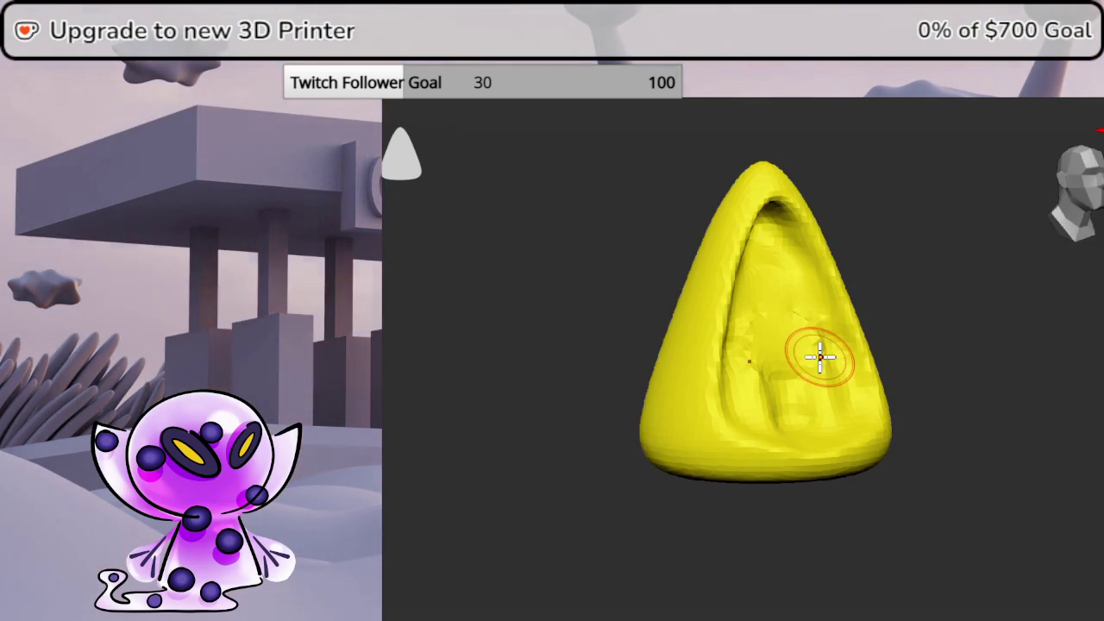
Smooth the ear's right side and sculpt a ridge on its upper surface
{"action": "left_click_drag", "start_coordinate": [805, 318], "coordinate": [813, 356], "text": "shift"}
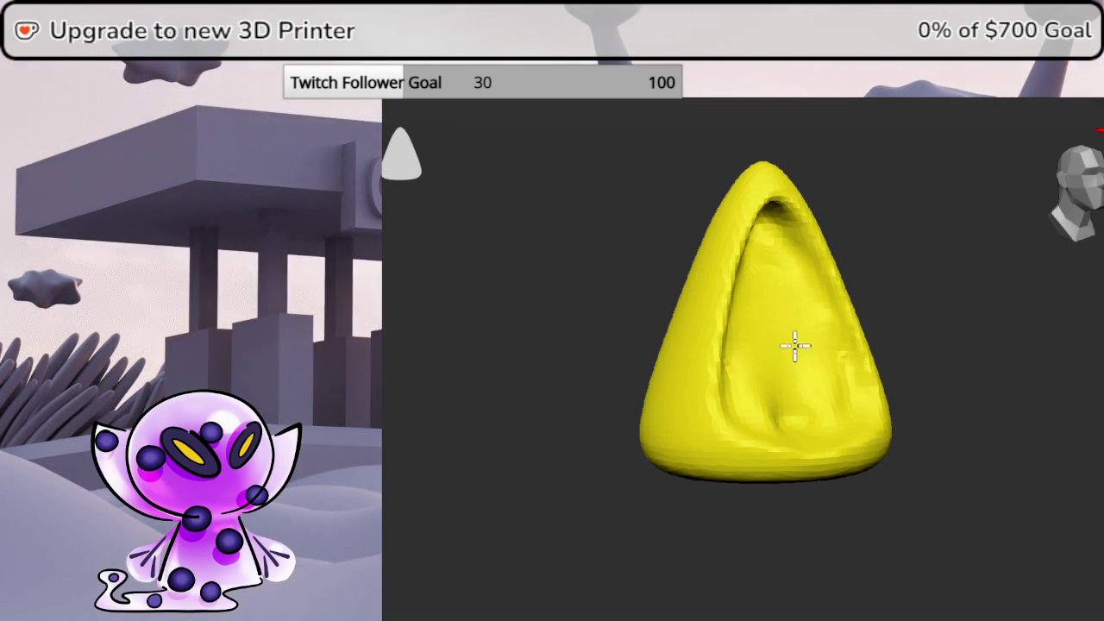
{"action": "mouse_move", "coordinate": [774, 375]}
{"action": "right_mouse_down"}
{"action": "mouse_move", "coordinate": [948, 308]}
{"action": "mouse_move", "coordinate": [893, 276]}
{"action": "right_mouse_up"}
{"action": "left_click_drag", "start_coordinate": [747, 277], "coordinate": [737, 327]}
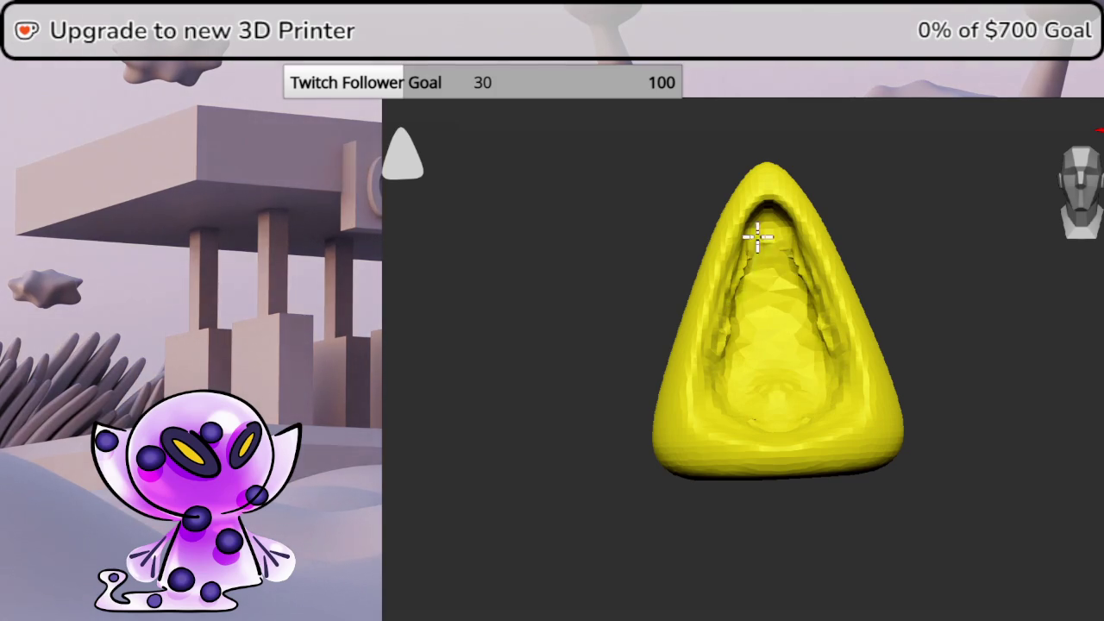
{"action": "right_click_drag", "start_coordinate": [941, 267], "coordinate": [938, 242]}
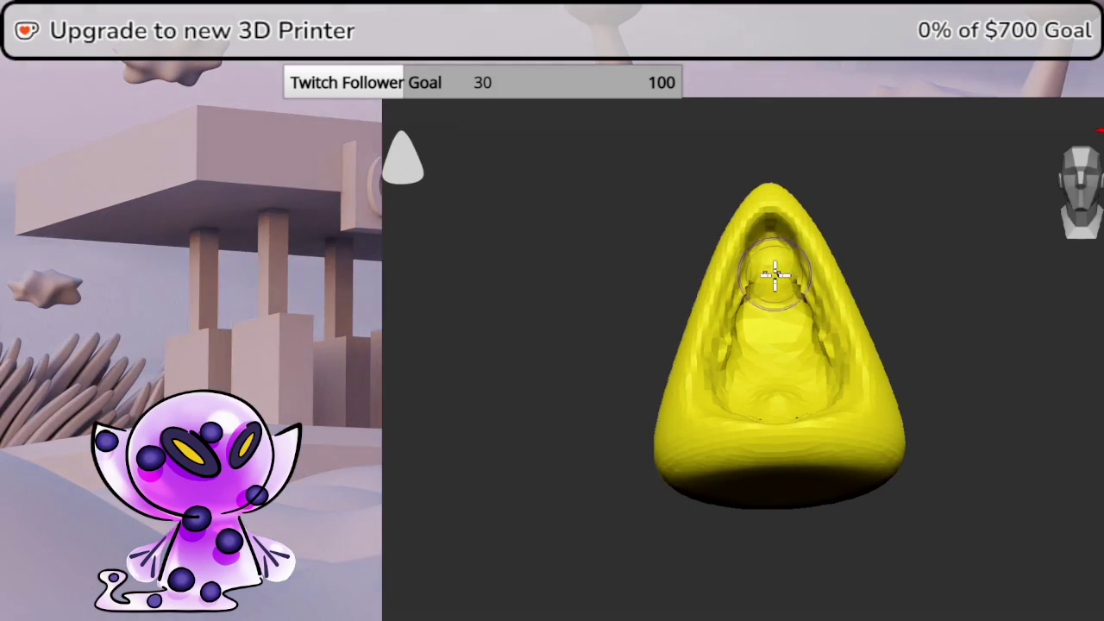
{"action": "right_click_drag", "start_coordinate": [809, 266], "coordinate": [854, 266]}
Toggle the PolyF wireframe without polygroup colours and orbit the ear to inspect its hollow
{"action": "key", "text": "shift+f"}
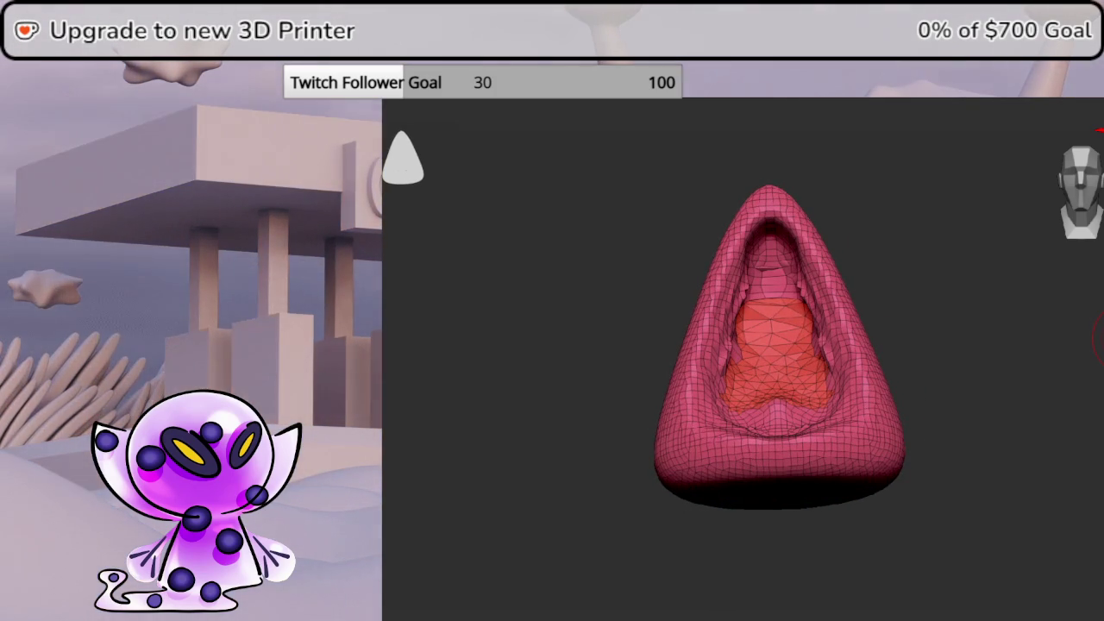
{"action": "left_click", "coordinate": [1099, 332]}
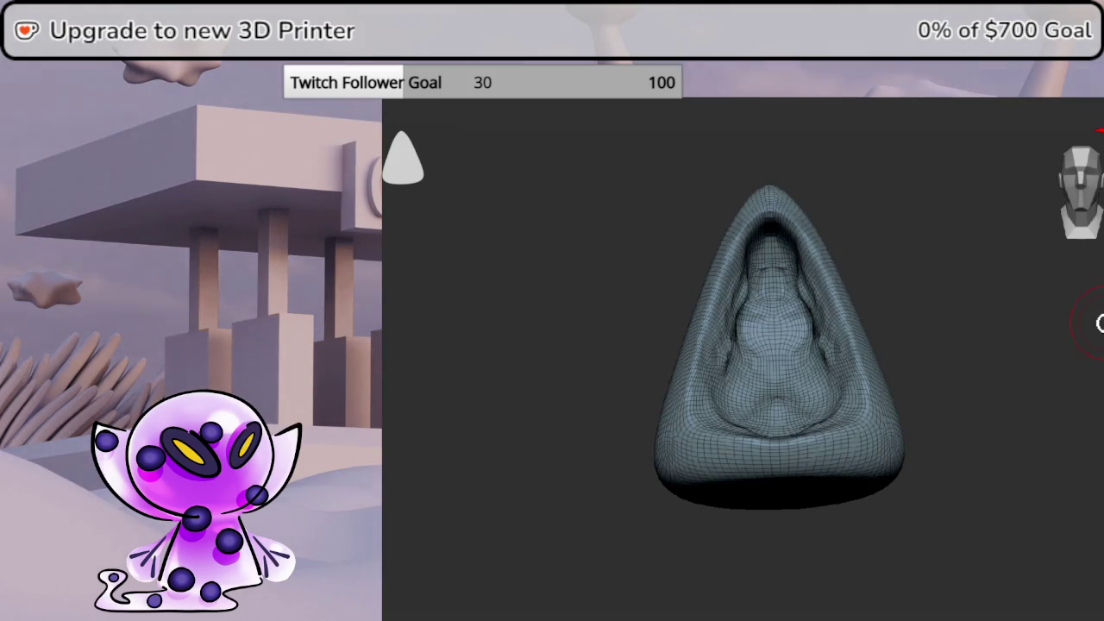
{"action": "left_click_drag", "start_coordinate": [1099, 176], "coordinate": [1084, 189]}
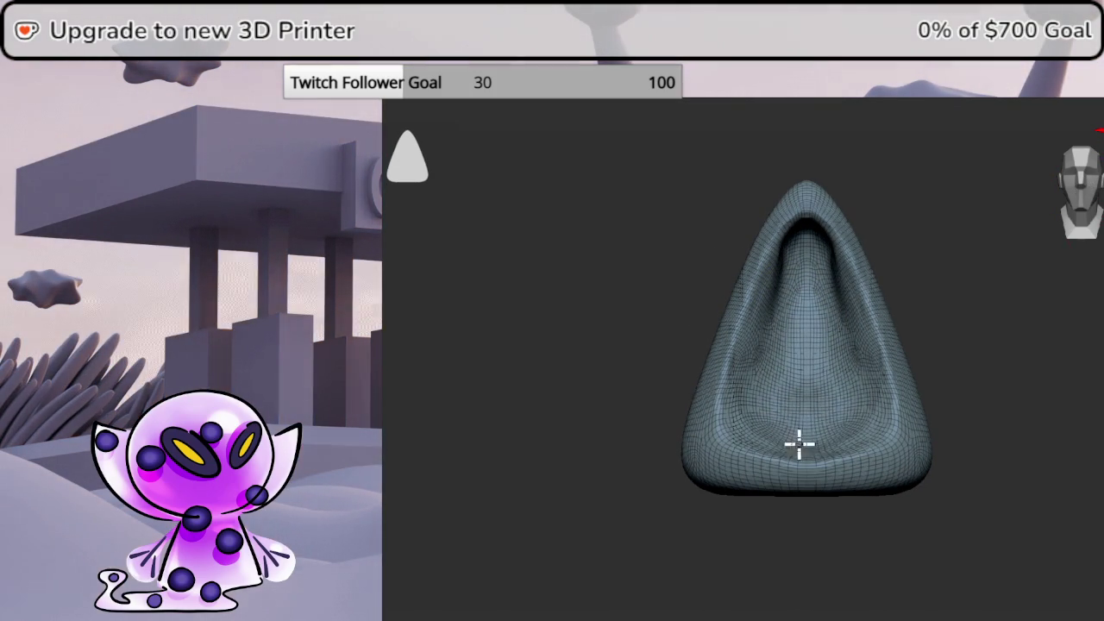
{"action": "key", "text": "shift+f"}
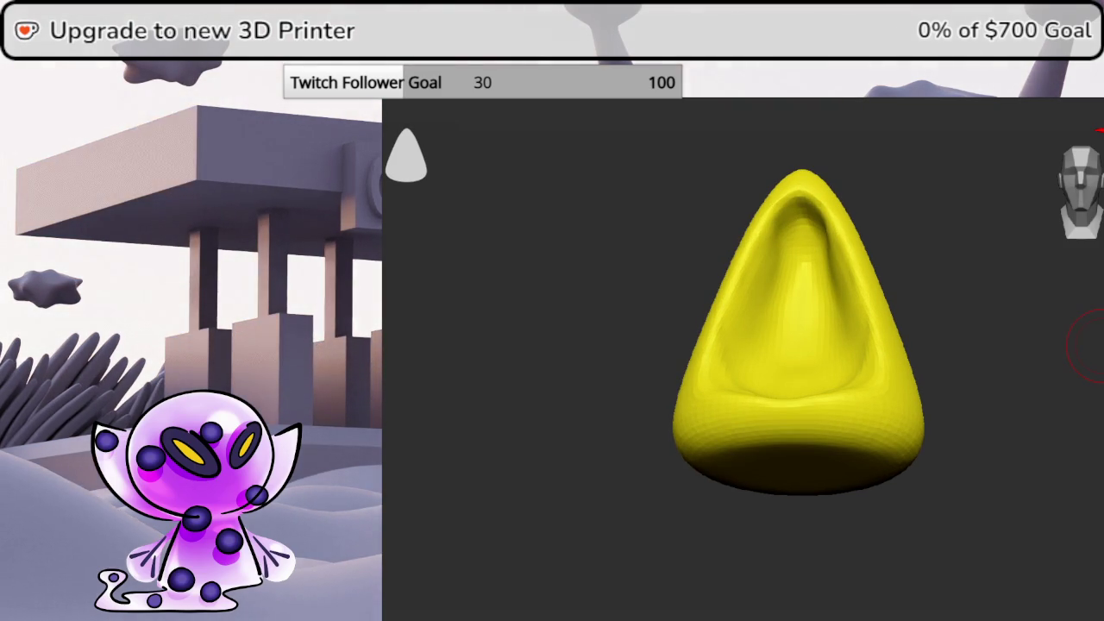
{"action": "left_click_drag", "start_coordinate": [1091, 382], "coordinate": [1101, 395]}
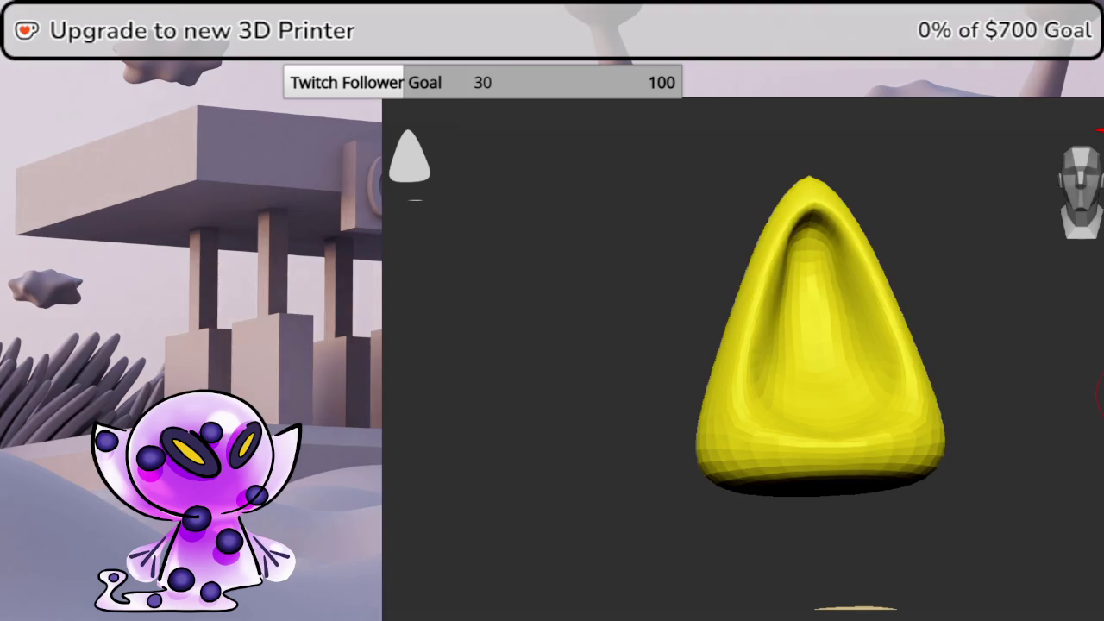
{"action": "key", "text": "shift+f"}
{"action": "left_click", "coordinate": [1081, 209]}
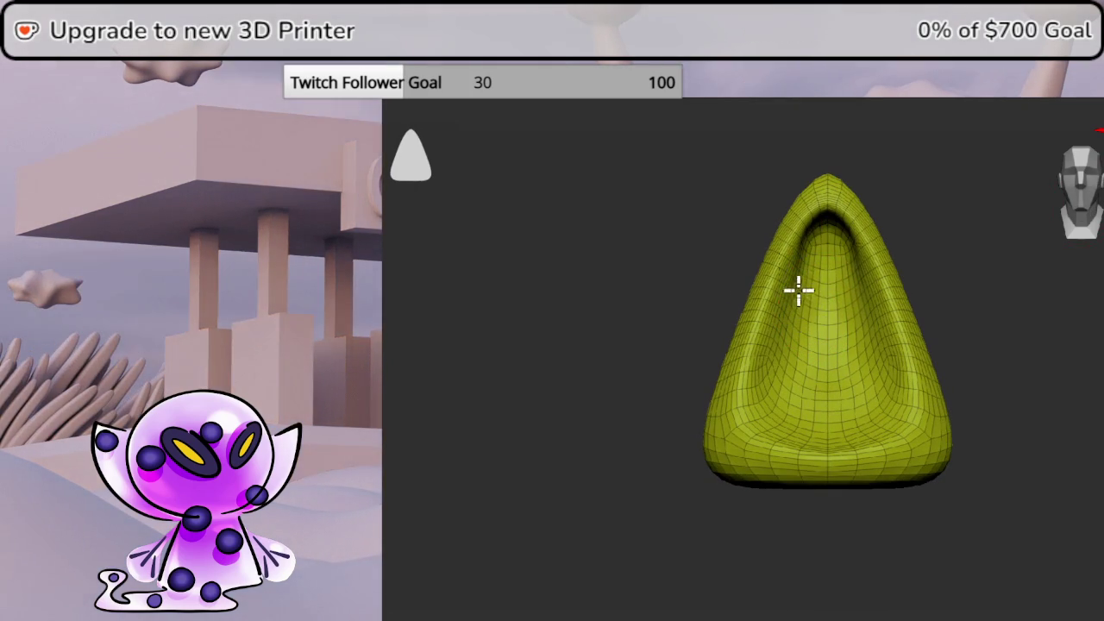
{"action": "mouse_move", "coordinate": [1000, 242]}
{"action": "left_mouse_down"}
{"action": "mouse_move", "coordinate": [1025, 243]}
{"action": "mouse_move", "coordinate": [993, 236]}
{"action": "left_mouse_up"}
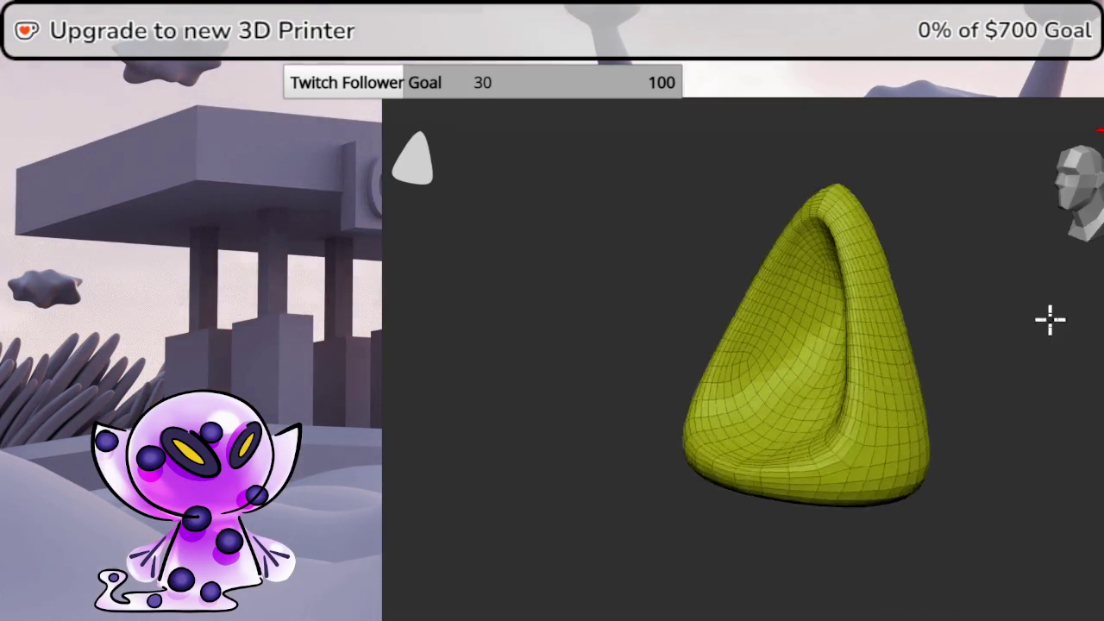
{"action": "left_click_drag", "start_coordinate": [1047, 318], "coordinate": [1048, 324]}
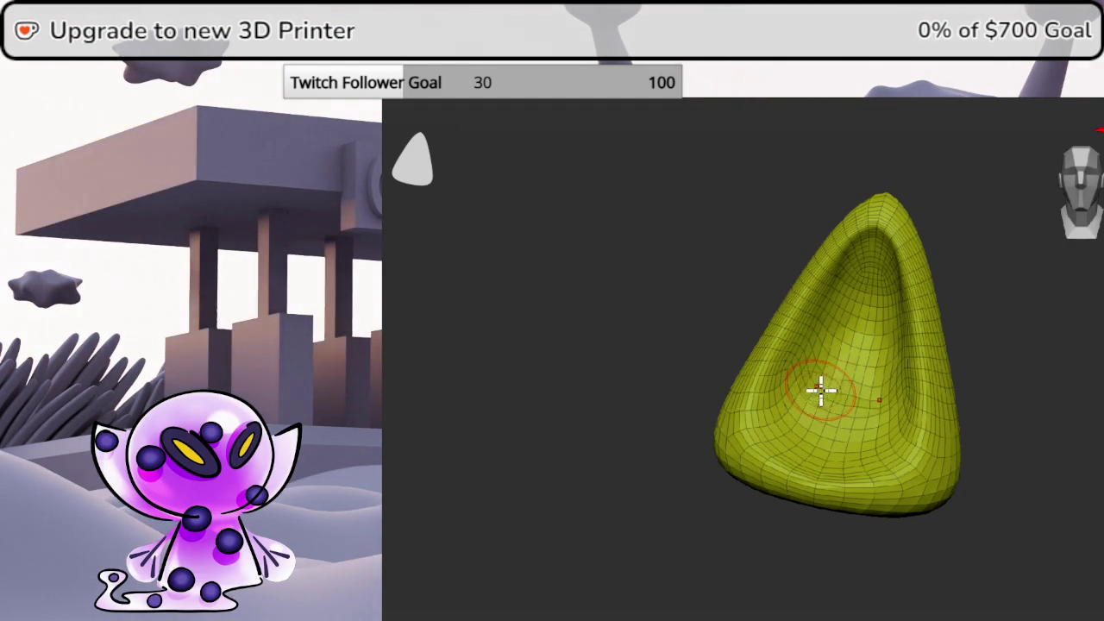
Open the brush palette and undo the recent strokes on the hollow
{"action": "key", "text": "space"}
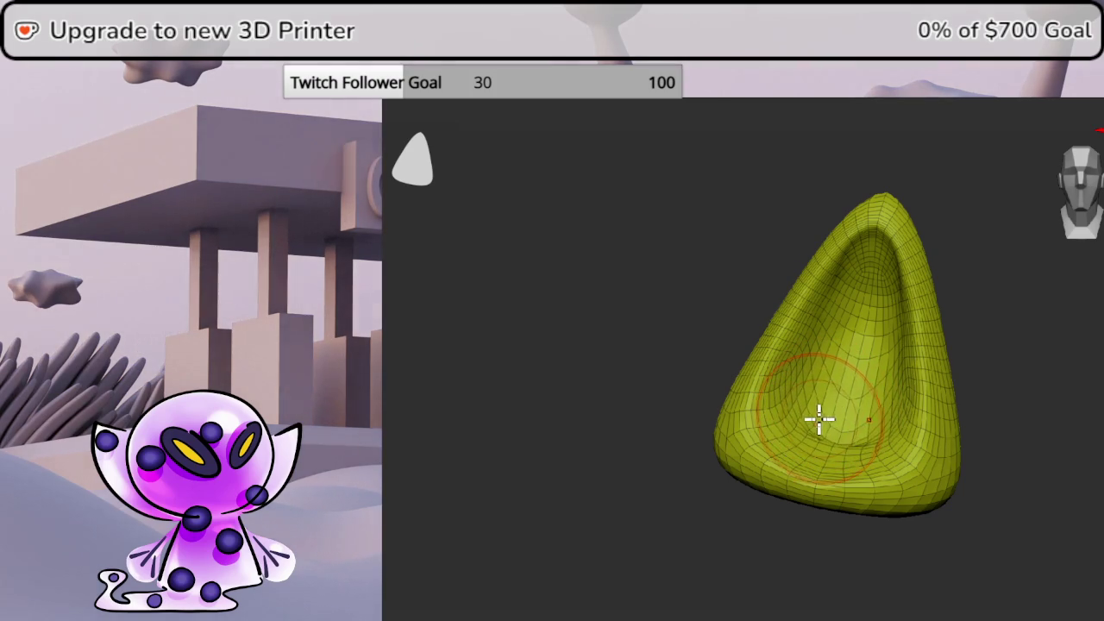
{"action": "key", "text": "ctrl+z"}
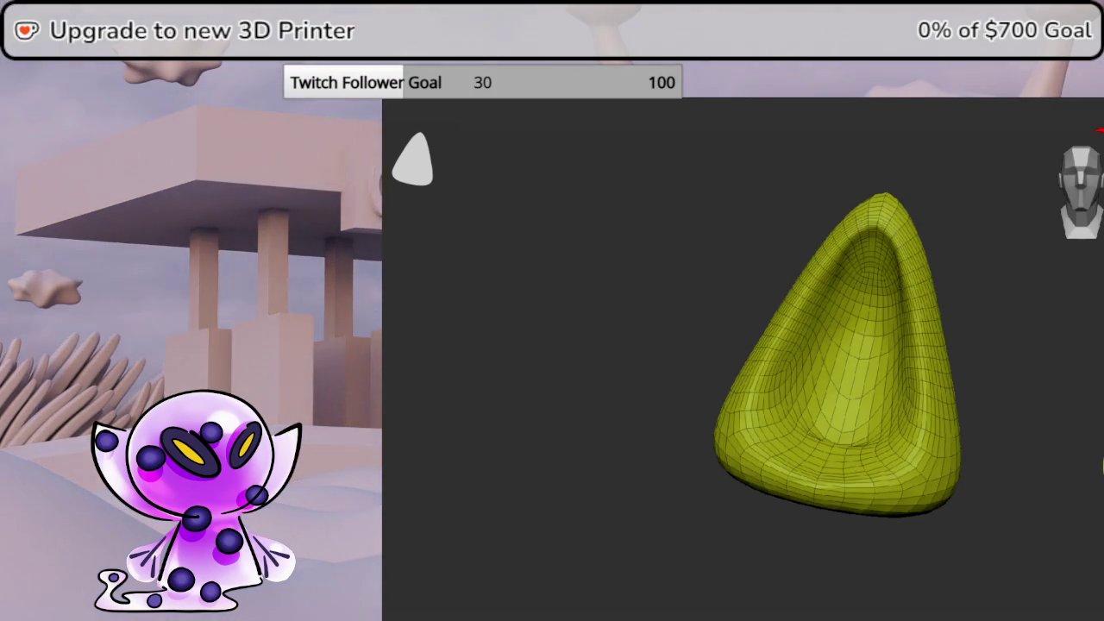
{"action": "key", "text": "ctrl+z"}
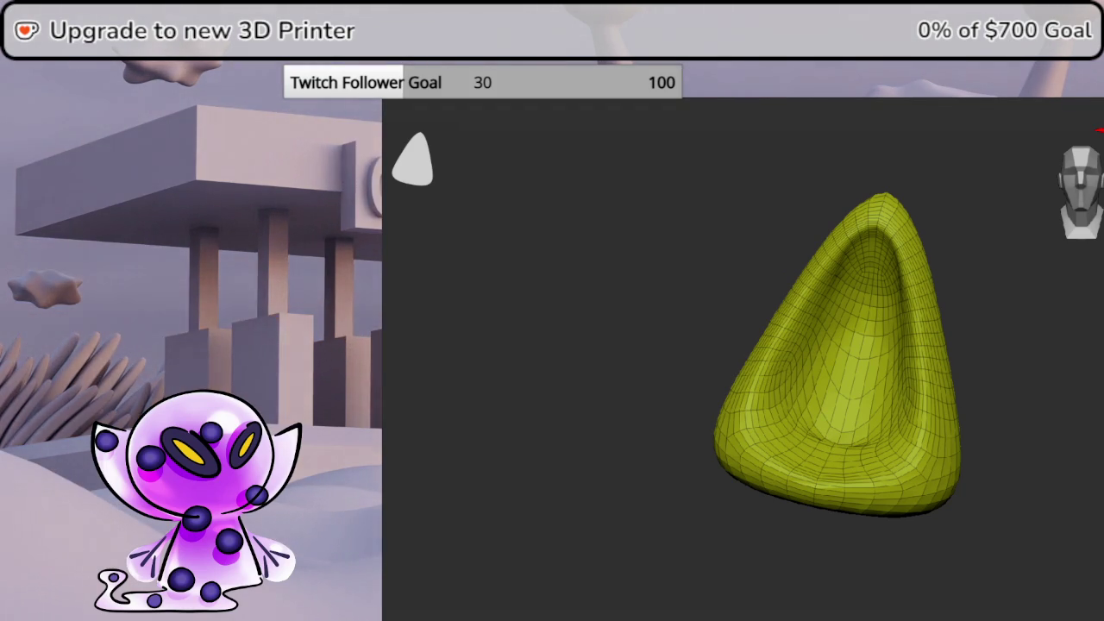
{"action": "key", "text": "ctrl+z"}
Step through undo and redo on the hollow, then snap the ear back to front view
{"action": "key", "text": "ctrl+z"}
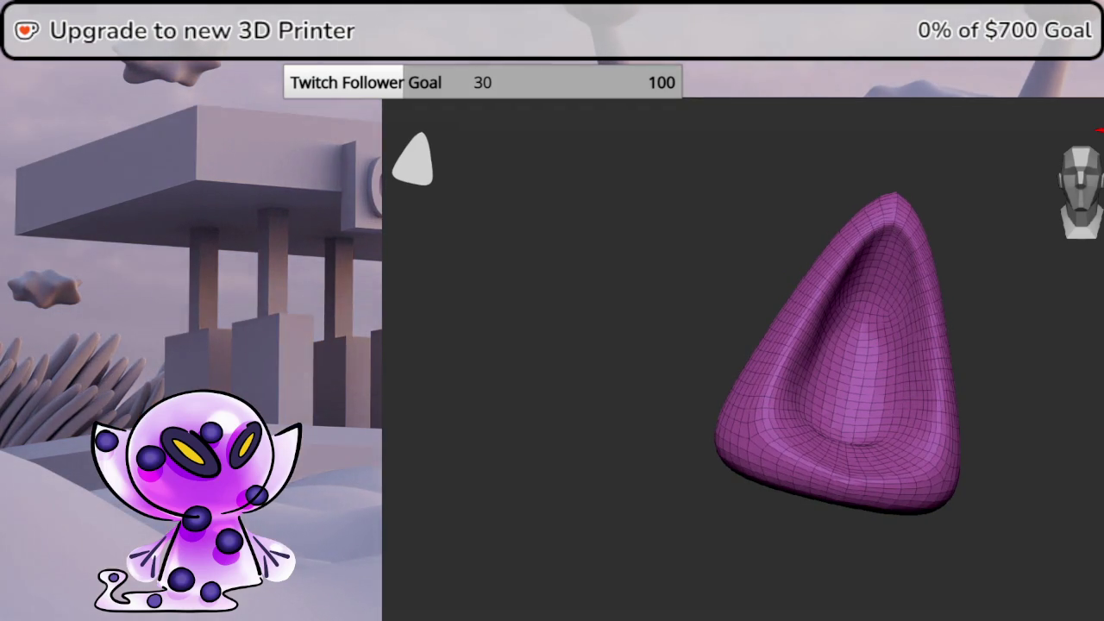
{"action": "key", "text": "ctrl+z"}
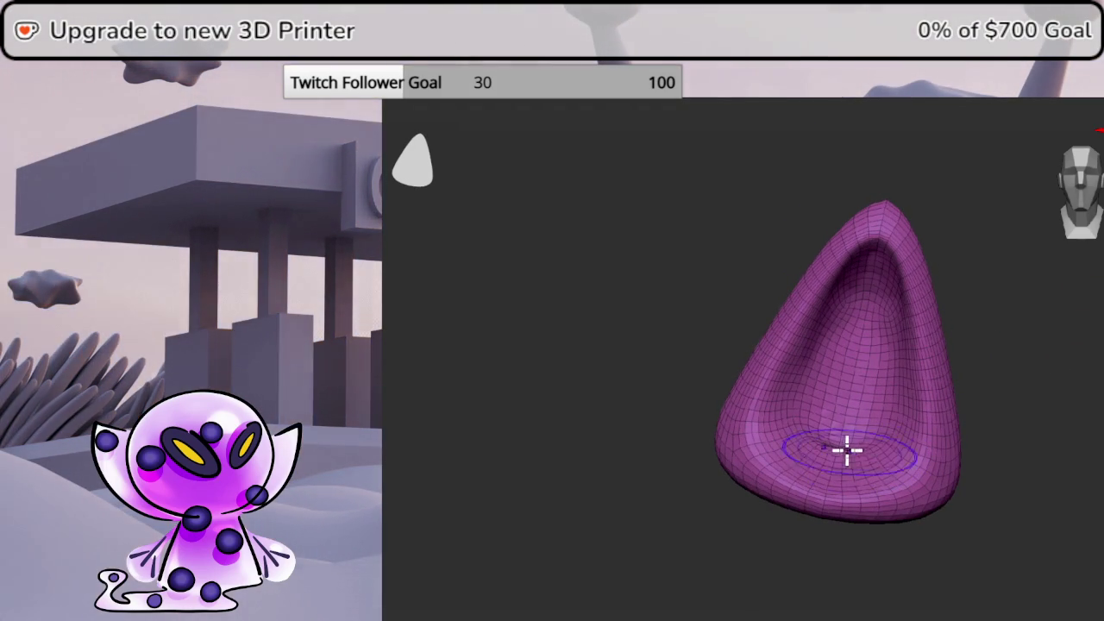
{"action": "key", "text": "ctrl+shift+z"}
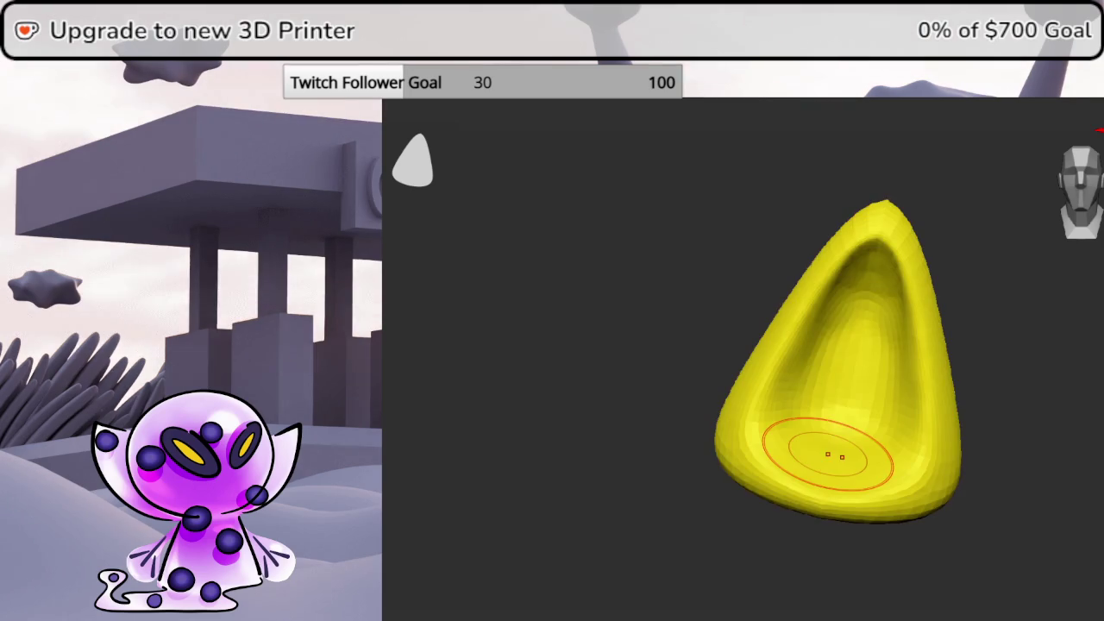
{"action": "key", "text": "ctrl+shift+z"}
{"action": "left_click", "coordinate": [1073, 194]}
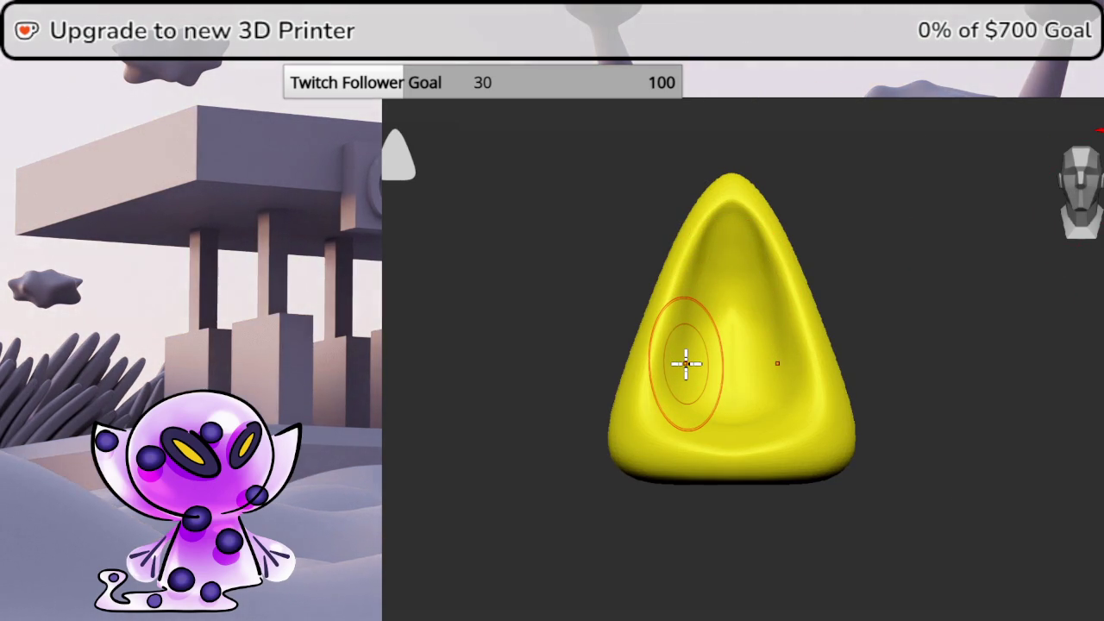
Show the reference drawing, sample its pink, then return the ear to yellow and compare
{"action": "left_click", "coordinate": [1091, 398]}
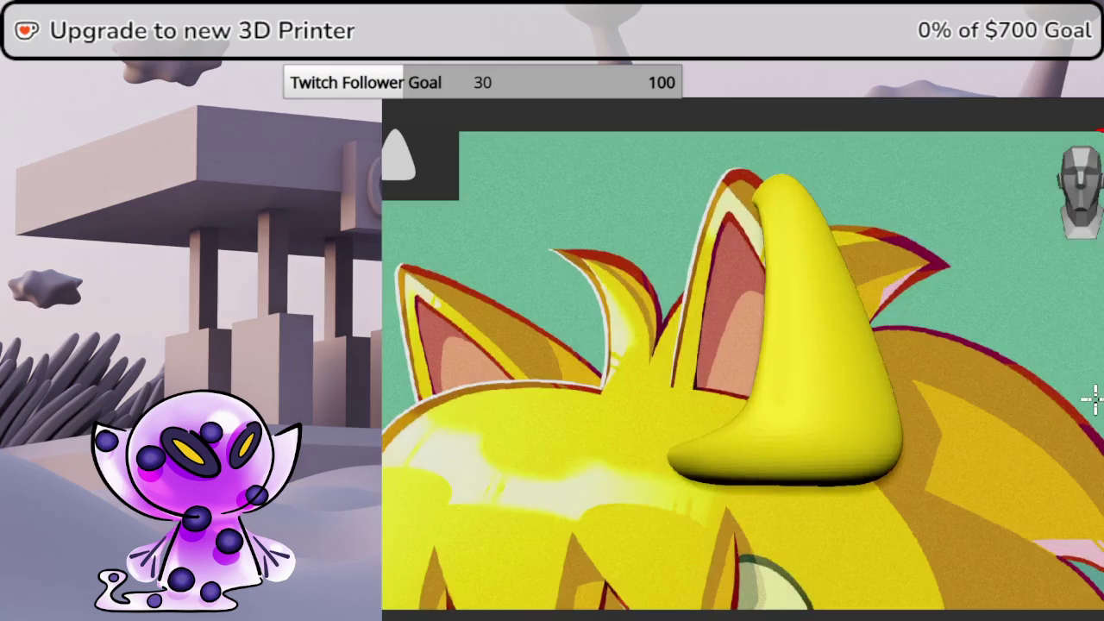
{"action": "left_click", "coordinate": [746, 325]}
{"action": "left_click", "coordinate": [1098, 369]}
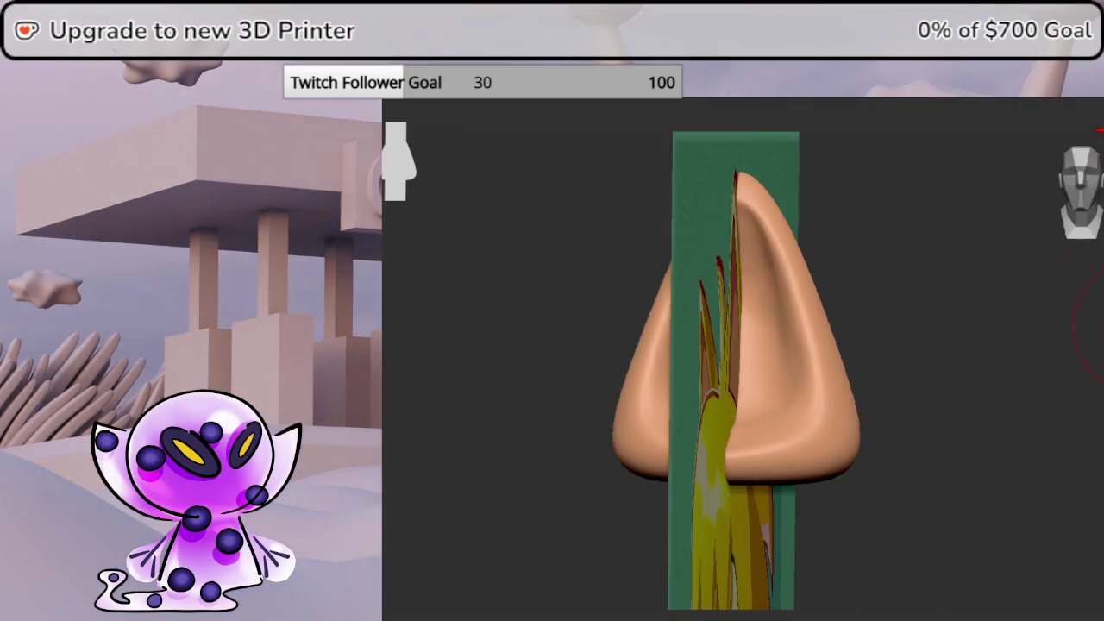
{"action": "left_click", "coordinate": [1099, 345]}
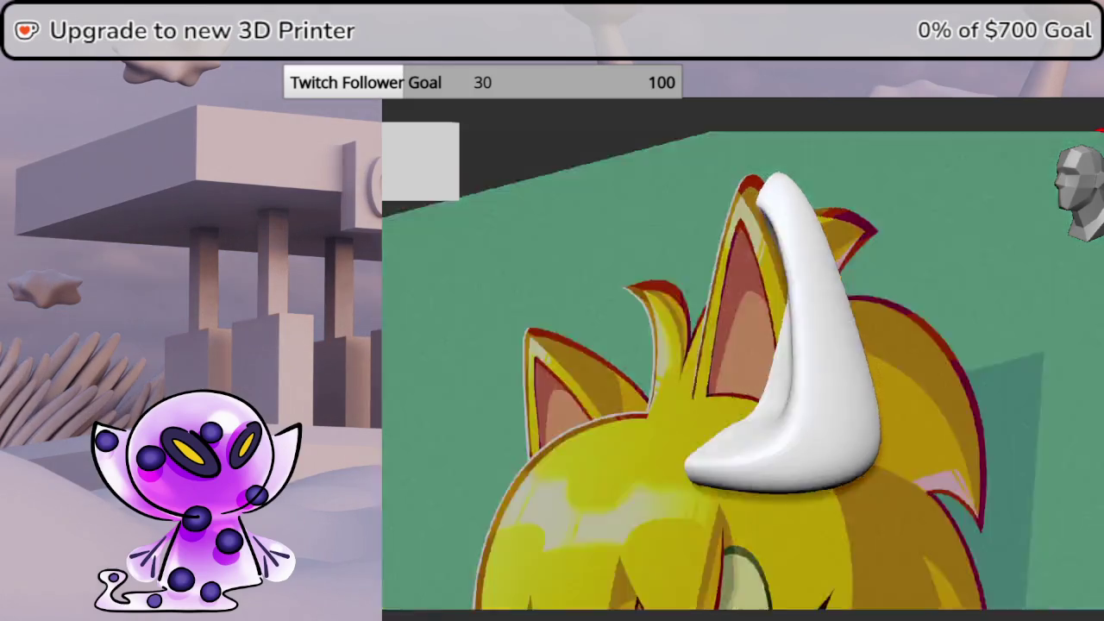
{"action": "middle_click_drag", "start_coordinate": [876, 391], "coordinate": [862, 388]}
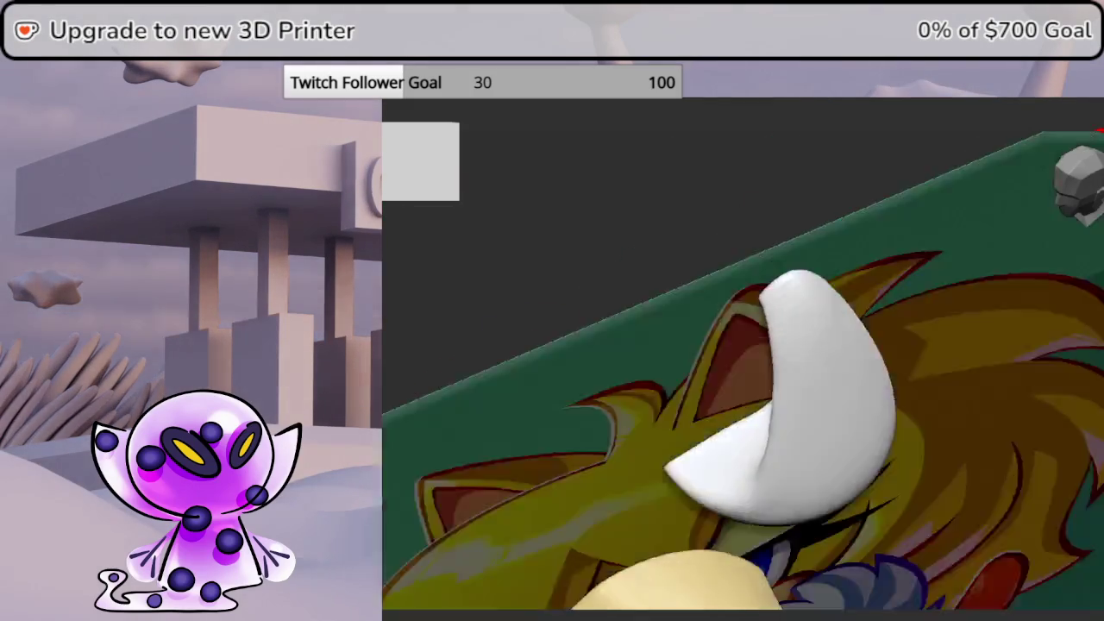
{"action": "scroll", "coordinate": [1097, 366], "scroll_direction": "up", "scroll_amount": 1}
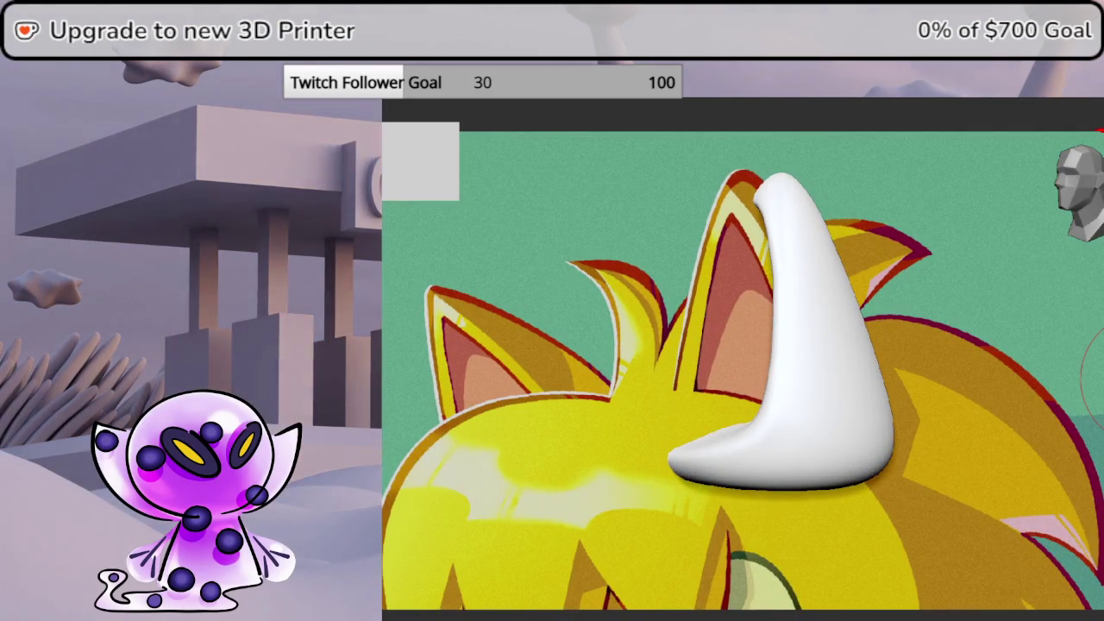
{"action": "left_click", "coordinate": [731, 330]}
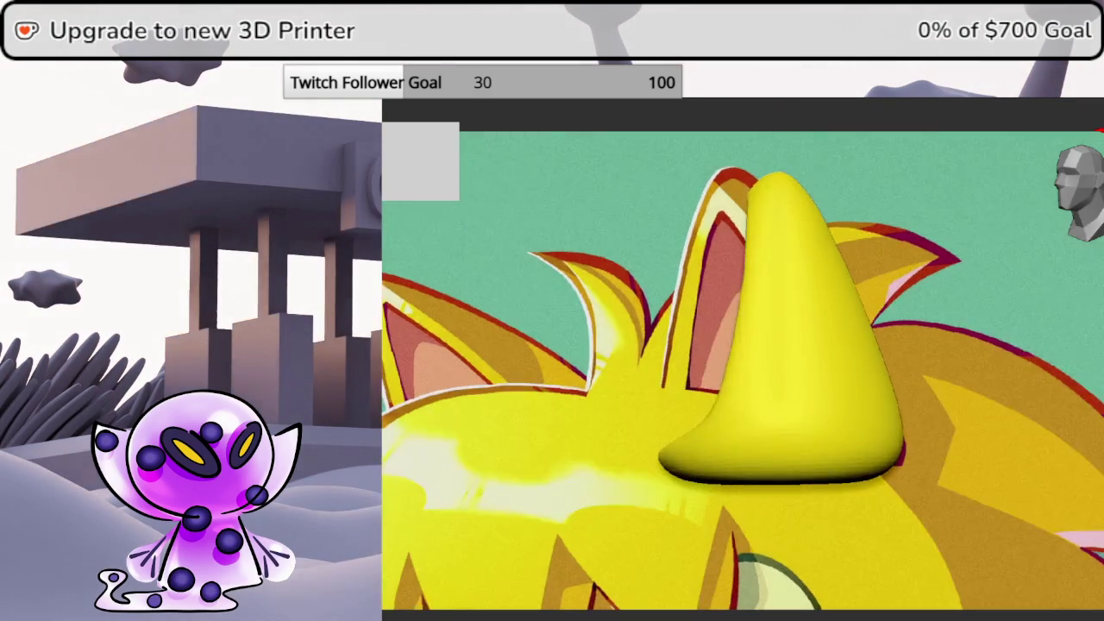
{"action": "left_click_drag", "start_coordinate": [1088, 379], "coordinate": [1093, 220]}
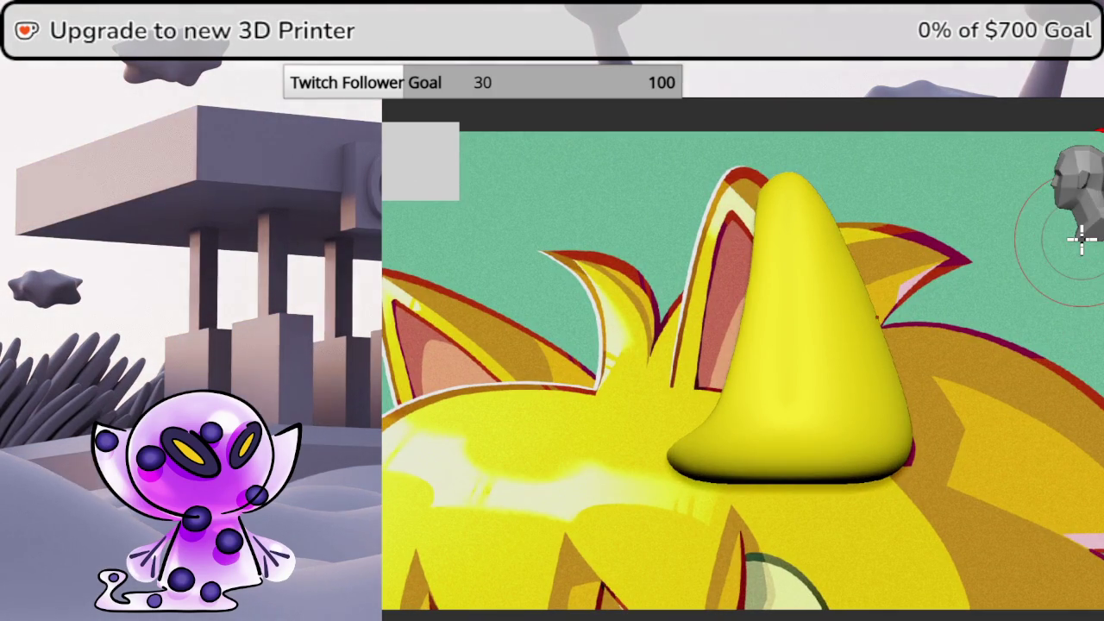
{"action": "mouse_move", "coordinate": [751, 297]}
{"action": "left_mouse_down"}
{"action": "mouse_move", "coordinate": [931, 362]}
{"action": "mouse_move", "coordinate": [941, 345]}
{"action": "mouse_move", "coordinate": [913, 342]}
{"action": "mouse_move", "coordinate": [917, 291]}
{"action": "left_mouse_up"}
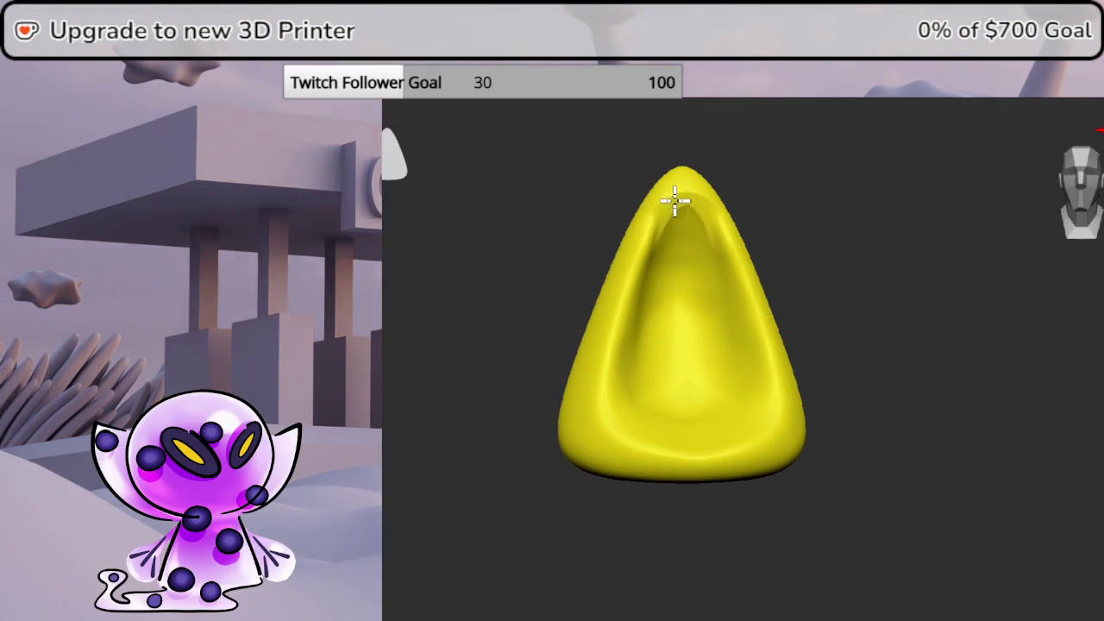
Shrink the brush and paint a pink spot inside the ear's hollow
{"action": "key", "text": "space"}
{"action": "left_click_drag", "start_coordinate": [673, 224], "coordinate": [670, 222]}
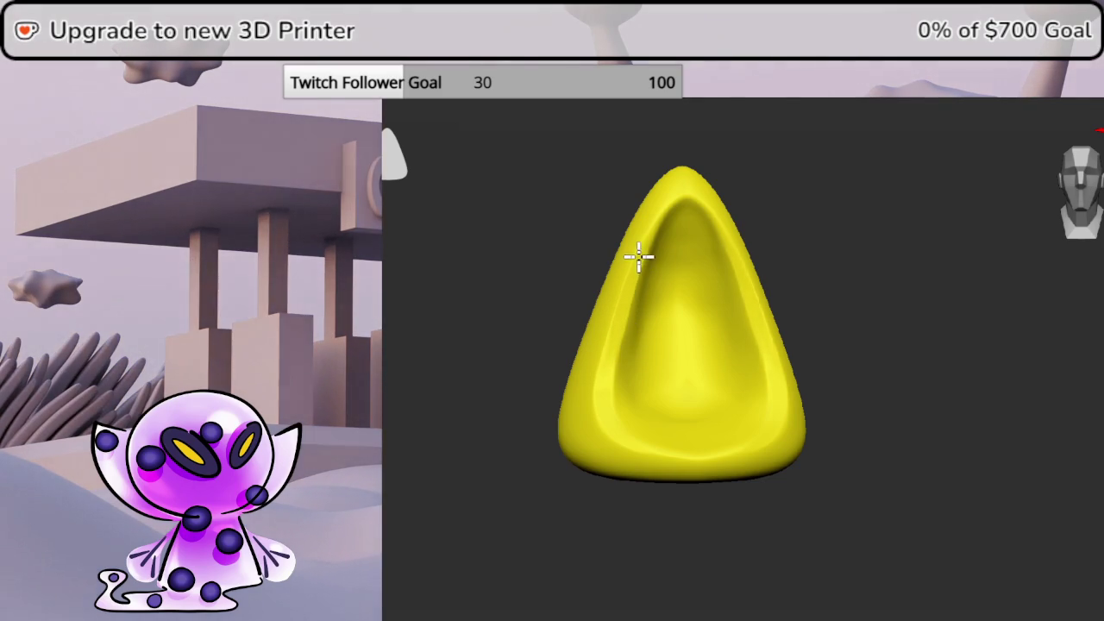
{"action": "mouse_move", "coordinate": [853, 285]}
{"action": "left_mouse_down"}
{"action": "mouse_move", "coordinate": [892, 273]}
{"action": "mouse_move", "coordinate": [654, 223]}
{"action": "left_mouse_up"}
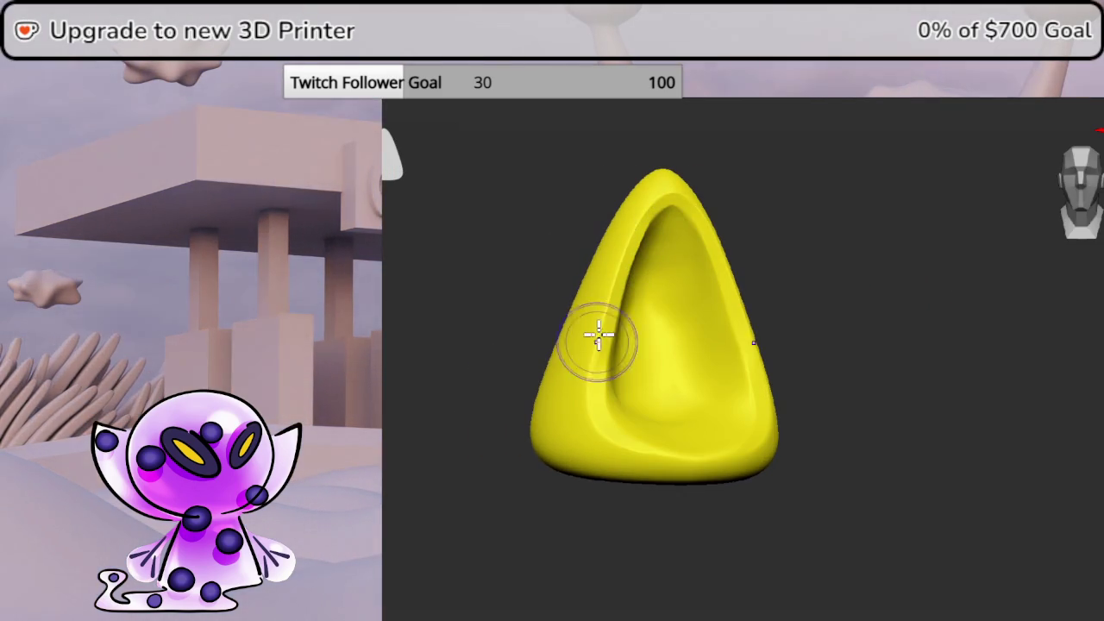
{"action": "mouse_move", "coordinate": [884, 377]}
{"action": "left_mouse_down"}
{"action": "mouse_move", "coordinate": [1032, 374]}
{"action": "mouse_move", "coordinate": [951, 370]}
{"action": "mouse_move", "coordinate": [976, 364]}
{"action": "mouse_move", "coordinate": [1083, 202]}
{"action": "left_mouse_up"}
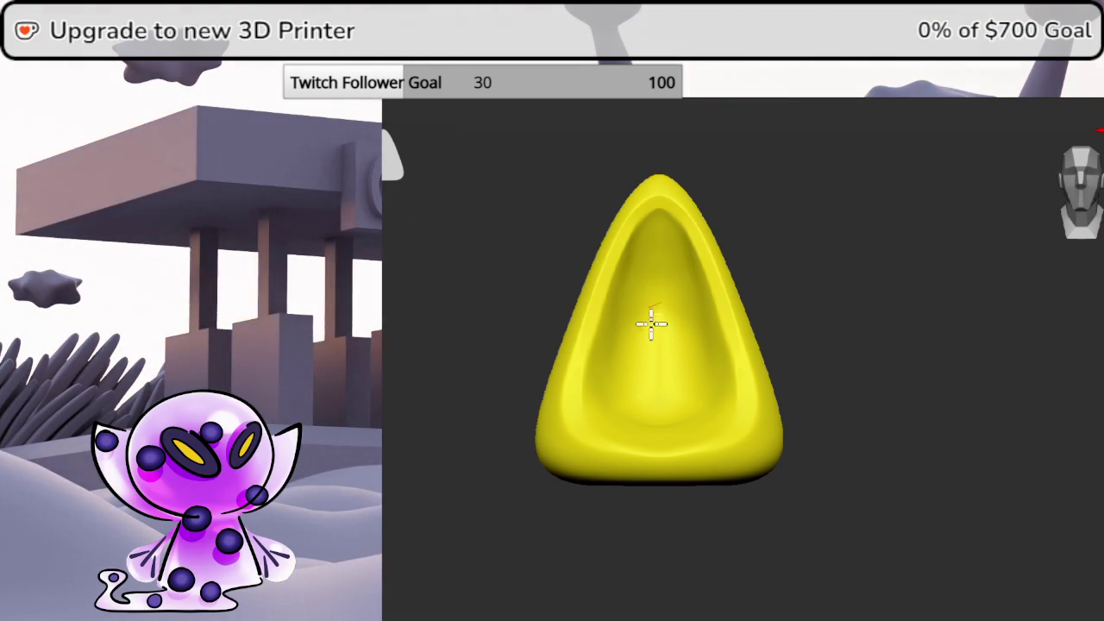
{"action": "left_click_drag", "start_coordinate": [647, 304], "coordinate": [669, 376]}
{"action": "middle_click_drag", "start_coordinate": [740, 274], "coordinate": [836, 253]}
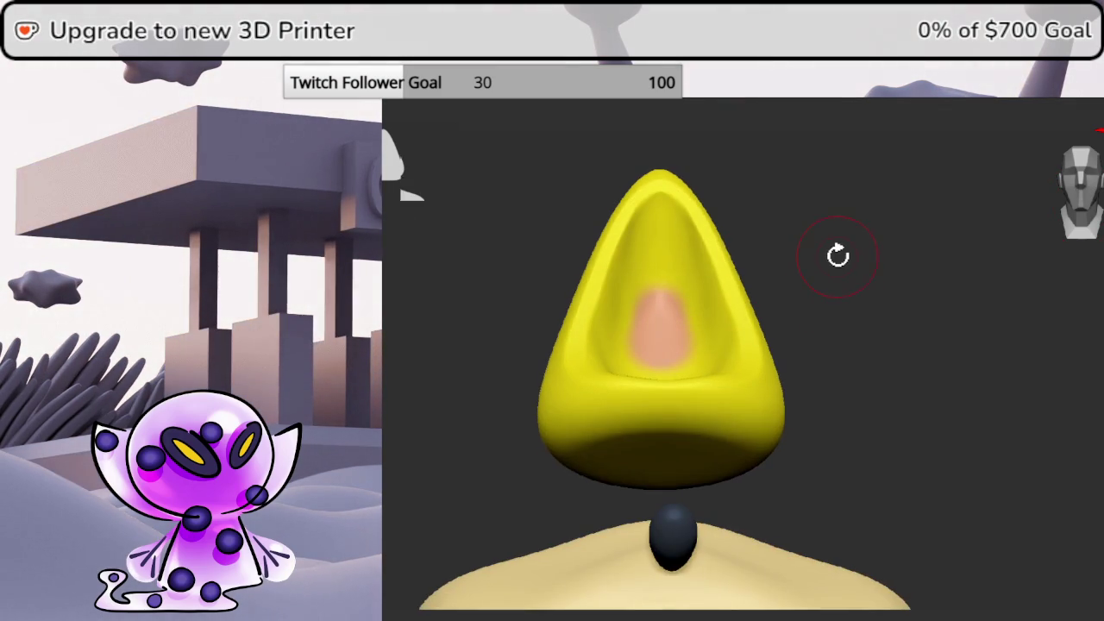
Redo the pink lining with a smaller brush around the top of the hollow
{"action": "scroll", "coordinate": [709, 284], "scroll_direction": "up", "scroll_amount": 3}
{"action": "scroll", "coordinate": [731, 255], "scroll_direction": "up", "scroll_amount": 3}
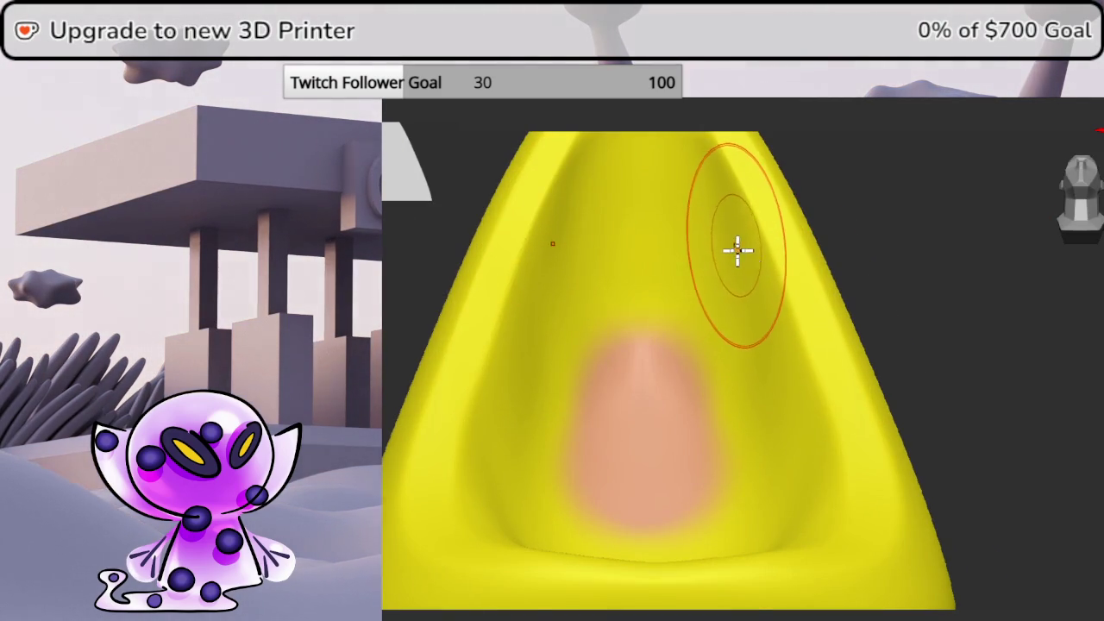
{"action": "middle_click_drag", "start_coordinate": [736, 246], "coordinate": [864, 320], "text": "shift"}
{"action": "mouse_move", "coordinate": [697, 446]}
{"action": "left_mouse_down"}
{"action": "mouse_move", "coordinate": [684, 335]}
{"action": "mouse_move", "coordinate": [712, 279]}
{"action": "left_mouse_up"}
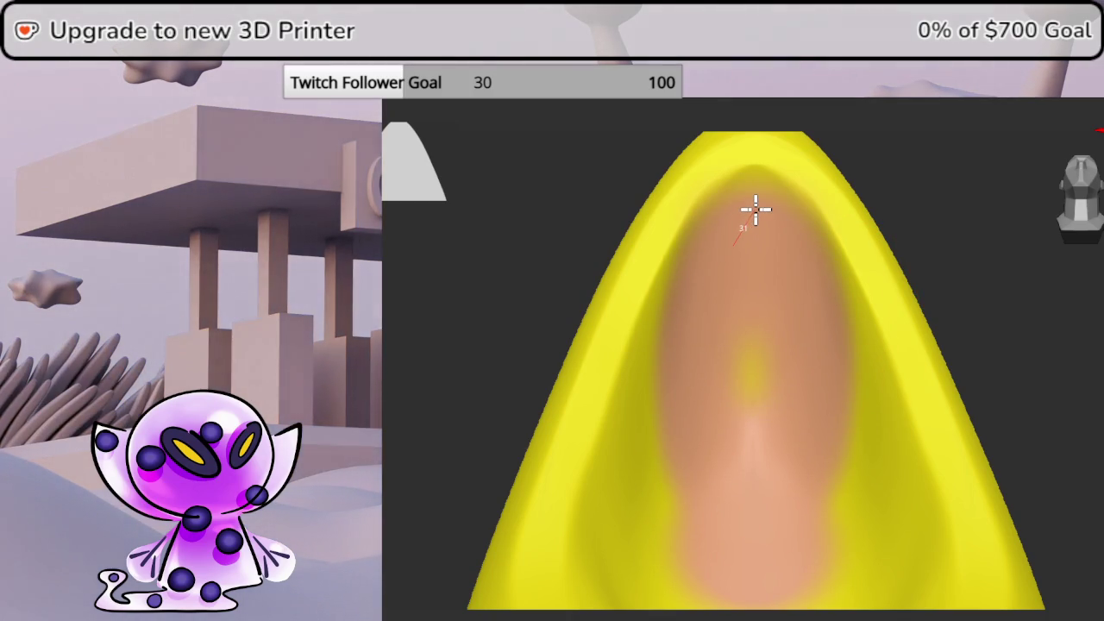
{"action": "key", "text": "ctrl+z"}
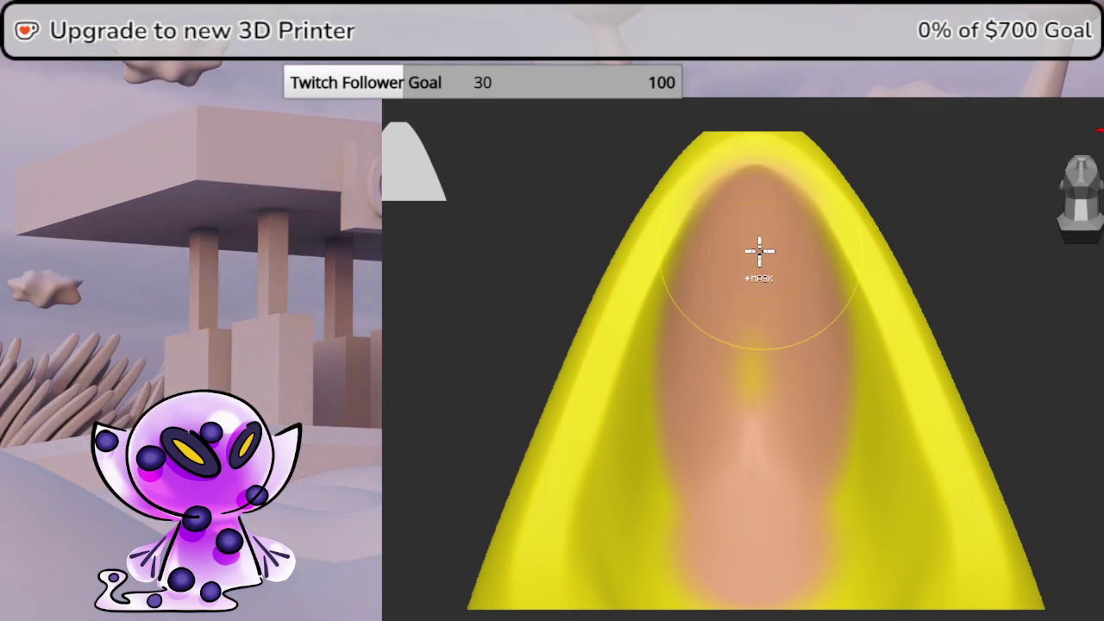
{"action": "key", "text": "ctrl+z"}
{"action": "key", "text": "space"}
{"action": "left_click_drag", "start_coordinate": [753, 267], "coordinate": [734, 267]}
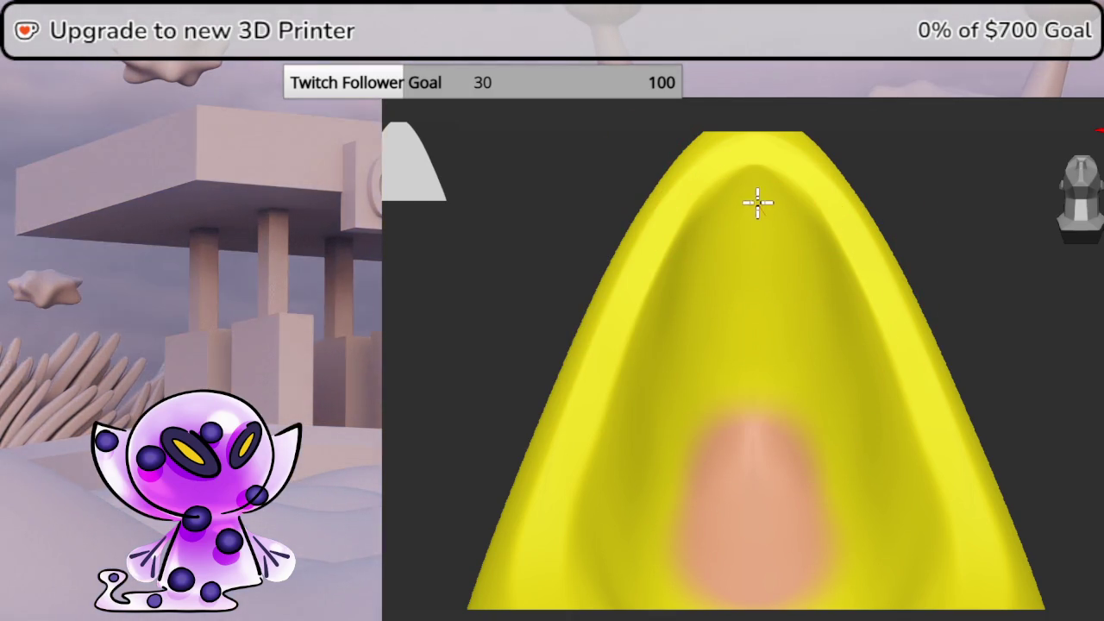
{"action": "mouse_move", "coordinate": [746, 187]}
{"action": "left_mouse_down"}
{"action": "mouse_move", "coordinate": [715, 227]}
{"action": "mouse_move", "coordinate": [709, 320]}
{"action": "mouse_move", "coordinate": [751, 297]}
{"action": "left_mouse_up"}
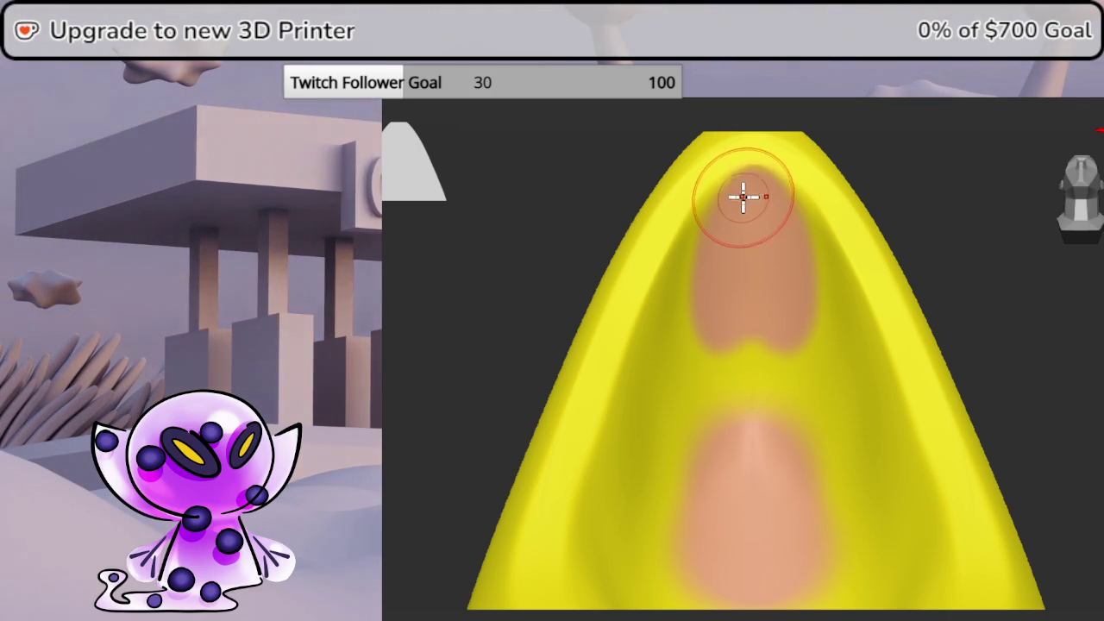
Paint pink down the hollow's edge toward the ear's base
{"action": "mouse_move", "coordinate": [995, 219]}
{"action": "middle_mouse_down"}
{"action": "mouse_move", "coordinate": [1067, 369]}
{"action": "mouse_move", "coordinate": [1064, 264]}
{"action": "middle_mouse_up"}
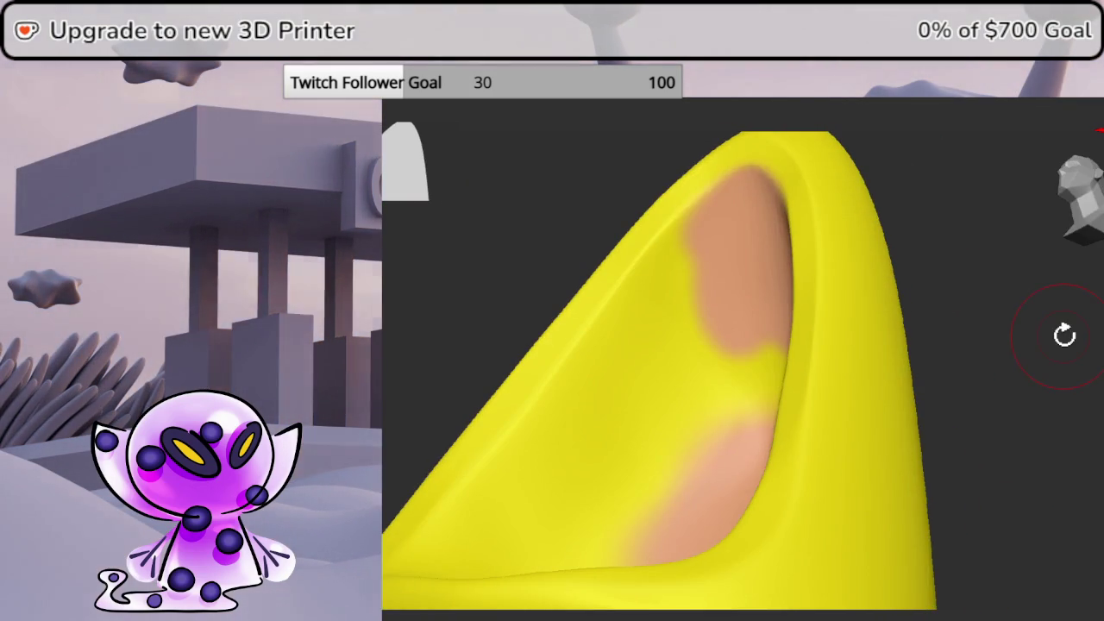
{"action": "mouse_move", "coordinate": [680, 269]}
{"action": "left_mouse_down"}
{"action": "mouse_move", "coordinate": [655, 298]}
{"action": "mouse_move", "coordinate": [685, 249]}
{"action": "mouse_move", "coordinate": [597, 382]}
{"action": "left_mouse_up"}
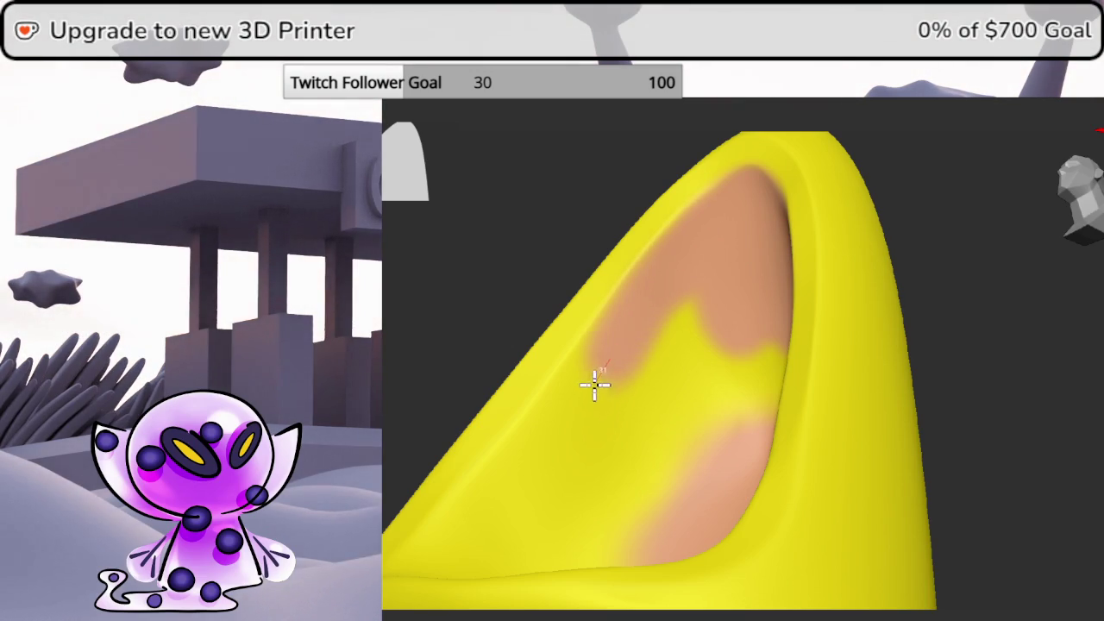
{"action": "left_click_drag", "start_coordinate": [559, 433], "coordinate": [498, 506]}
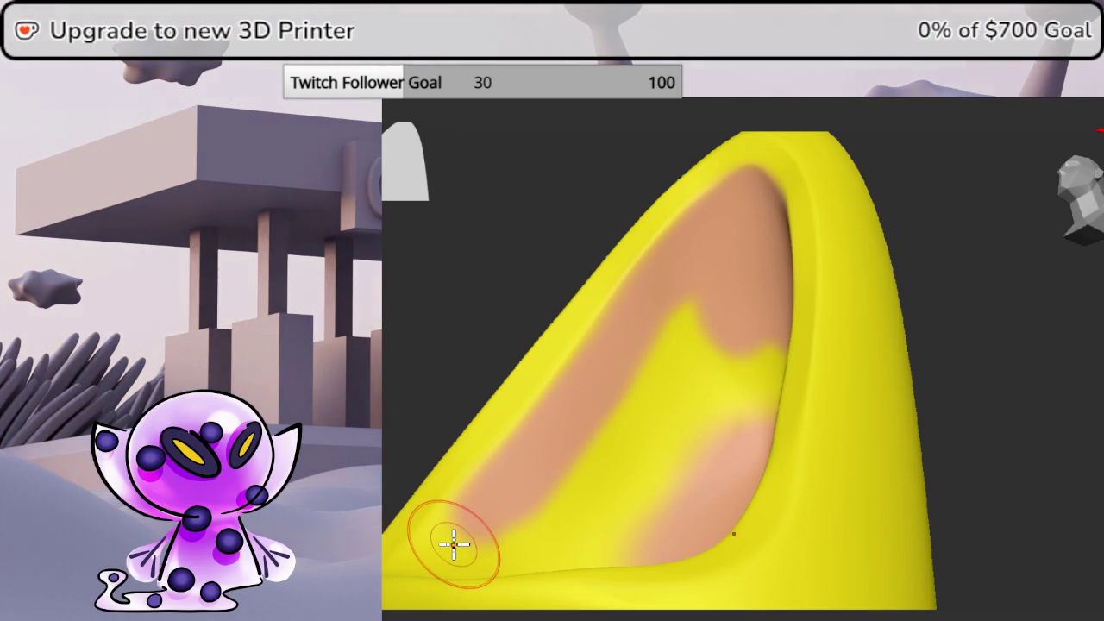
{"action": "mouse_move", "coordinate": [695, 388]}
{"action": "middle_mouse_down"}
{"action": "mouse_move", "coordinate": [701, 475]}
{"action": "mouse_move", "coordinate": [825, 248]}
{"action": "mouse_move", "coordinate": [784, 330]}
{"action": "mouse_move", "coordinate": [736, 372]}
{"action": "mouse_move", "coordinate": [816, 291]}
{"action": "middle_mouse_up"}
{"action": "mouse_move", "coordinate": [689, 249]}
{"action": "left_mouse_down"}
{"action": "mouse_move", "coordinate": [653, 301]}
{"action": "mouse_move", "coordinate": [698, 227]}
{"action": "mouse_move", "coordinate": [633, 315]}
{"action": "mouse_move", "coordinate": [614, 376]}
{"action": "mouse_move", "coordinate": [603, 434]}
{"action": "mouse_move", "coordinate": [629, 517]}
{"action": "left_mouse_up"}
Fill the middle of the hollow pink, cover leftover yellow streaks, and orbit to check
{"action": "middle_click_drag", "start_coordinate": [646, 525], "coordinate": [733, 405]}
{"action": "mouse_move", "coordinate": [888, 324]}
{"action": "middle_mouse_down"}
{"action": "mouse_move", "coordinate": [764, 423]}
{"action": "mouse_move", "coordinate": [717, 401]}
{"action": "middle_mouse_up"}
{"action": "mouse_move", "coordinate": [793, 345]}
{"action": "left_mouse_down"}
{"action": "mouse_move", "coordinate": [813, 318]}
{"action": "mouse_move", "coordinate": [774, 394]}
{"action": "mouse_move", "coordinate": [803, 278]}
{"action": "mouse_move", "coordinate": [739, 330]}
{"action": "mouse_move", "coordinate": [814, 239]}
{"action": "mouse_move", "coordinate": [830, 234]}
{"action": "left_mouse_up"}
{"action": "left_click_drag", "start_coordinate": [681, 382], "coordinate": [699, 359]}
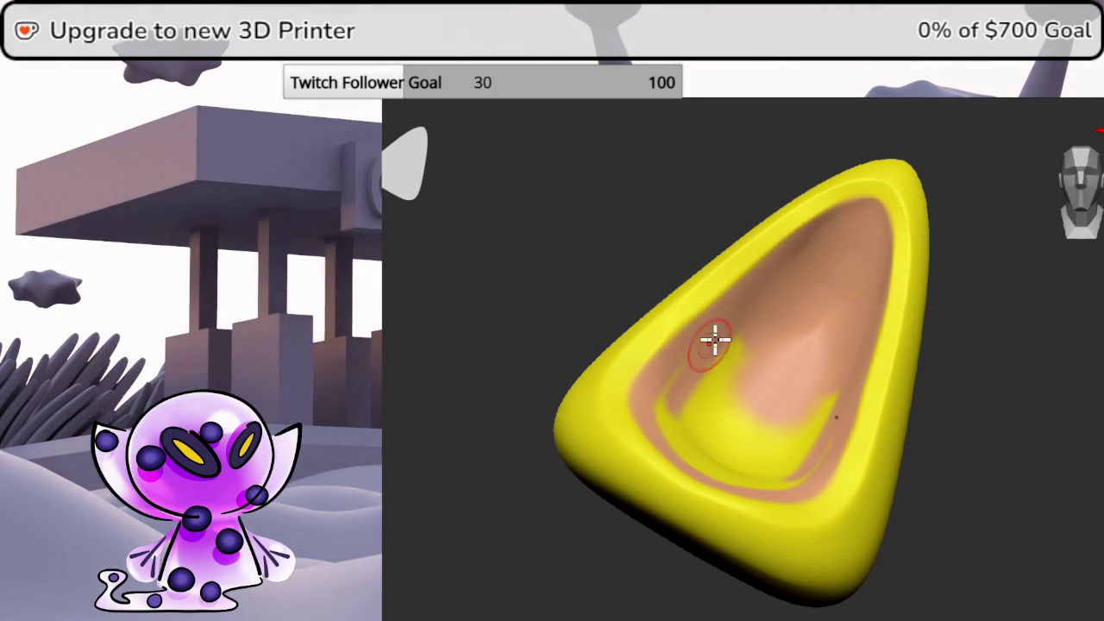
{"action": "mouse_move", "coordinate": [669, 398]}
{"action": "left_mouse_down"}
{"action": "mouse_move", "coordinate": [941, 409]}
{"action": "mouse_move", "coordinate": [960, 370]}
{"action": "mouse_move", "coordinate": [969, 419]}
{"action": "left_mouse_up"}
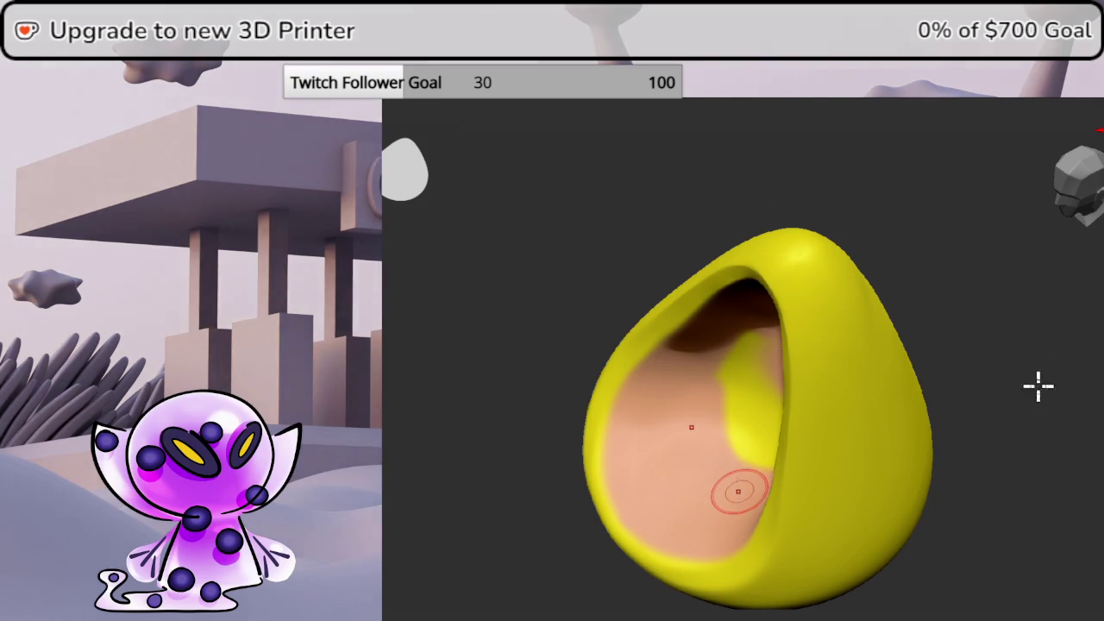
{"action": "left_click_drag", "start_coordinate": [1035, 394], "coordinate": [1040, 346]}
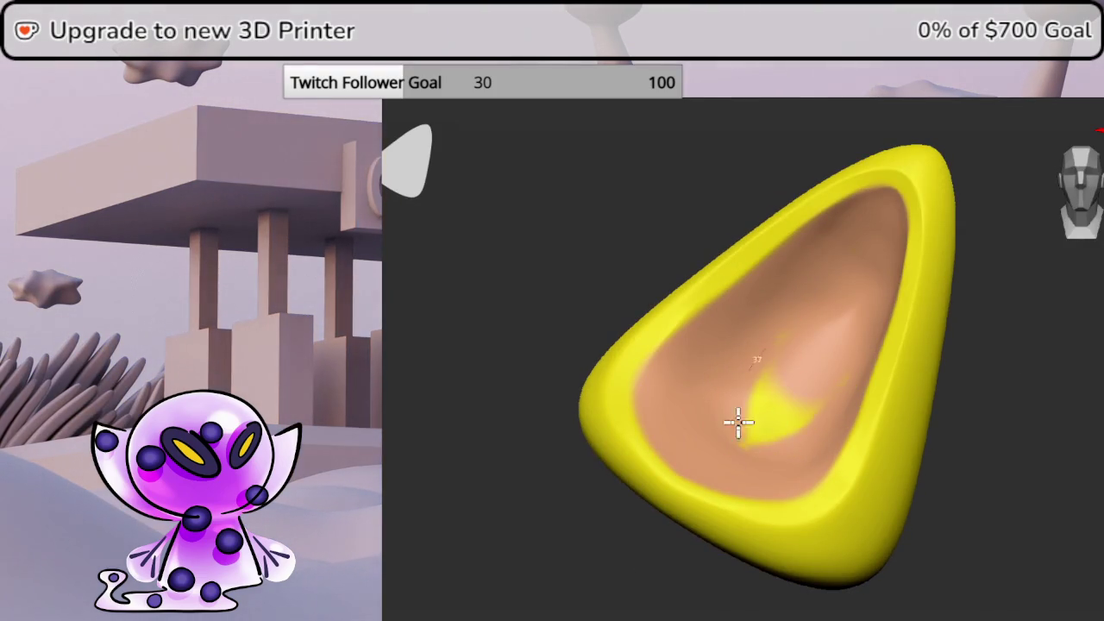
{"action": "mouse_move", "coordinate": [991, 379]}
{"action": "left_mouse_down"}
{"action": "mouse_move", "coordinate": [1076, 382]}
{"action": "mouse_move", "coordinate": [1093, 343]}
{"action": "mouse_move", "coordinate": [1100, 379]}
{"action": "left_mouse_up"}
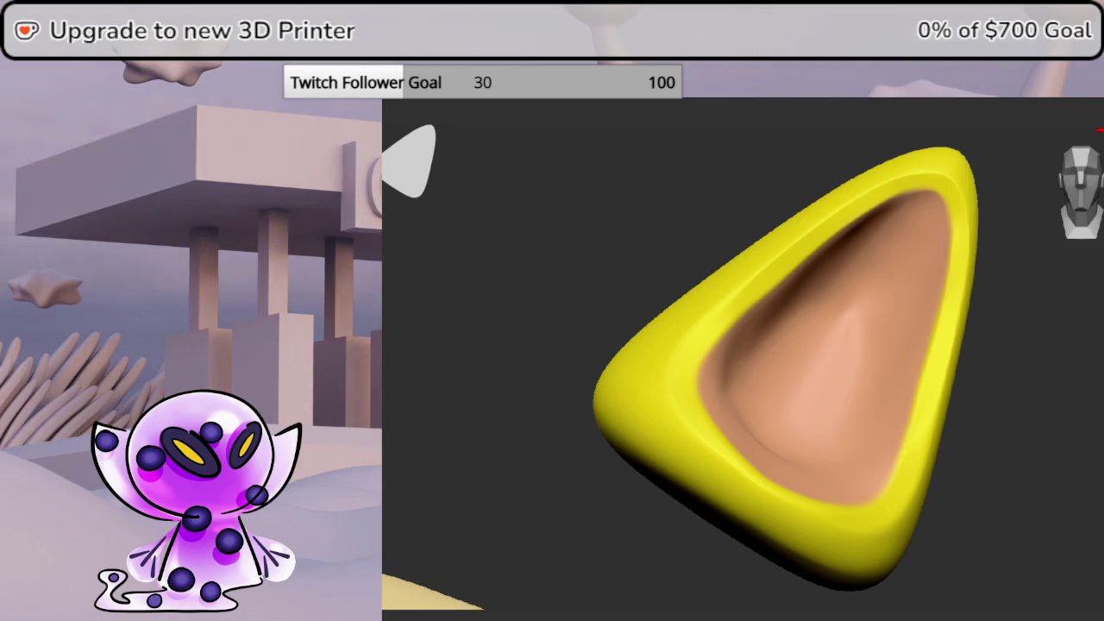
{"action": "left_click_drag", "start_coordinate": [1100, 371], "coordinate": [1017, 380]}
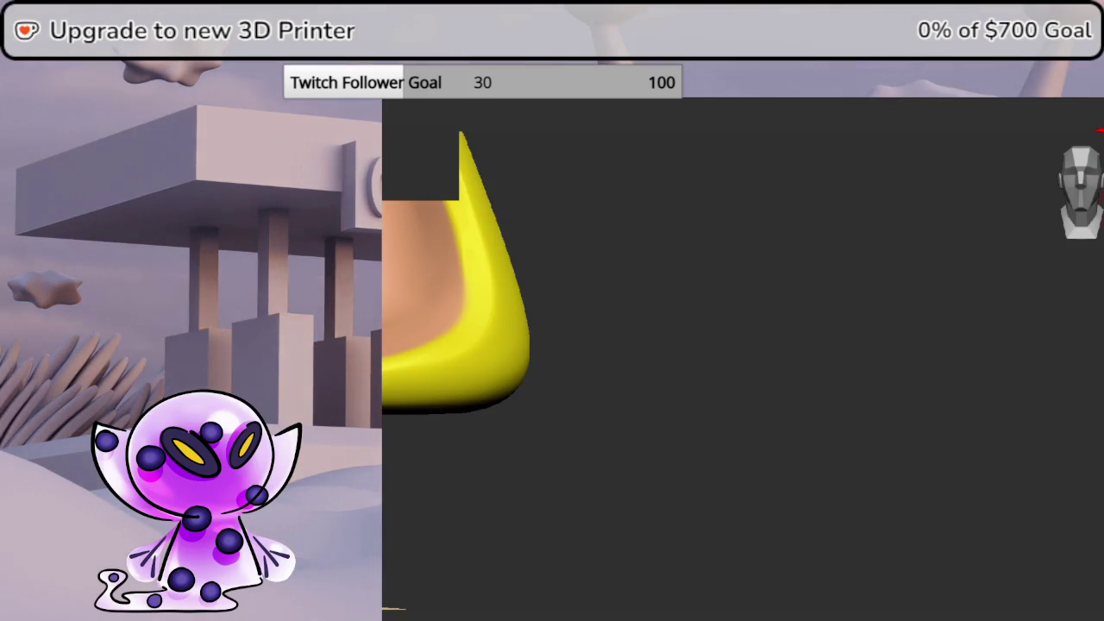
Frame the ear in view and reveal the yellow head beneath it
{"action": "key", "text": "f"}
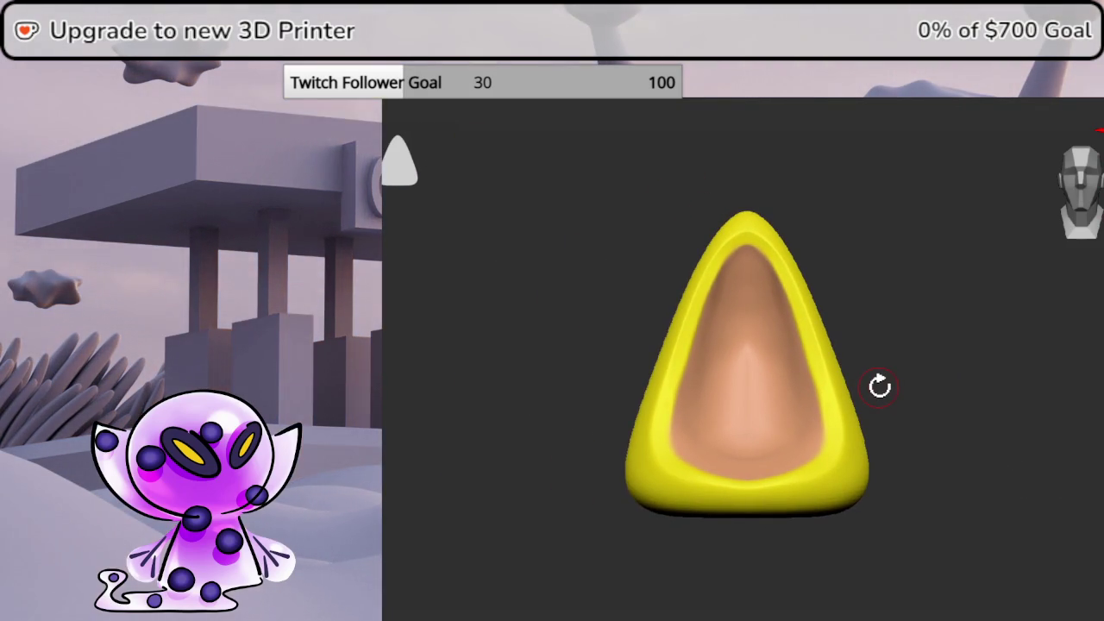
{"action": "key", "text": "space"}
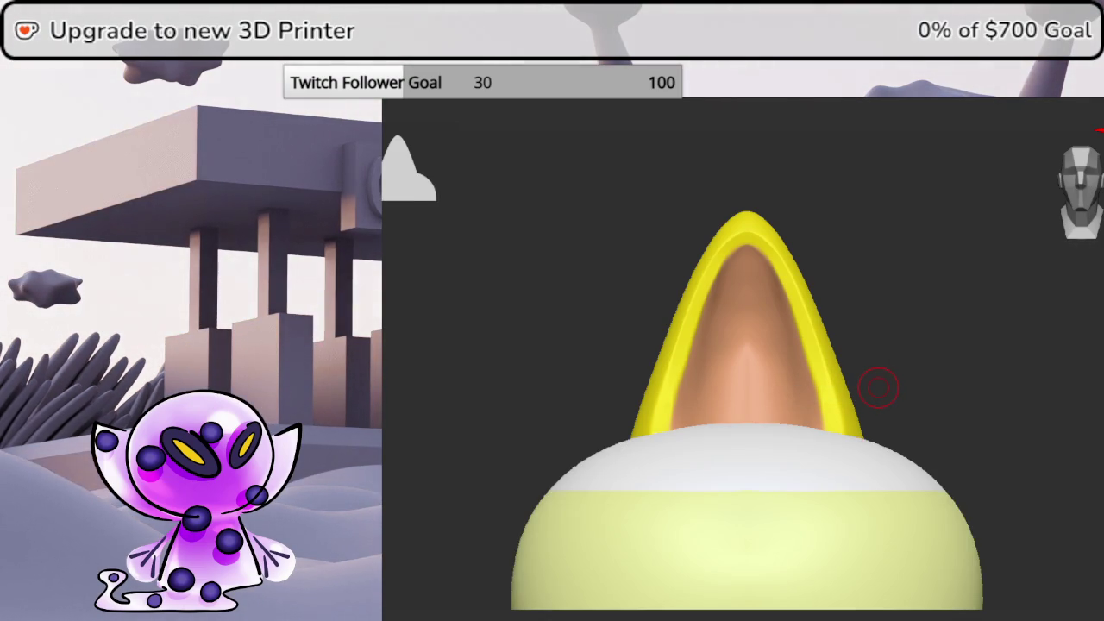
{"action": "key", "text": "ctrl+z"}
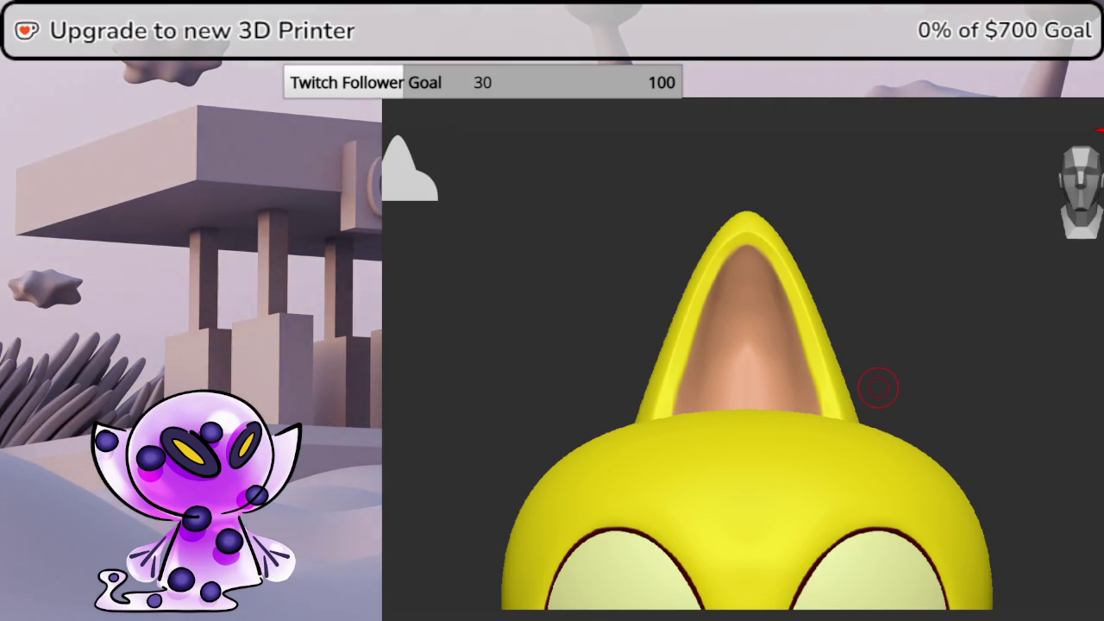
Activate the 3D gizmo and orbit around the head to view the ear against the reference
{"action": "key", "text": "w"}
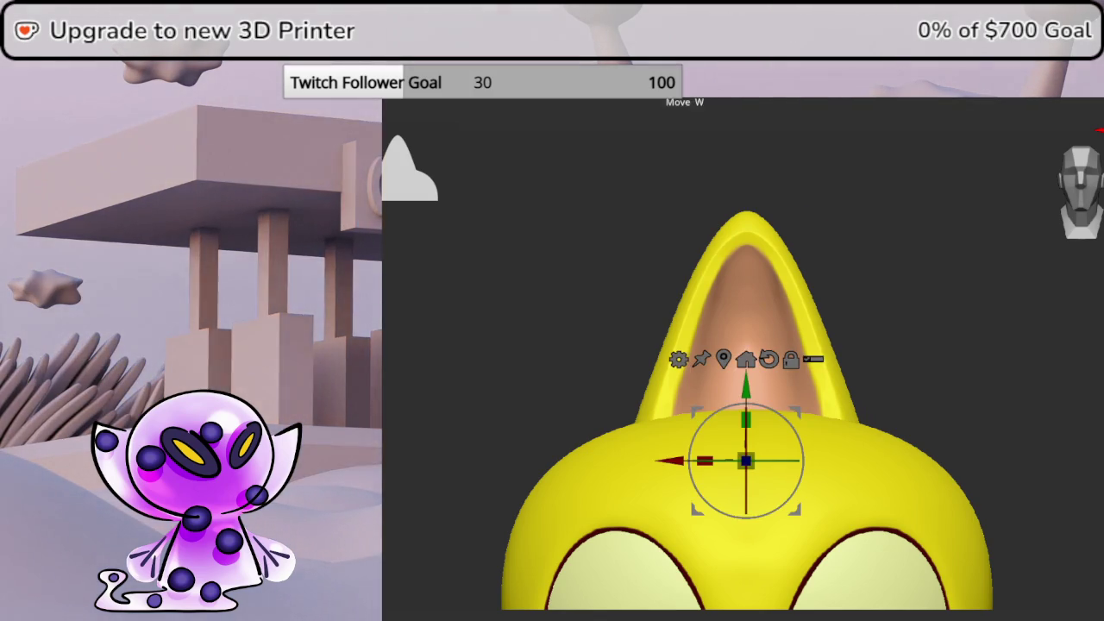
{"action": "left_click_drag", "start_coordinate": [975, 365], "coordinate": [1068, 197]}
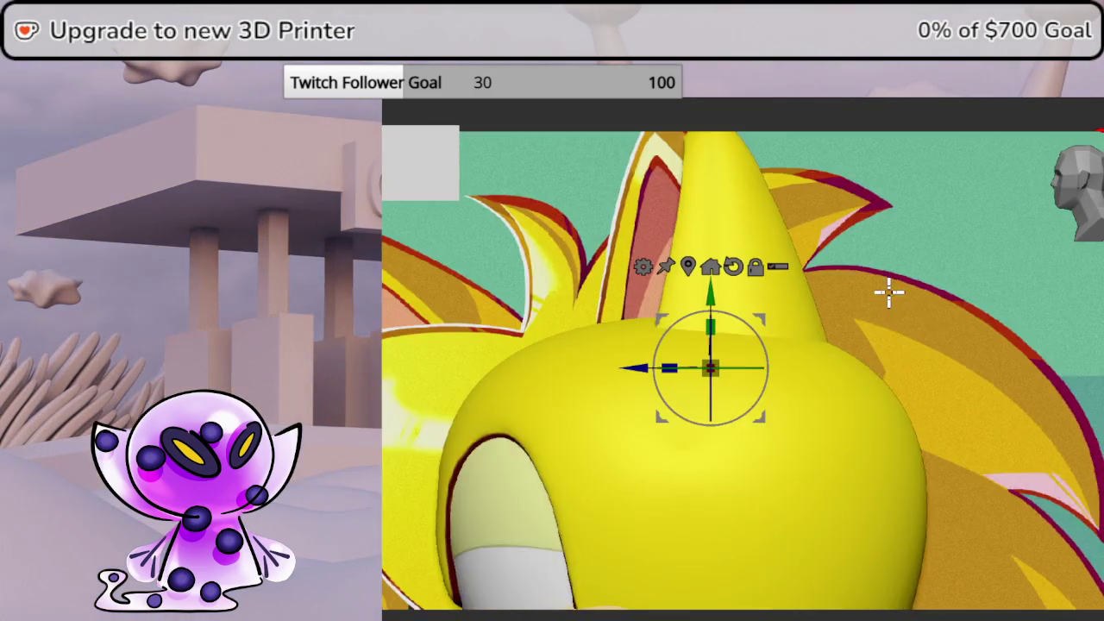
{"action": "mouse_move", "coordinate": [909, 401]}
{"action": "right_mouse_down"}
{"action": "mouse_move", "coordinate": [818, 326]}
{"action": "mouse_move", "coordinate": [1084, 362]}
{"action": "mouse_move", "coordinate": [1089, 202]}
{"action": "right_mouse_up"}
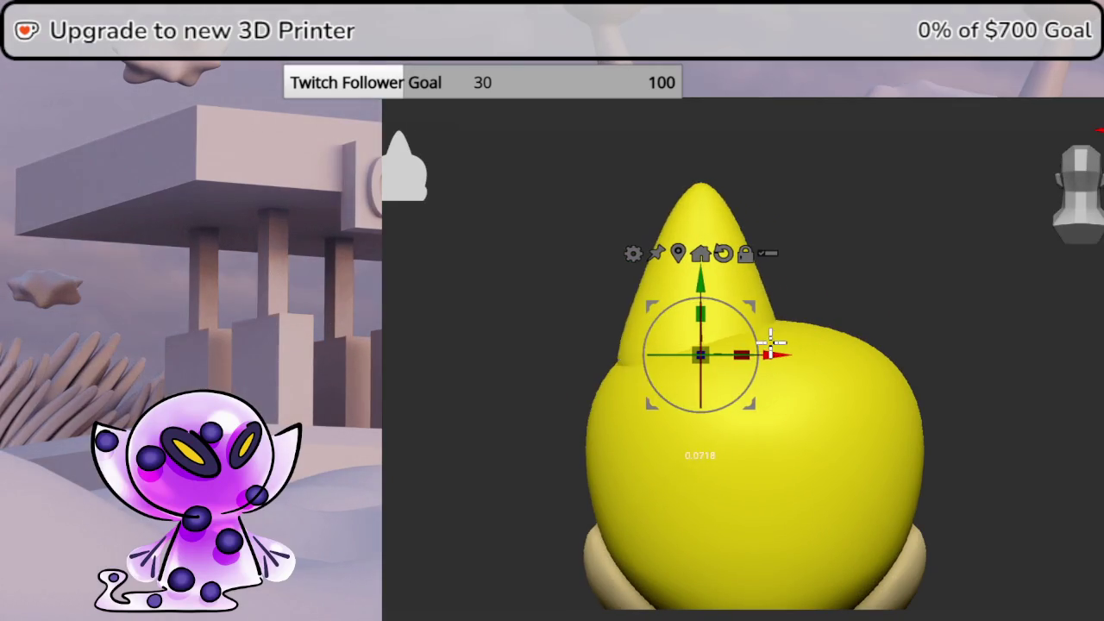
{"action": "right_click_drag", "start_coordinate": [751, 343], "coordinate": [1095, 356]}
{"action": "right_click_drag", "start_coordinate": [1096, 155], "coordinate": [1085, 175]}
{"action": "left_click_drag", "start_coordinate": [599, 350], "coordinate": [639, 339]}
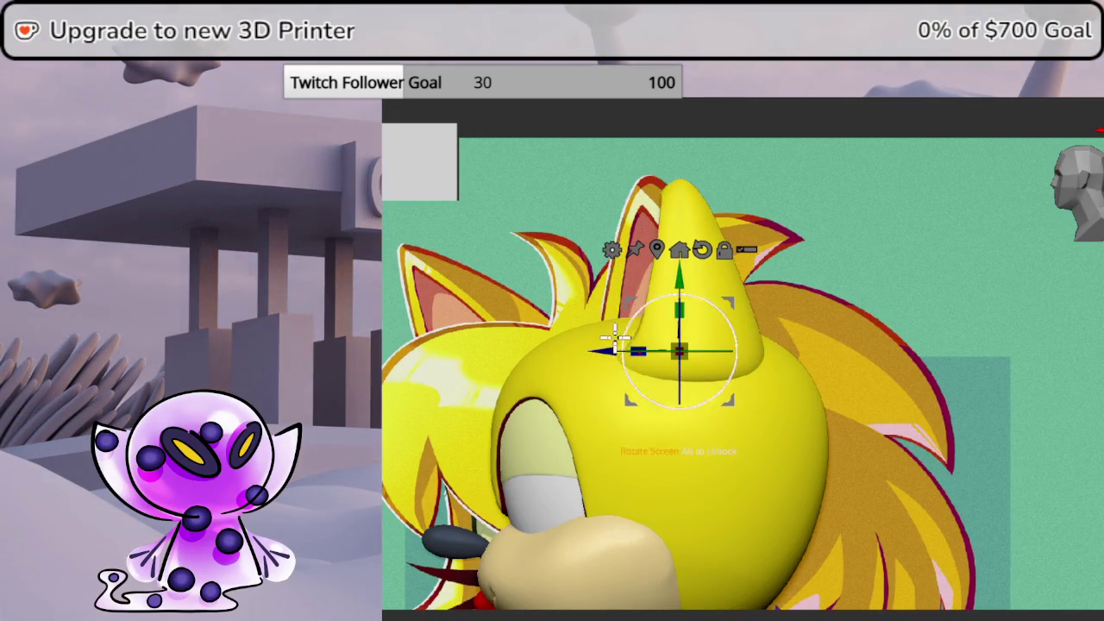
{"action": "key", "text": "ctrl+z"}
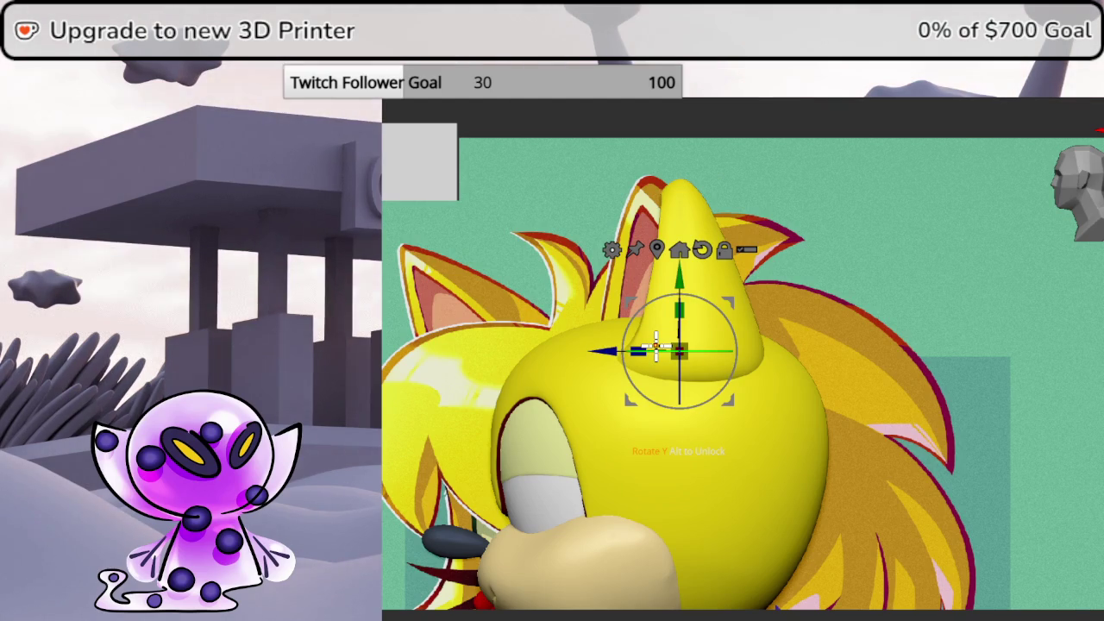
{"action": "mouse_move", "coordinate": [702, 278]}
{"action": "right_mouse_down"}
{"action": "mouse_move", "coordinate": [1099, 356]}
{"action": "mouse_move", "coordinate": [1097, 207]}
{"action": "right_mouse_up"}
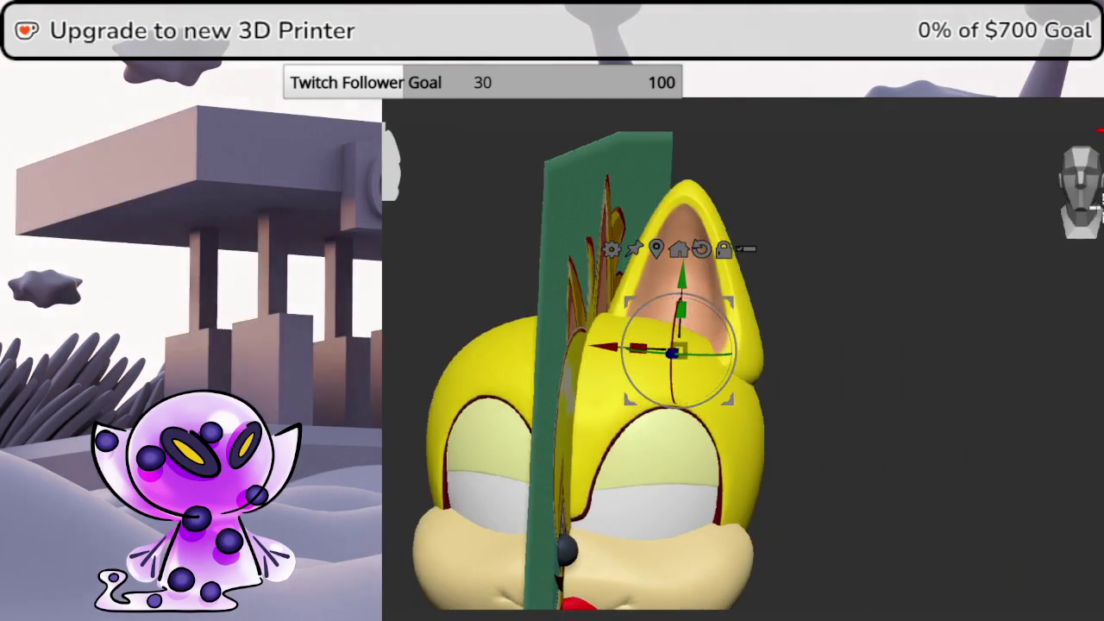
{"action": "left_click", "coordinate": [1094, 194]}
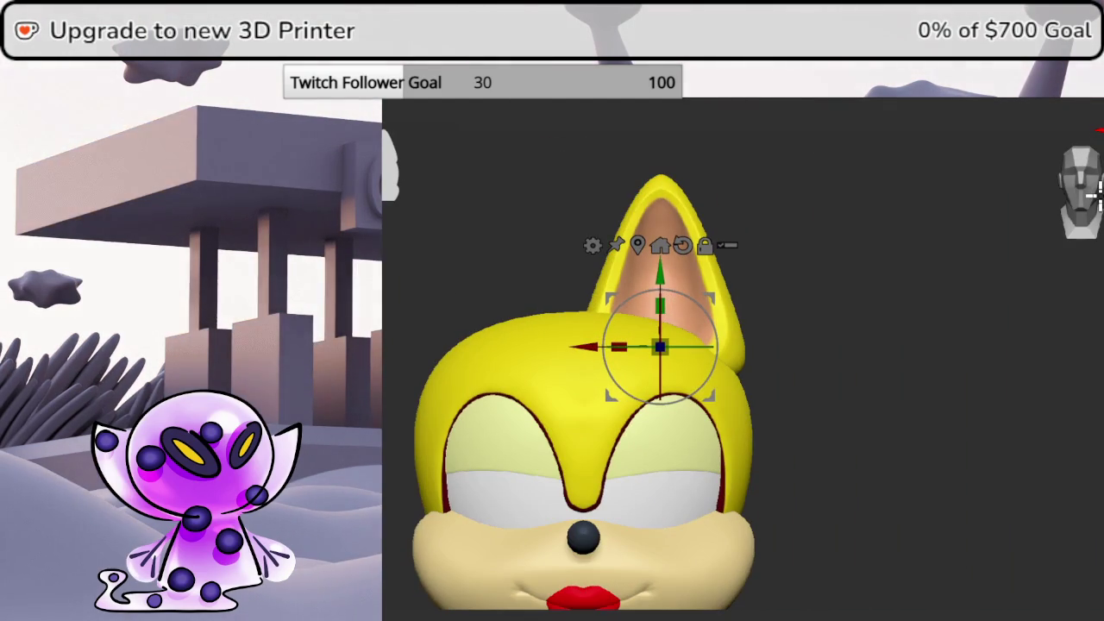
Lower the ear onto the head and stretch it taller in front view
{"action": "left_click_drag", "start_coordinate": [664, 268], "coordinate": [667, 288]}
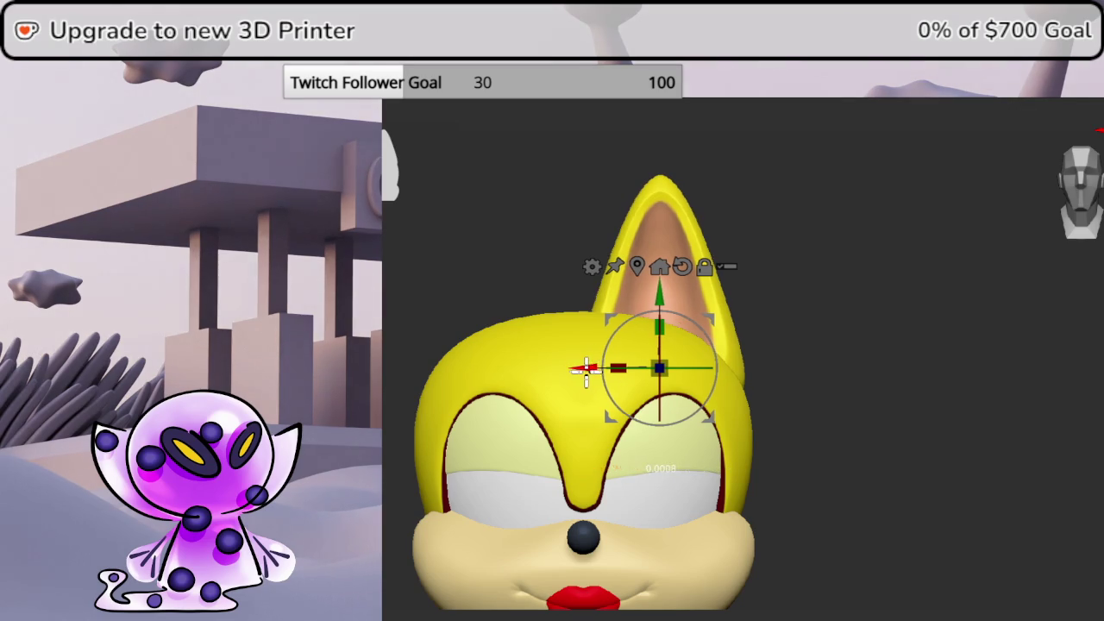
{"action": "left_click_drag", "start_coordinate": [583, 369], "coordinate": [593, 369]}
{"action": "left_click_drag", "start_coordinate": [669, 298], "coordinate": [668, 326]}
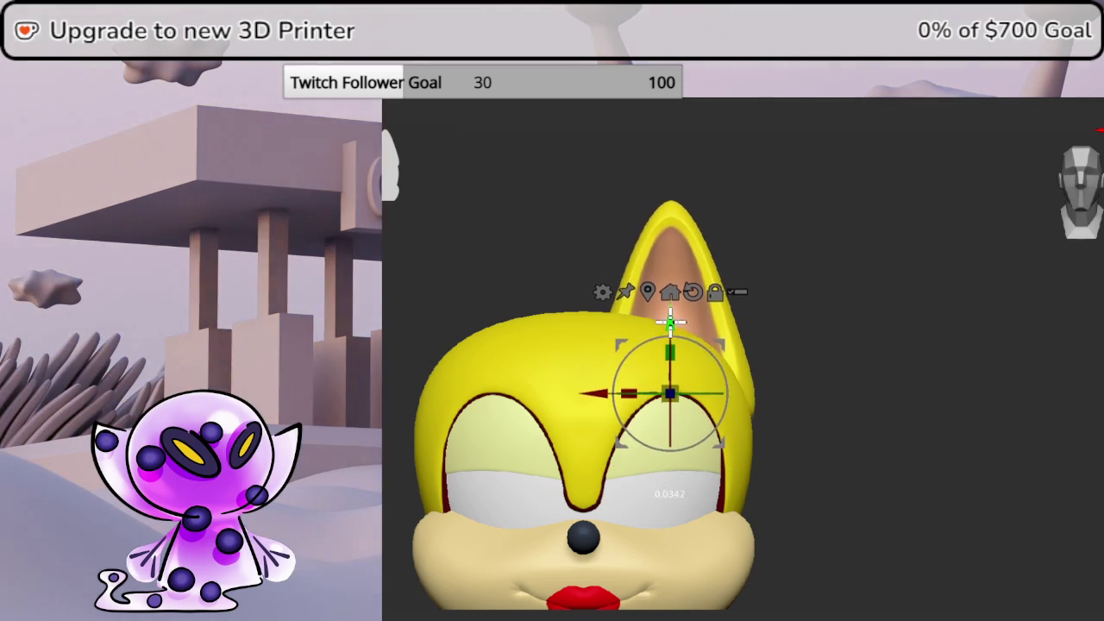
{"action": "left_click_drag", "start_coordinate": [602, 399], "coordinate": [597, 399]}
{"action": "left_click_drag", "start_coordinate": [670, 356], "coordinate": [676, 340]}
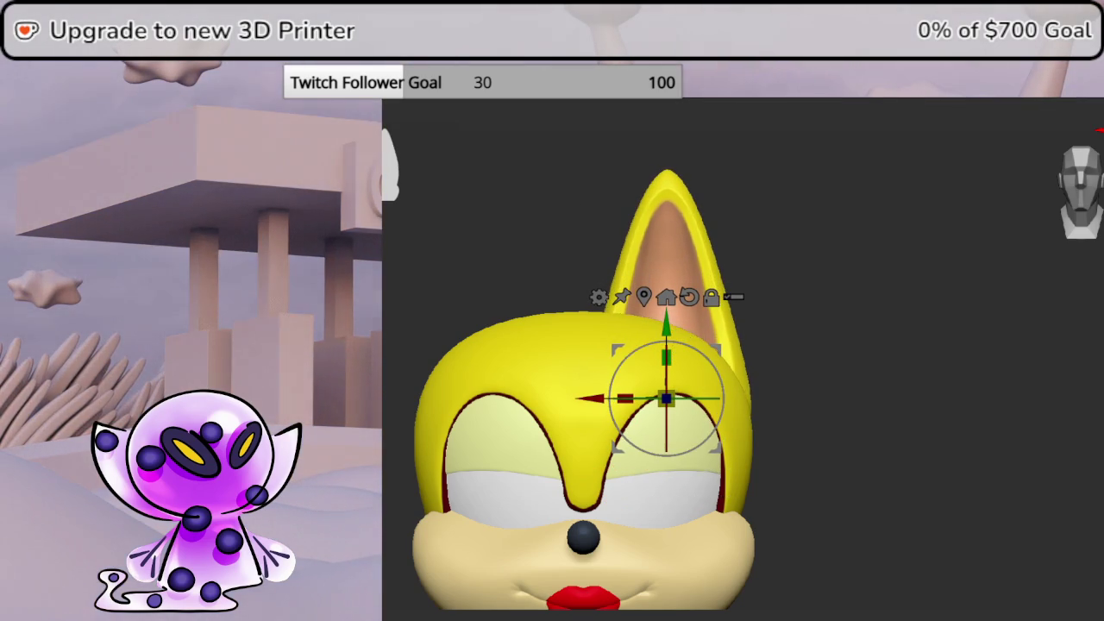
{"action": "left_click_drag", "start_coordinate": [1017, 401], "coordinate": [1091, 406]}
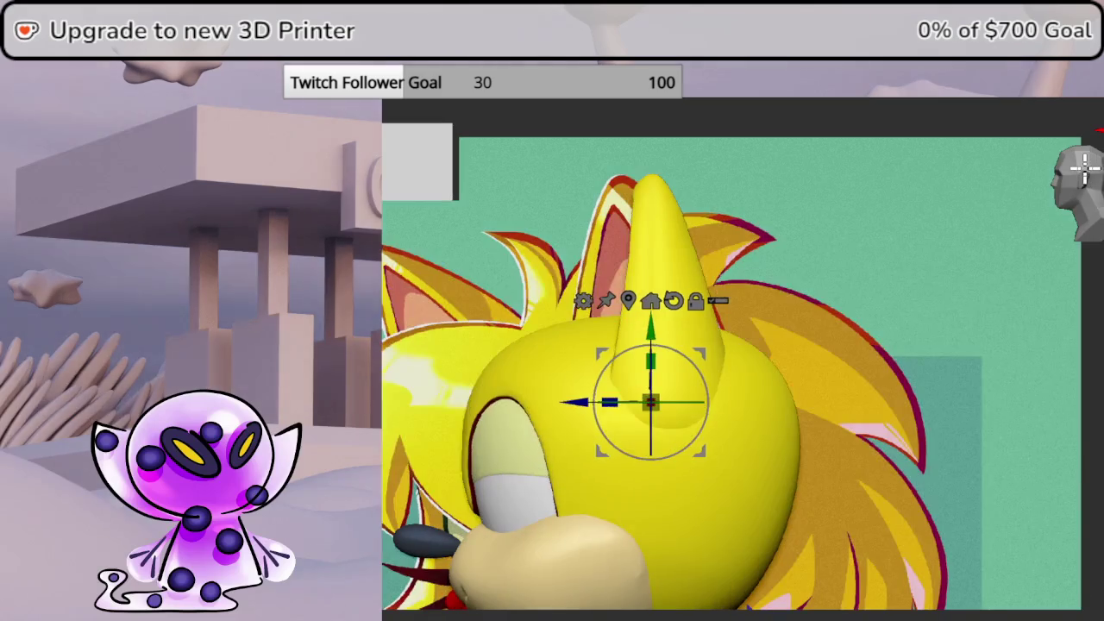
{"action": "left_click_drag", "start_coordinate": [648, 395], "coordinate": [585, 396]}
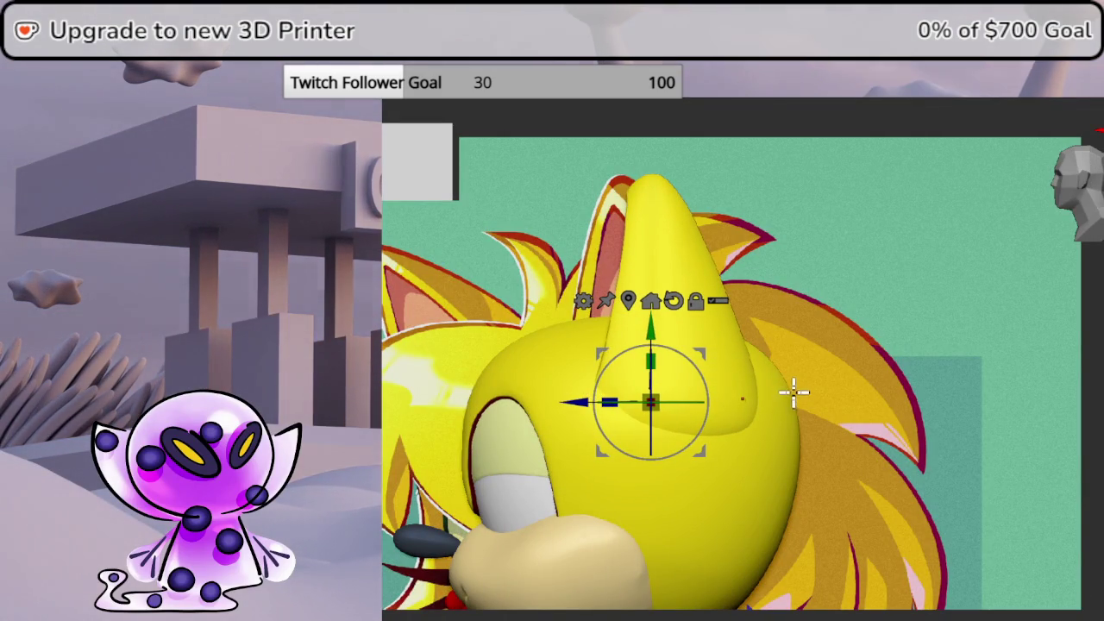
{"action": "key", "text": "ctrl+z"}
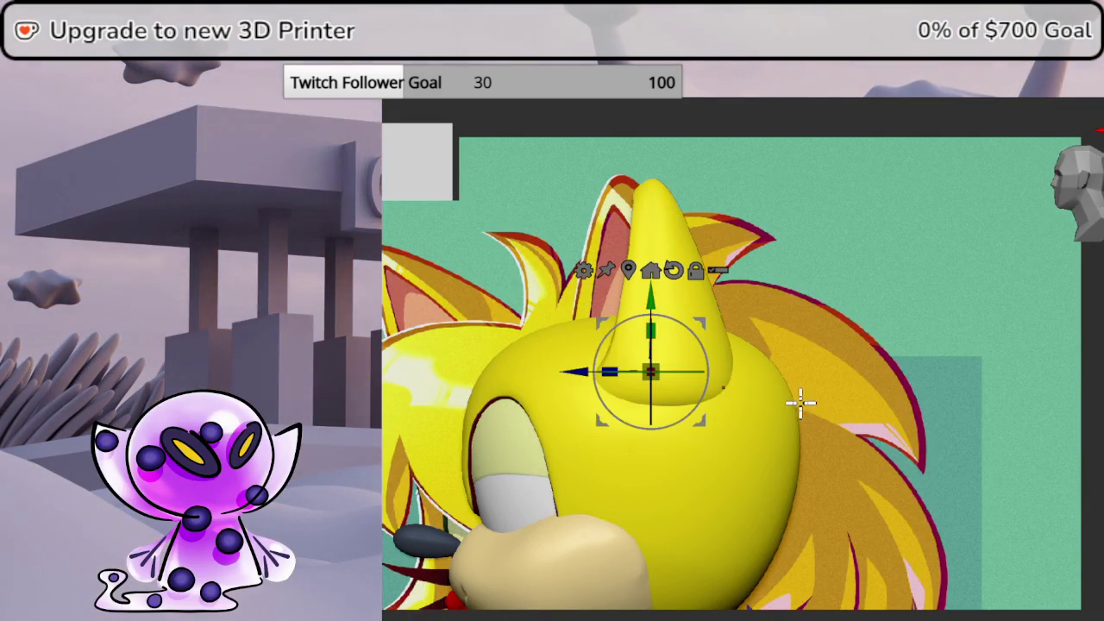
{"action": "left_click_drag", "start_coordinate": [650, 330], "coordinate": [655, 371]}
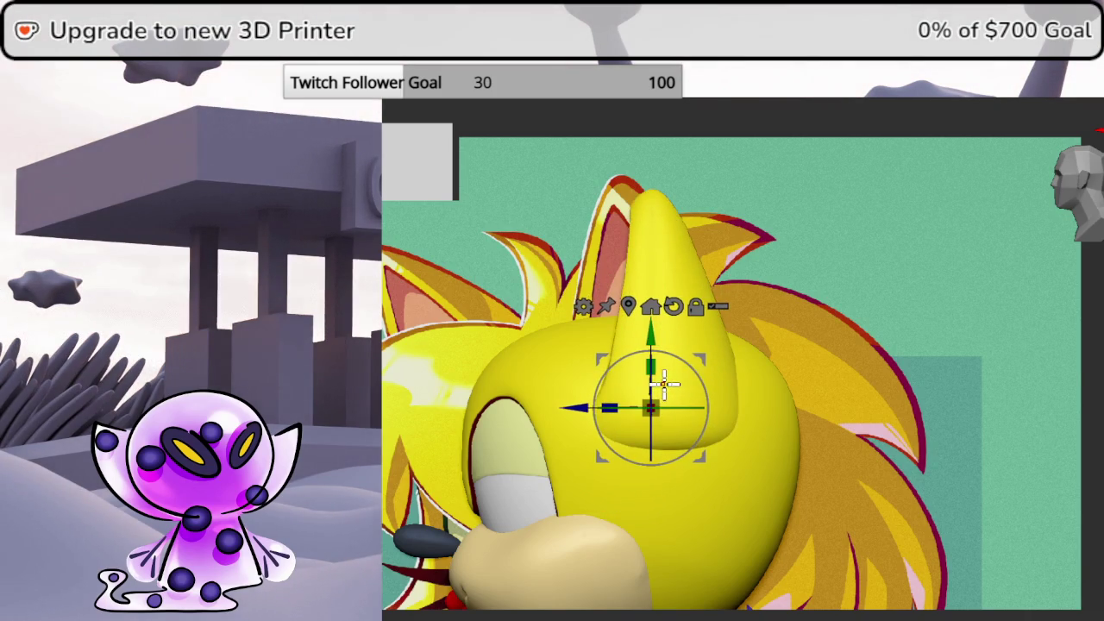
Tilt the ear to match the reference and settle its base into the skull top
{"action": "right_click_drag", "start_coordinate": [660, 382], "coordinate": [1041, 371]}
{"action": "left_click_drag", "start_coordinate": [732, 407], "coordinate": [743, 409]}
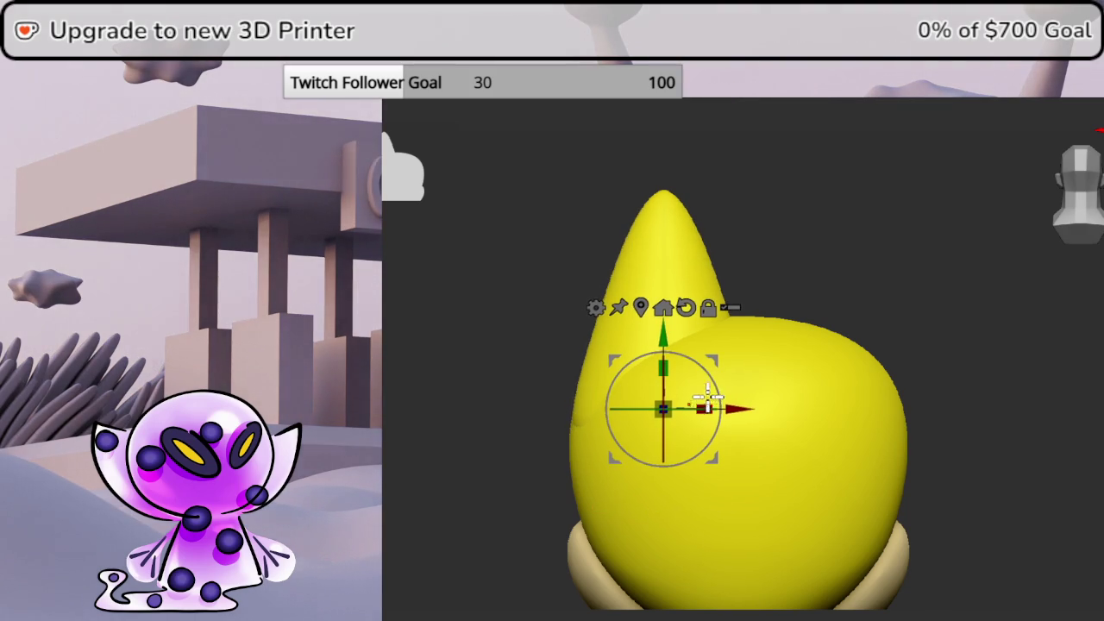
{"action": "left_click", "coordinate": [1088, 185]}
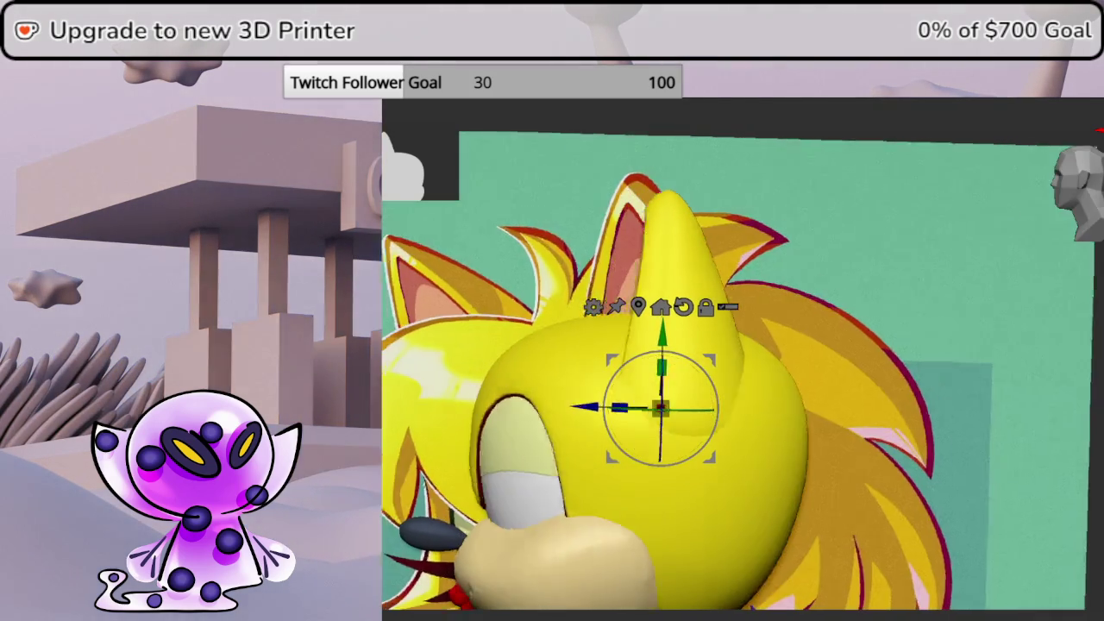
{"action": "left_click_drag", "start_coordinate": [680, 342], "coordinate": [681, 329]}
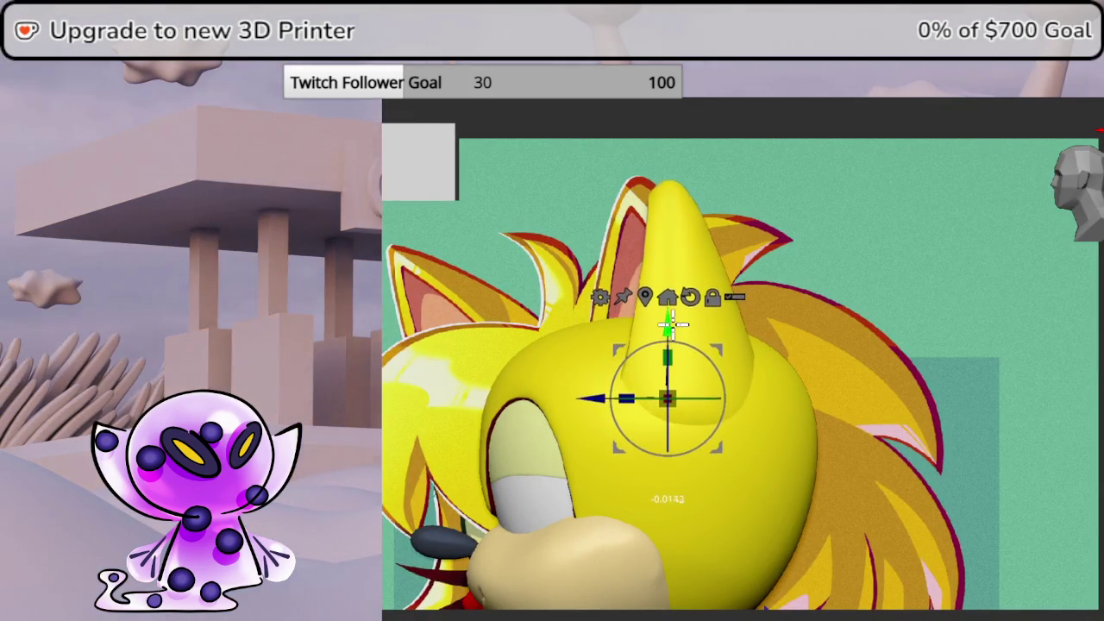
{"action": "left_click", "coordinate": [1091, 192]}
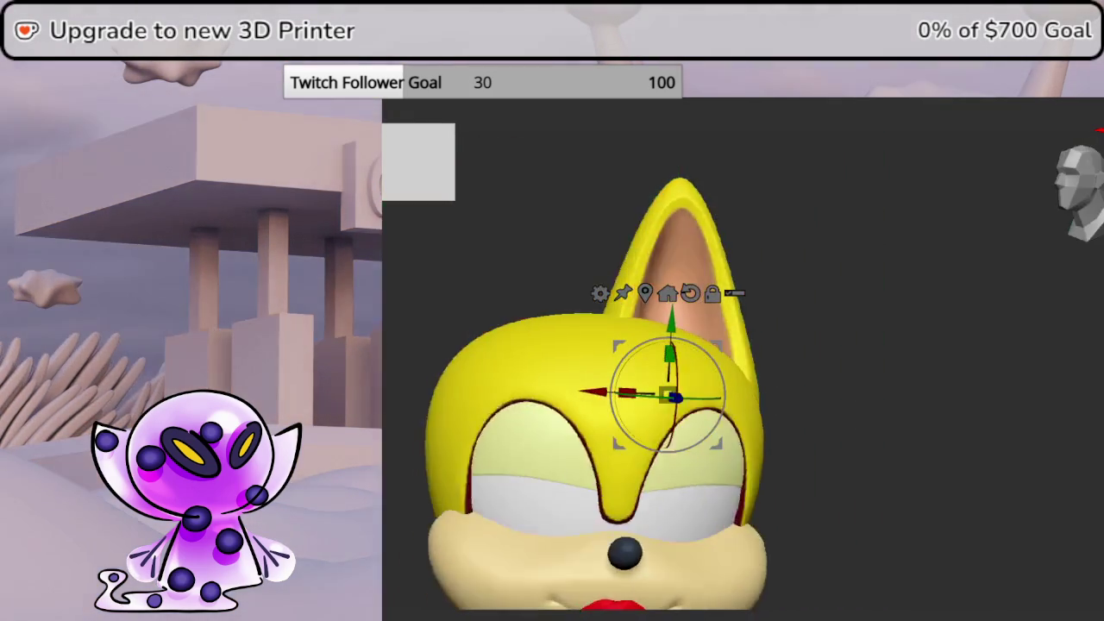
{"action": "left_click_drag", "start_coordinate": [1083, 328], "coordinate": [1030, 362]}
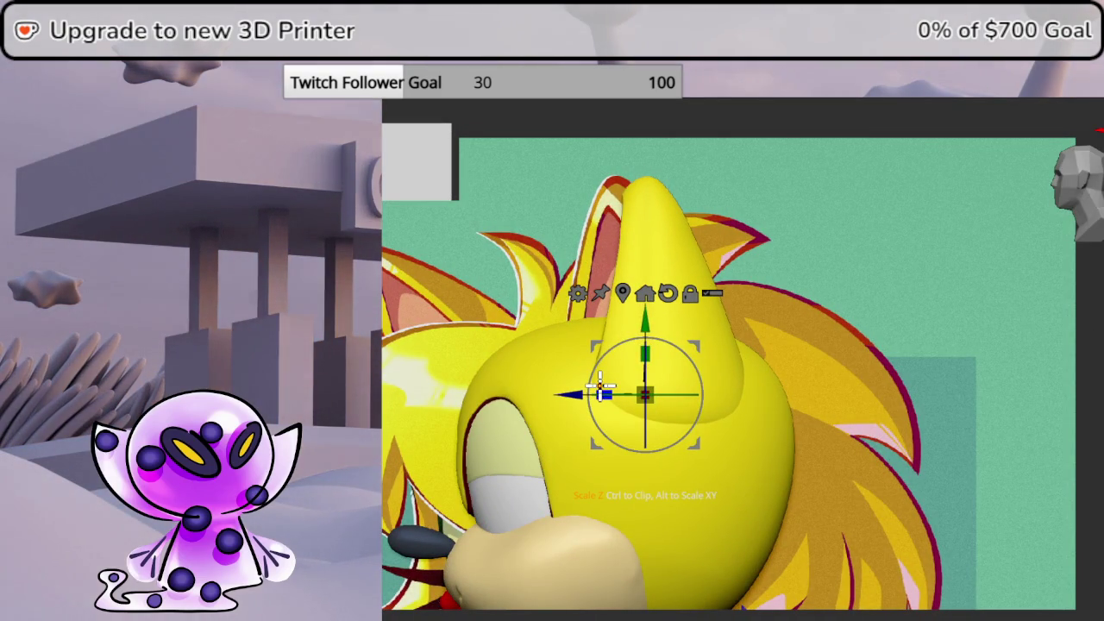
{"action": "left_click_drag", "start_coordinate": [601, 390], "coordinate": [692, 341]}
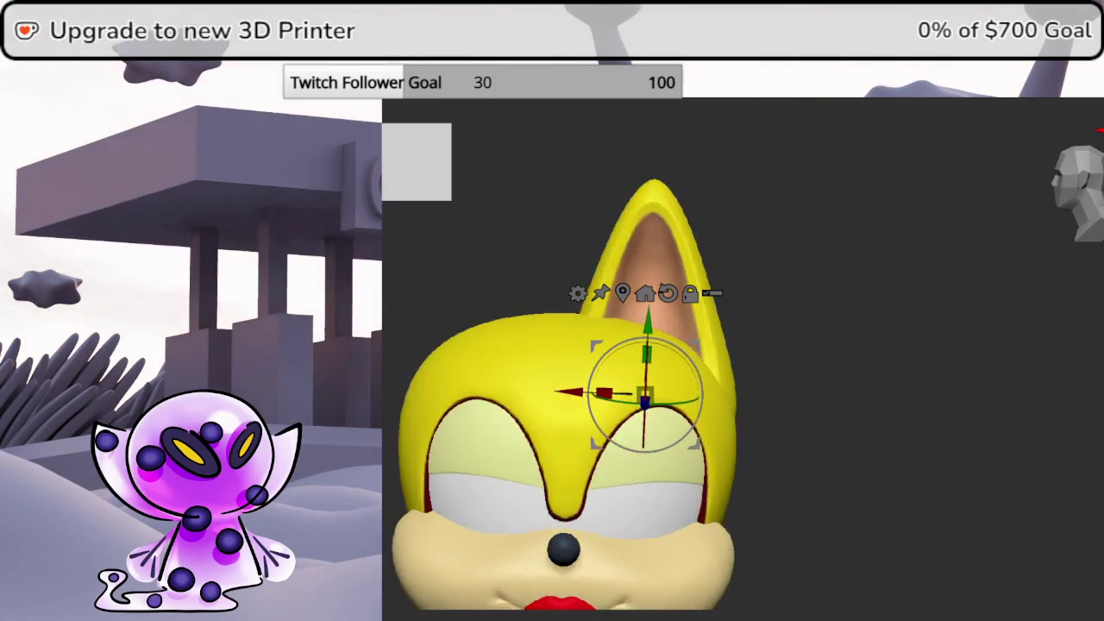
{"action": "left_click_drag", "start_coordinate": [1077, 190], "coordinate": [1093, 173]}
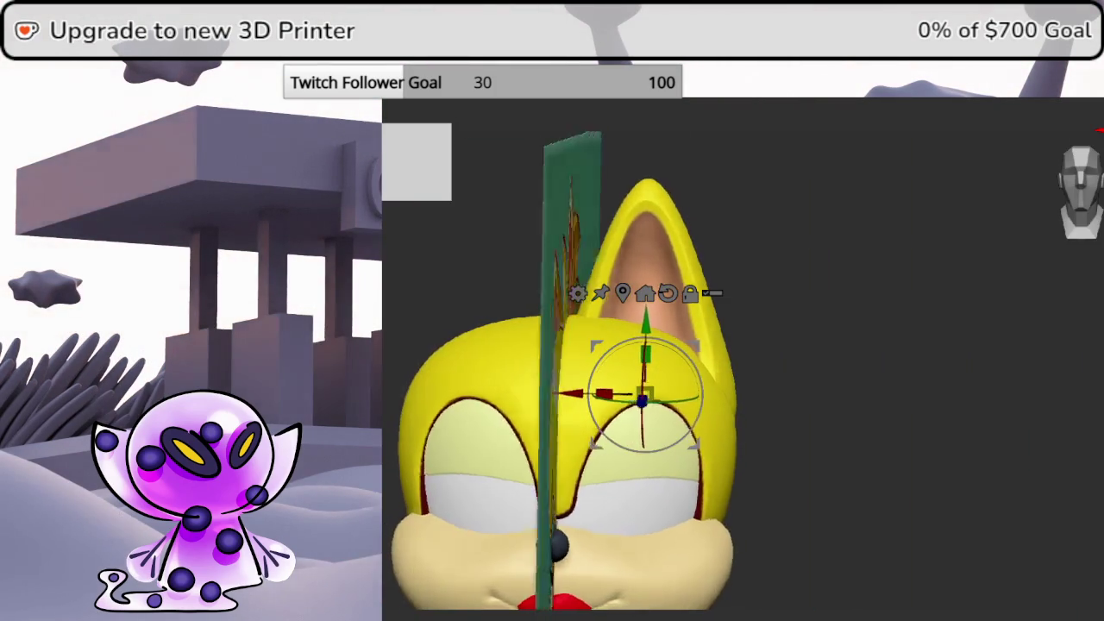
{"action": "left_click", "coordinate": [668, 296]}
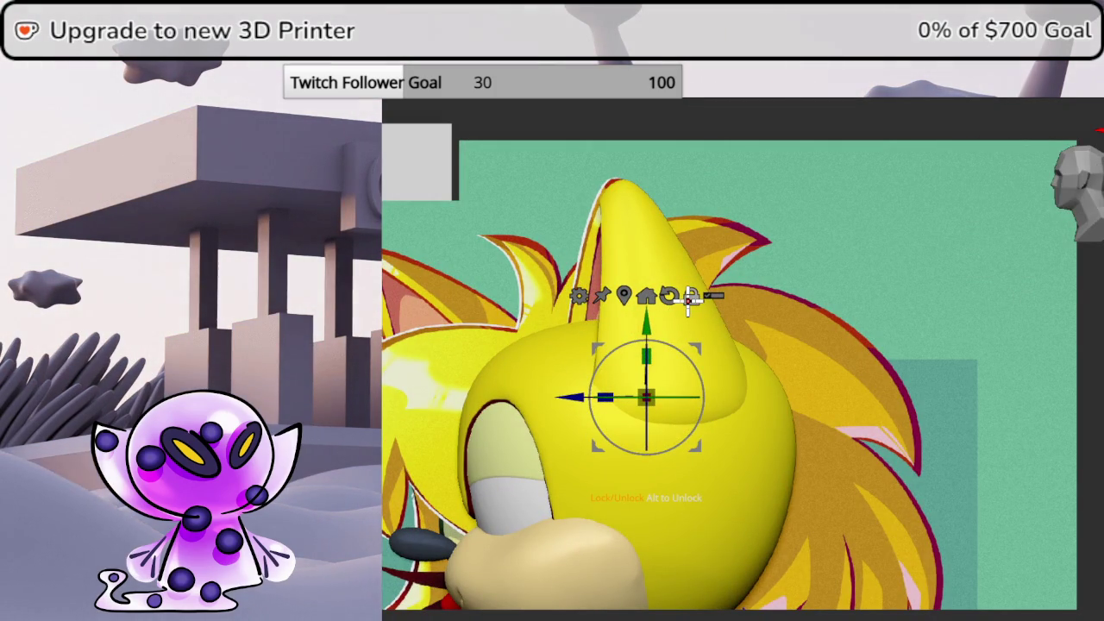
{"action": "left_click_drag", "start_coordinate": [580, 392], "coordinate": [609, 338]}
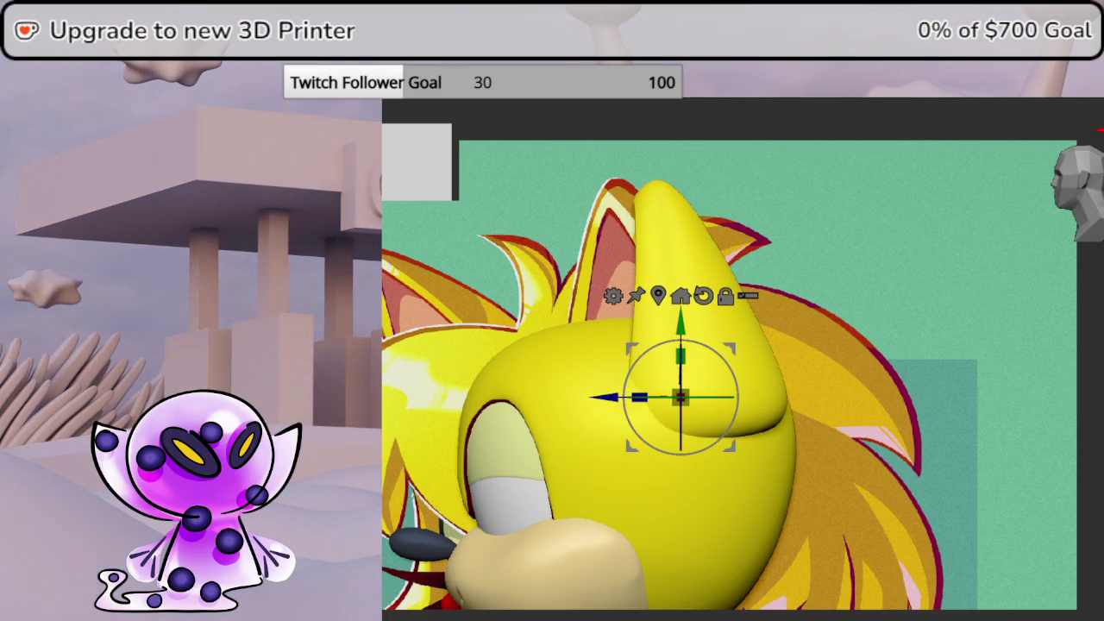
{"action": "mouse_move", "coordinate": [1095, 380]}
{"action": "left_mouse_down"}
{"action": "mouse_move", "coordinate": [1081, 374]}
{"action": "mouse_move", "coordinate": [1098, 330]}
{"action": "mouse_move", "coordinate": [1095, 380]}
{"action": "left_mouse_up"}
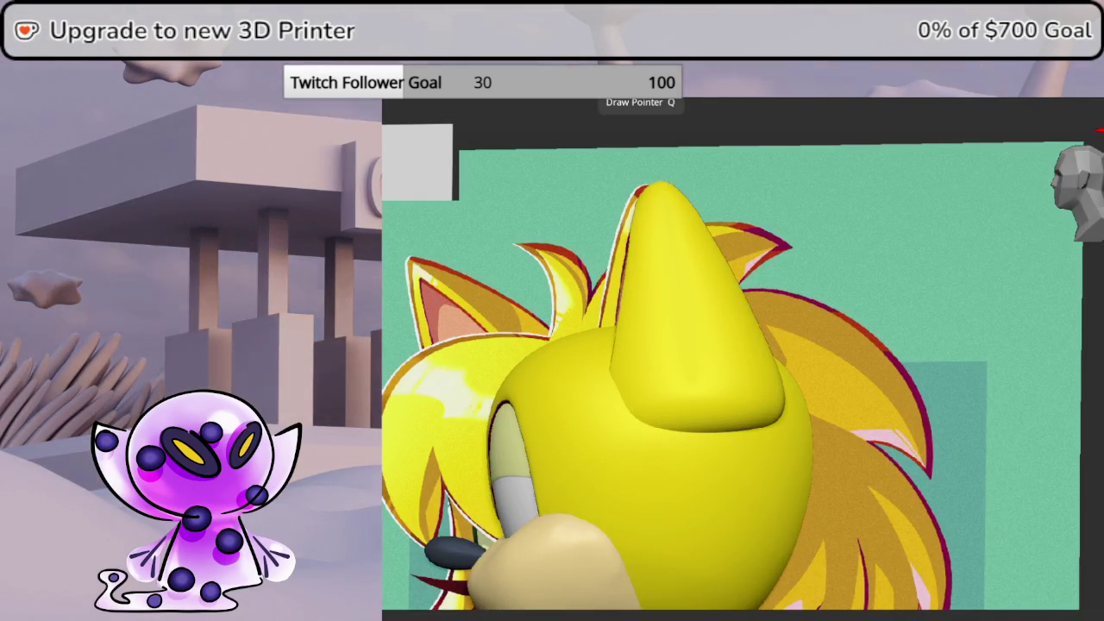
{"action": "key", "text": "space"}
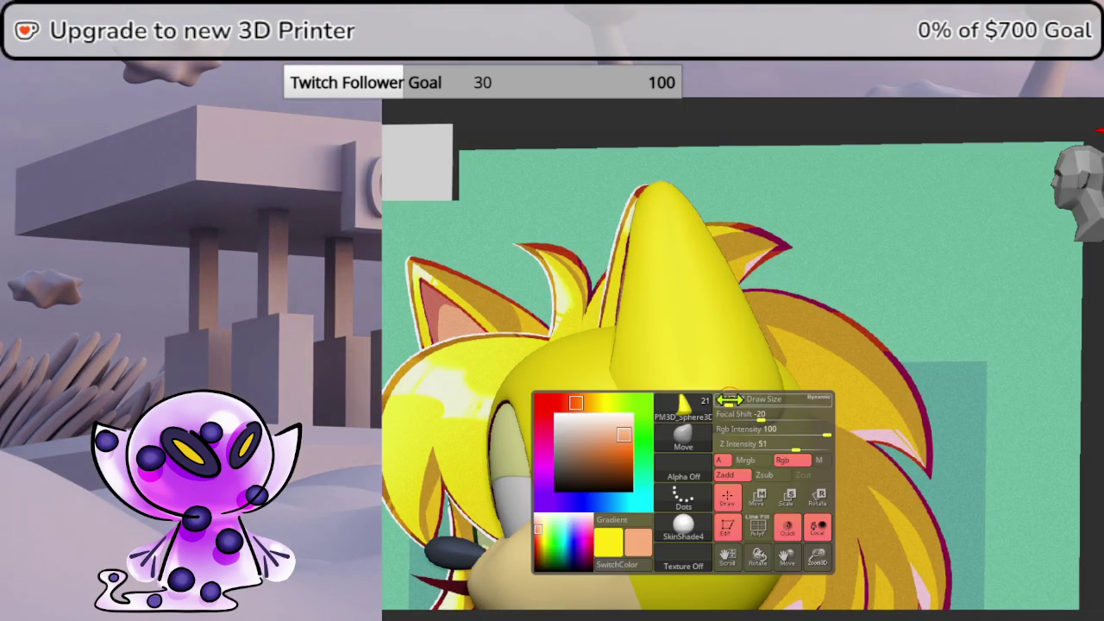
{"action": "left_click_drag", "start_coordinate": [740, 399], "coordinate": [776, 399]}
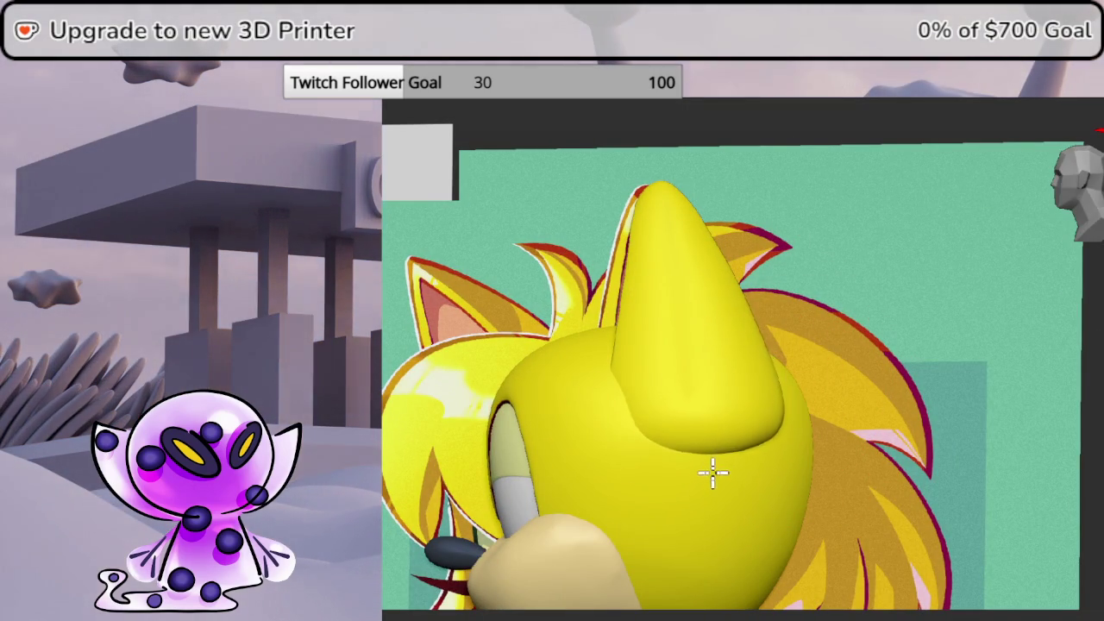
{"action": "mouse_move", "coordinate": [707, 498]}
{"action": "right_mouse_down"}
{"action": "mouse_move", "coordinate": [1086, 399]}
{"action": "mouse_move", "coordinate": [1035, 371]}
{"action": "right_mouse_up"}
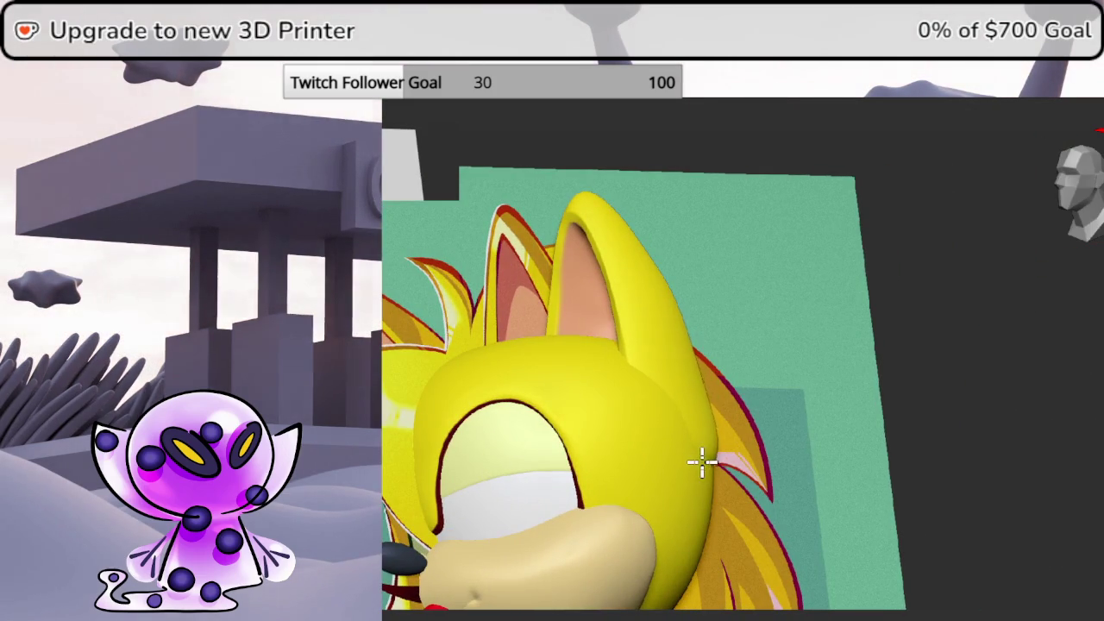
{"action": "right_click_drag", "start_coordinate": [698, 459], "coordinate": [1062, 390]}
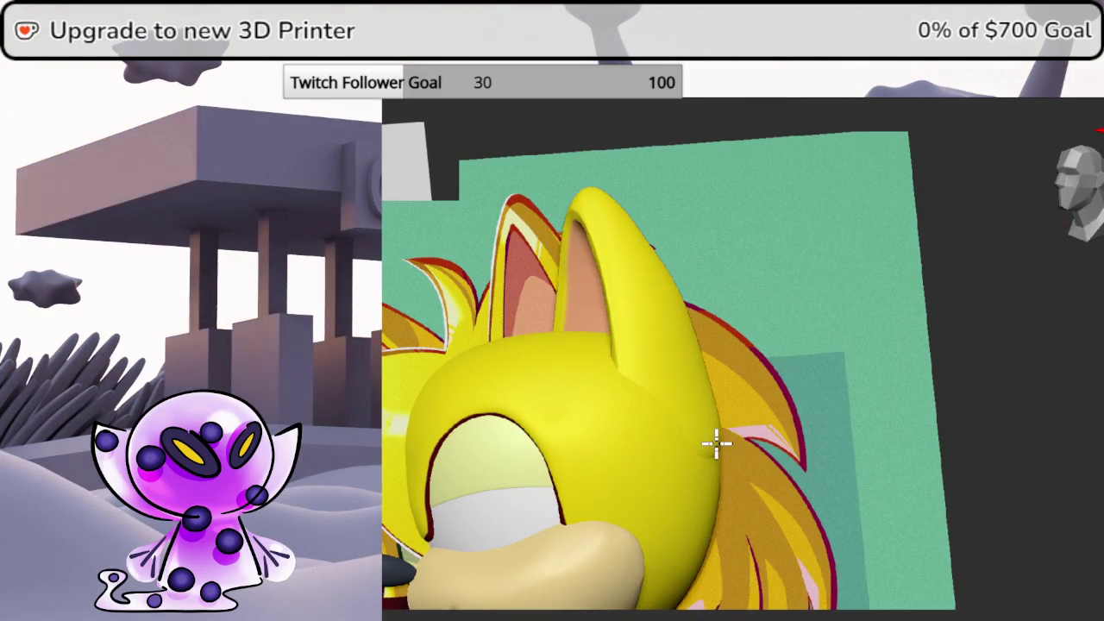
{"action": "mouse_move", "coordinate": [702, 445]}
{"action": "right_mouse_down"}
{"action": "mouse_move", "coordinate": [1038, 394]}
{"action": "mouse_move", "coordinate": [997, 402]}
{"action": "mouse_move", "coordinate": [1036, 384]}
{"action": "mouse_move", "coordinate": [1069, 394]}
{"action": "mouse_move", "coordinate": [1052, 387]}
{"action": "mouse_move", "coordinate": [1084, 192]}
{"action": "right_mouse_up"}
{"action": "mouse_move", "coordinate": [1093, 369]}
{"action": "right_mouse_down"}
{"action": "mouse_move", "coordinate": [1069, 369]}
{"action": "mouse_move", "coordinate": [1083, 228]}
{"action": "right_mouse_up"}
{"action": "mouse_move", "coordinate": [1093, 308]}
{"action": "right_mouse_down"}
{"action": "mouse_move", "coordinate": [1092, 239]}
{"action": "mouse_move", "coordinate": [1090, 304]}
{"action": "right_mouse_up"}
{"action": "middle_click_drag", "start_coordinate": [1099, 296], "coordinate": [1064, 266]}
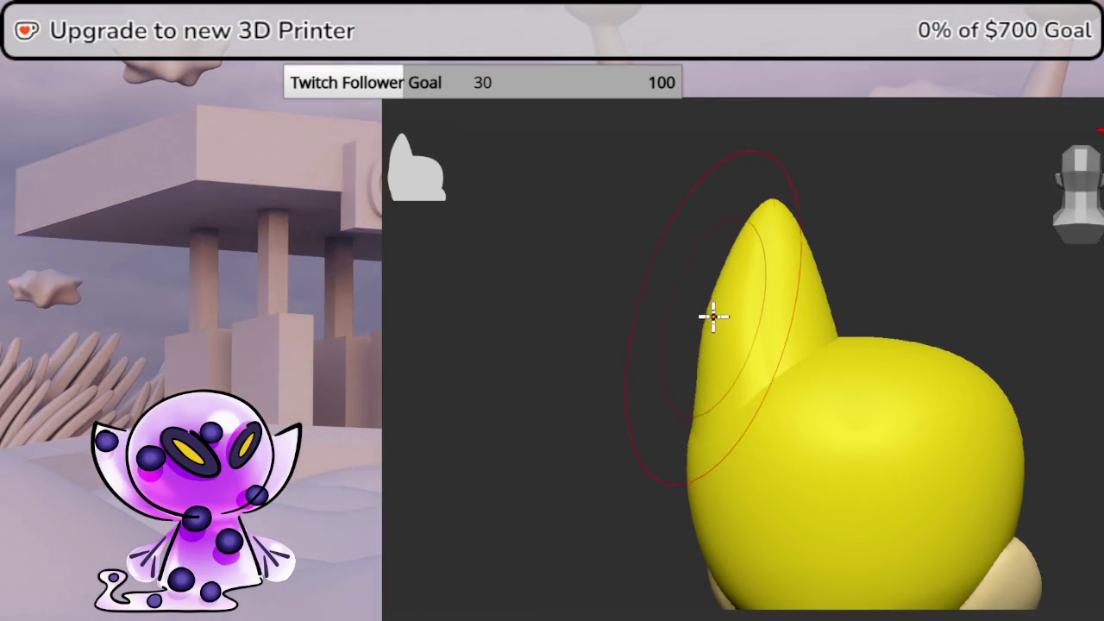
{"action": "key", "text": "space"}
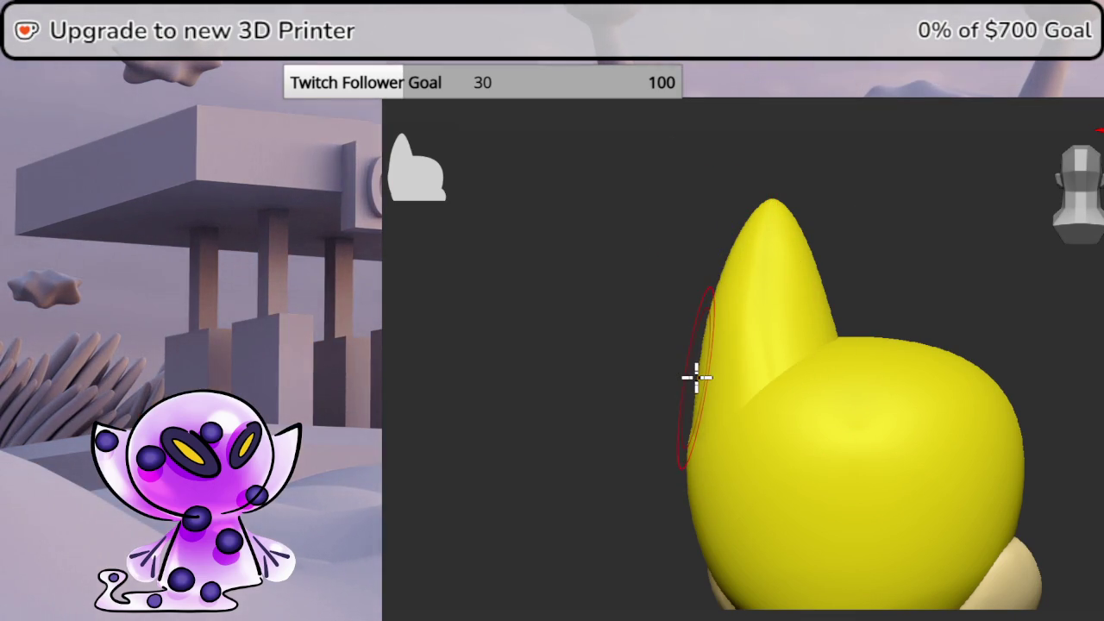
{"action": "mouse_move", "coordinate": [995, 296]}
{"action": "left_mouse_down"}
{"action": "mouse_move", "coordinate": [953, 301]}
{"action": "mouse_move", "coordinate": [979, 299]}
{"action": "left_mouse_up"}
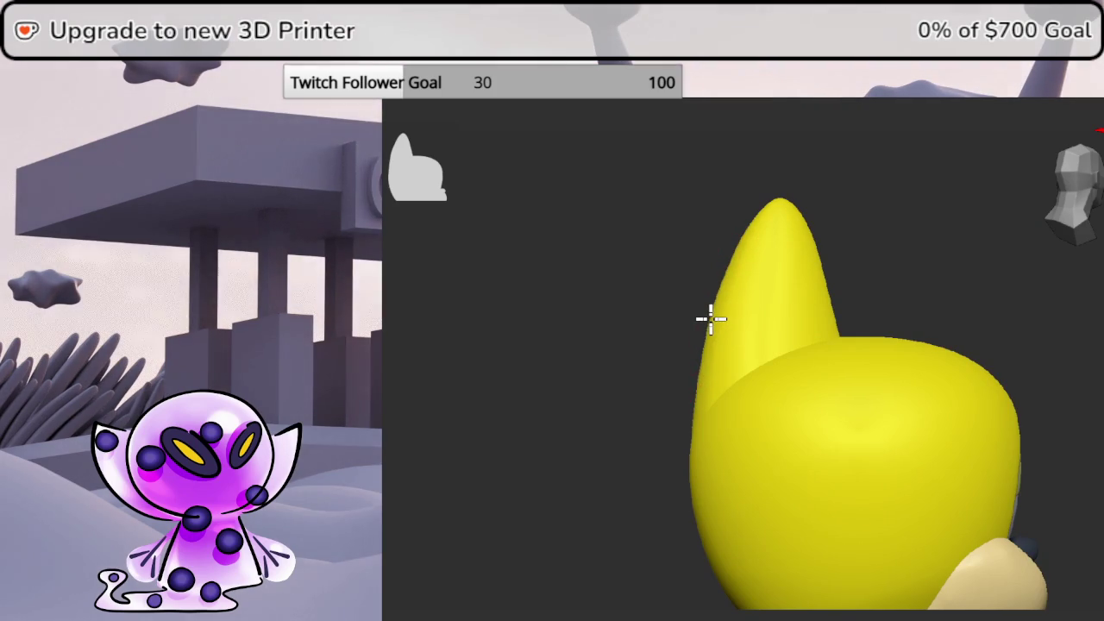
{"action": "mouse_move", "coordinate": [963, 271]}
{"action": "left_mouse_down"}
{"action": "mouse_move", "coordinate": [850, 276]}
{"action": "mouse_move", "coordinate": [874, 279]}
{"action": "left_mouse_up"}
{"action": "left_click", "coordinate": [1085, 168]}
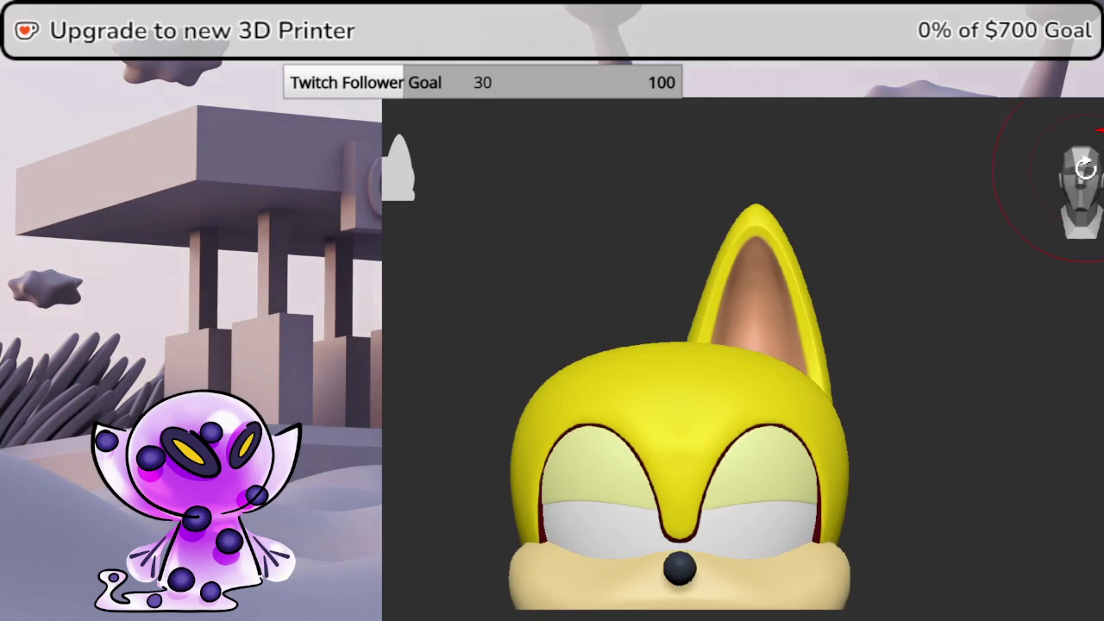
Orbit the head while toggling the hair and reference plane visibility off and on
{"action": "mouse_move", "coordinate": [1085, 168]}
{"action": "left_mouse_down"}
{"action": "mouse_move", "coordinate": [1003, 362]}
{"action": "mouse_move", "coordinate": [984, 359]}
{"action": "mouse_move", "coordinate": [991, 346]}
{"action": "mouse_move", "coordinate": [808, 337]}
{"action": "mouse_move", "coordinate": [712, 363]}
{"action": "mouse_move", "coordinate": [880, 345]}
{"action": "mouse_move", "coordinate": [940, 380]}
{"action": "mouse_move", "coordinate": [924, 415]}
{"action": "mouse_move", "coordinate": [955, 446]}
{"action": "mouse_move", "coordinate": [955, 474]}
{"action": "mouse_move", "coordinate": [957, 365]}
{"action": "mouse_move", "coordinate": [916, 340]}
{"action": "mouse_move", "coordinate": [902, 345]}
{"action": "left_mouse_up"}
{"action": "left_click", "coordinate": [883, 338], "text": "ctrl+shift"}
{"action": "left_click", "coordinate": [951, 348], "text": "ctrl+shift"}
{"action": "left_click", "coordinate": [924, 414], "text": "ctrl+shift"}
{"action": "left_click", "coordinate": [956, 364], "text": "ctrl+shift"}
{"action": "mouse_move", "coordinate": [992, 264]}
{"action": "left_mouse_down"}
{"action": "mouse_move", "coordinate": [1030, 302]}
{"action": "mouse_move", "coordinate": [901, 328]}
{"action": "left_mouse_up"}
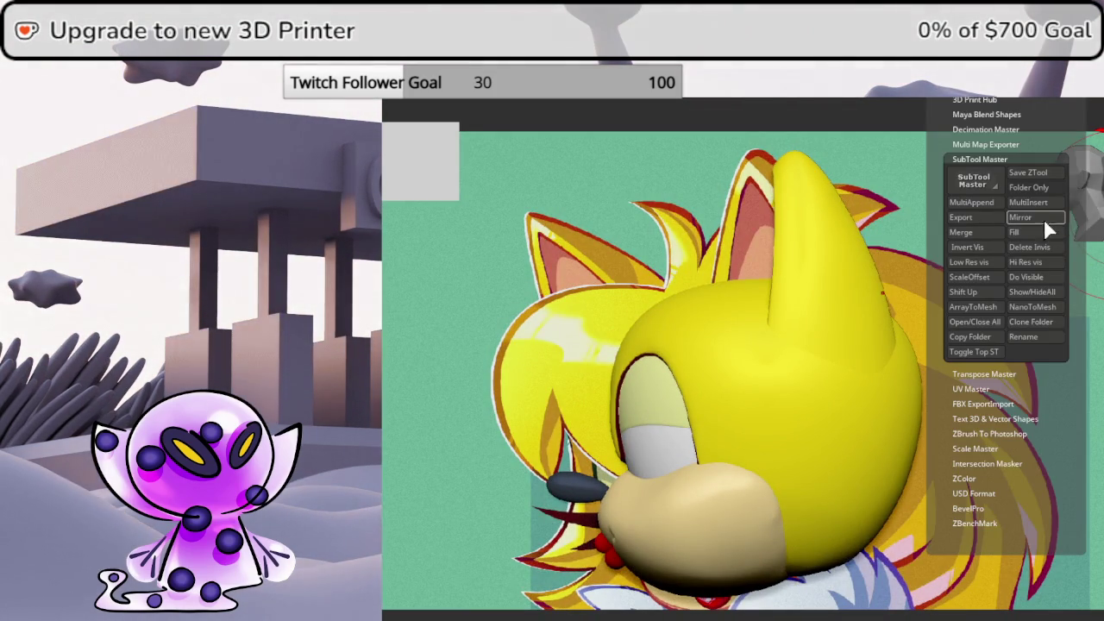
Mirror the ear across X as a new subtool, then toggle its visibility to compare
{"action": "left_click", "coordinate": [1031, 217]}
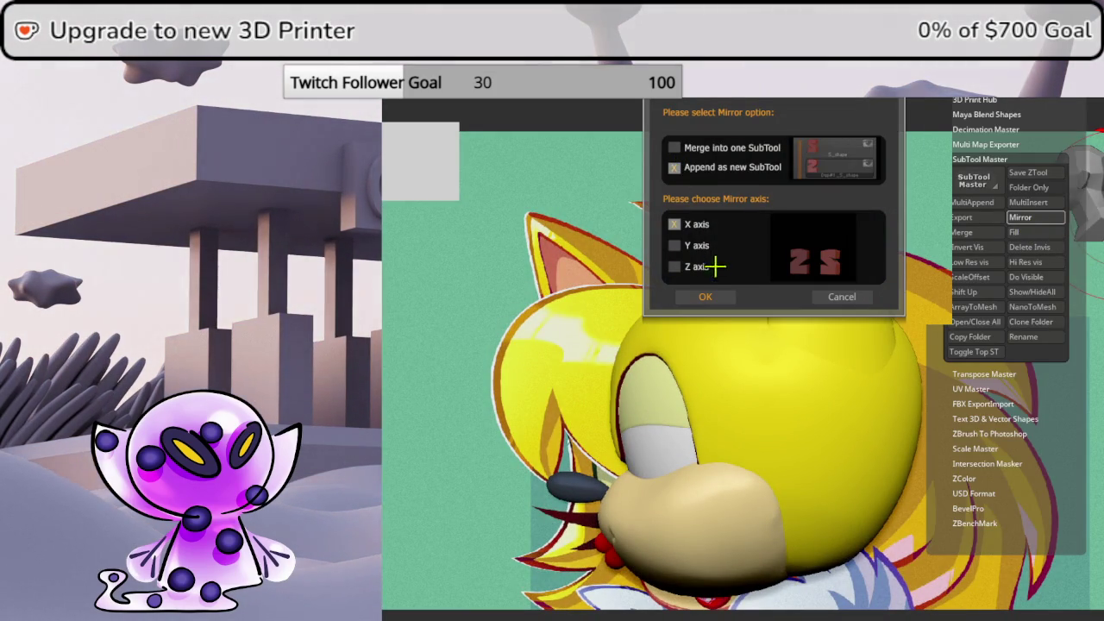
{"action": "left_click", "coordinate": [711, 298]}
{"action": "left_click_drag", "start_coordinate": [1091, 363], "coordinate": [1092, 362]}
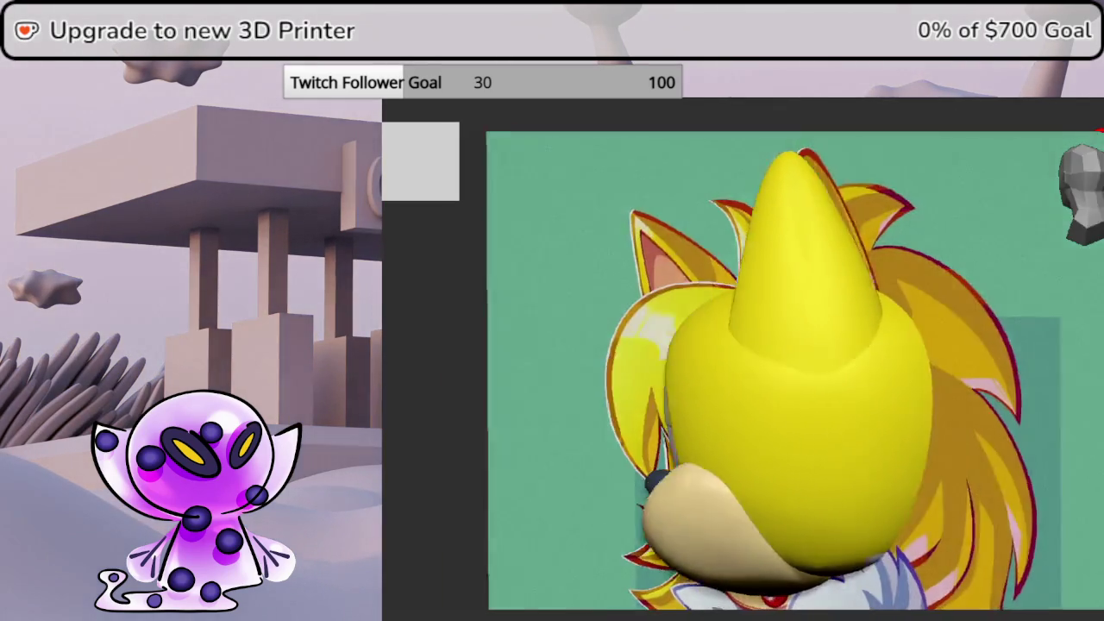
{"action": "left_click_drag", "start_coordinate": [604, 362], "coordinate": [655, 362]}
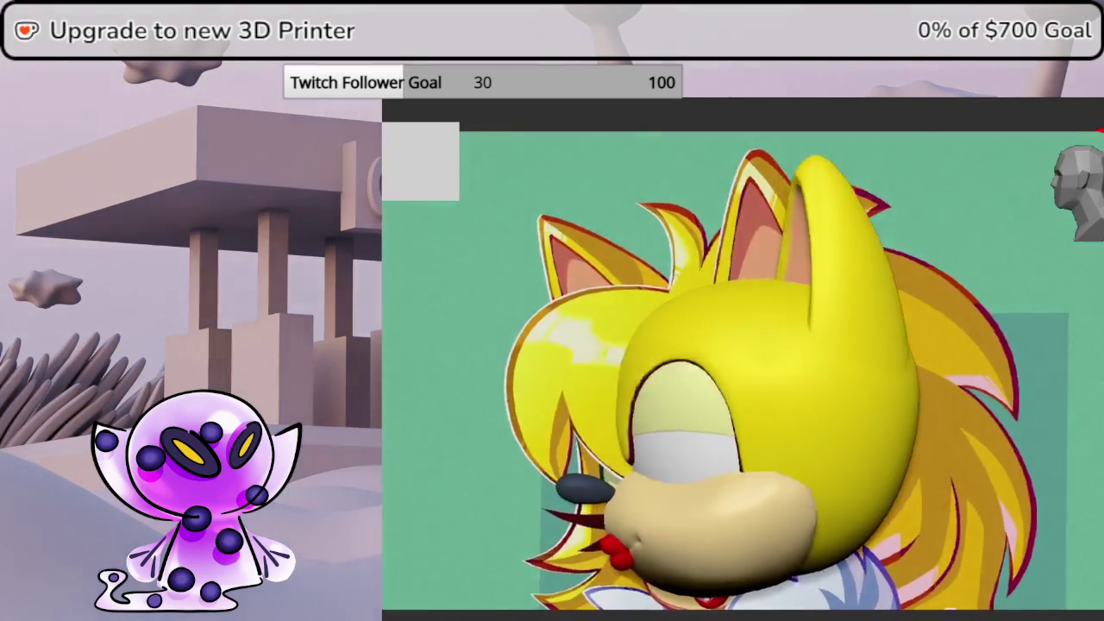
{"action": "mouse_move", "coordinate": [518, 362]}
{"action": "left_mouse_down"}
{"action": "mouse_move", "coordinate": [569, 362]}
{"action": "mouse_move", "coordinate": [603, 345]}
{"action": "mouse_move", "coordinate": [638, 362]}
{"action": "mouse_move", "coordinate": [621, 362]}
{"action": "mouse_move", "coordinate": [656, 354]}
{"action": "left_mouse_up"}
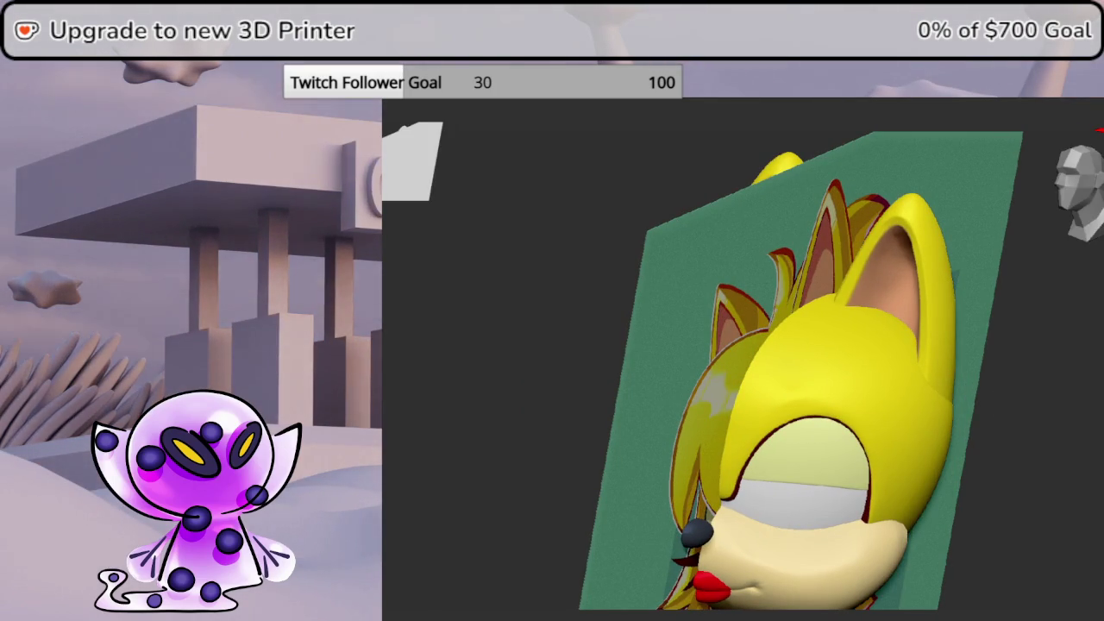
{"action": "left_click", "coordinate": [1102, 216]}
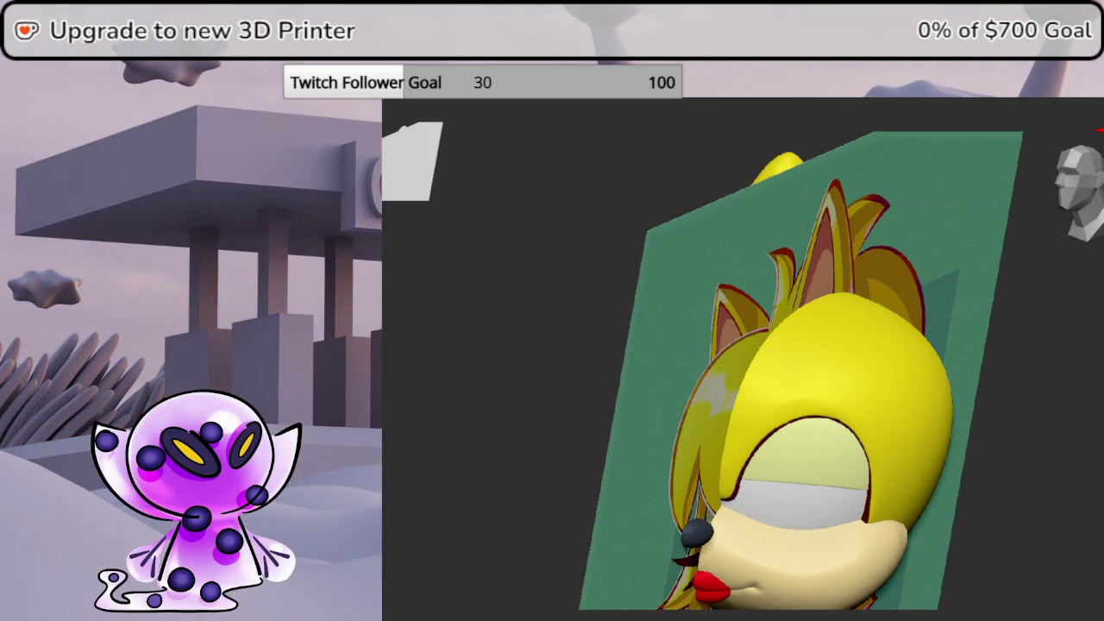
{"action": "left_click", "coordinate": [1102, 215]}
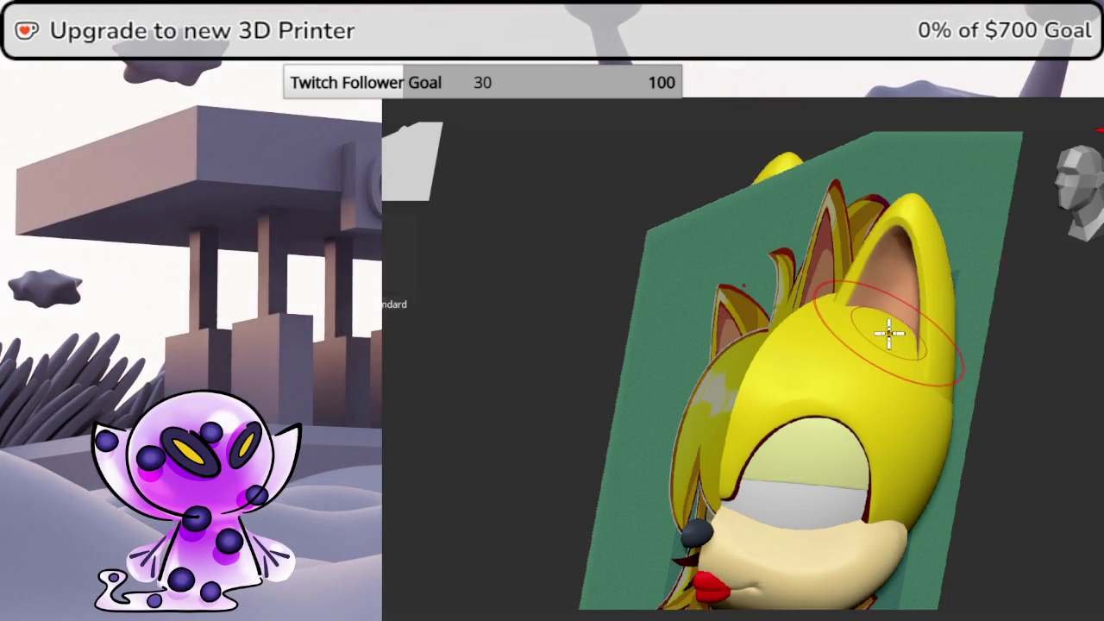
Paint a pinkish-orange lining inside the ear and view both ears from the front
{"action": "scroll", "coordinate": [877, 354], "scroll_direction": "up", "scroll_amount": 5}
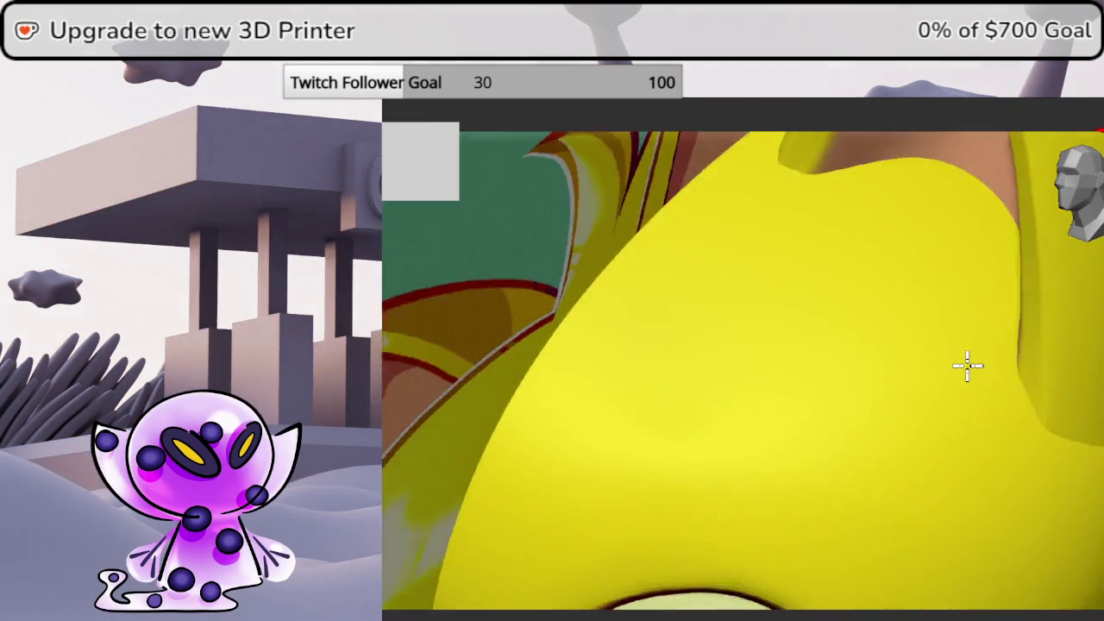
{"action": "scroll", "coordinate": [966, 362], "scroll_direction": "up", "scroll_amount": 2}
{"action": "key", "text": "space"}
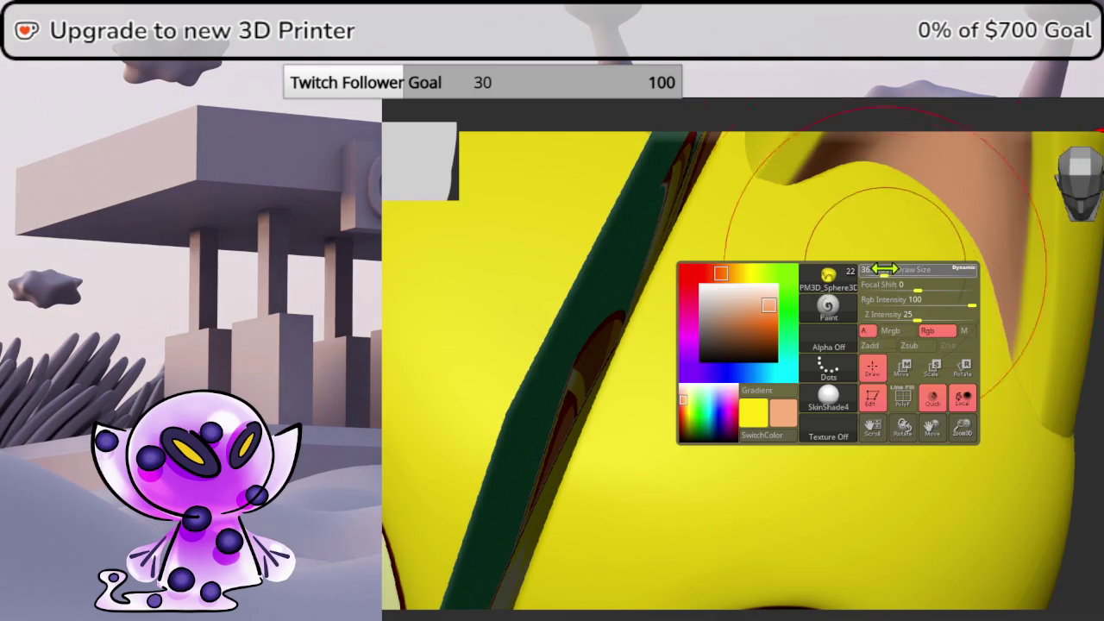
{"action": "left_click_drag", "start_coordinate": [871, 284], "coordinate": [910, 237]}
{"action": "key", "text": "ctrl+z"}
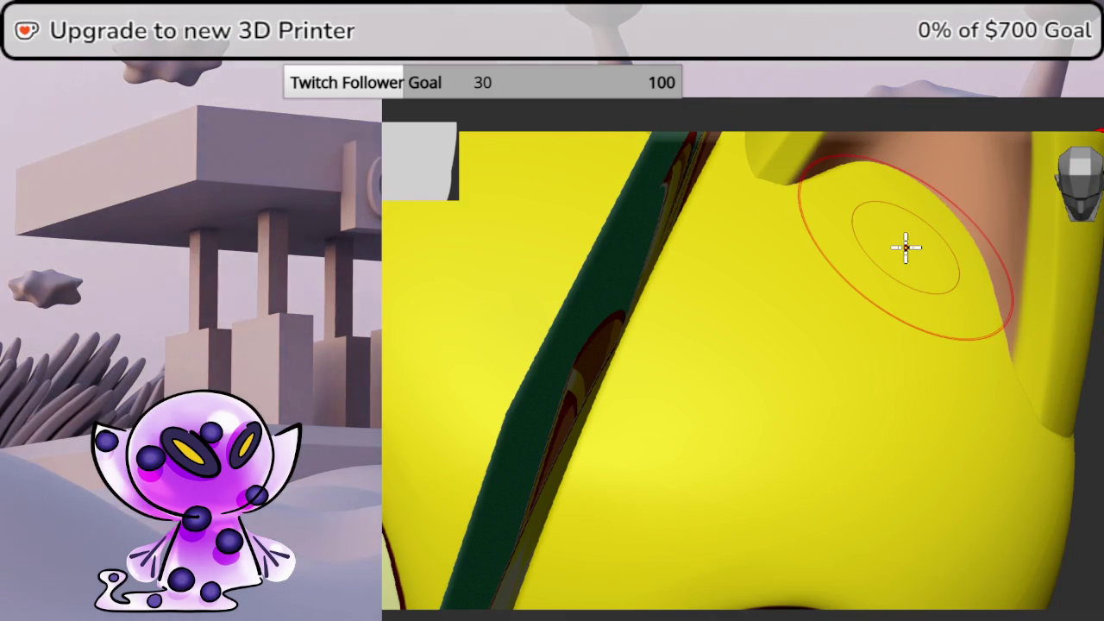
{"action": "key", "text": "2"}
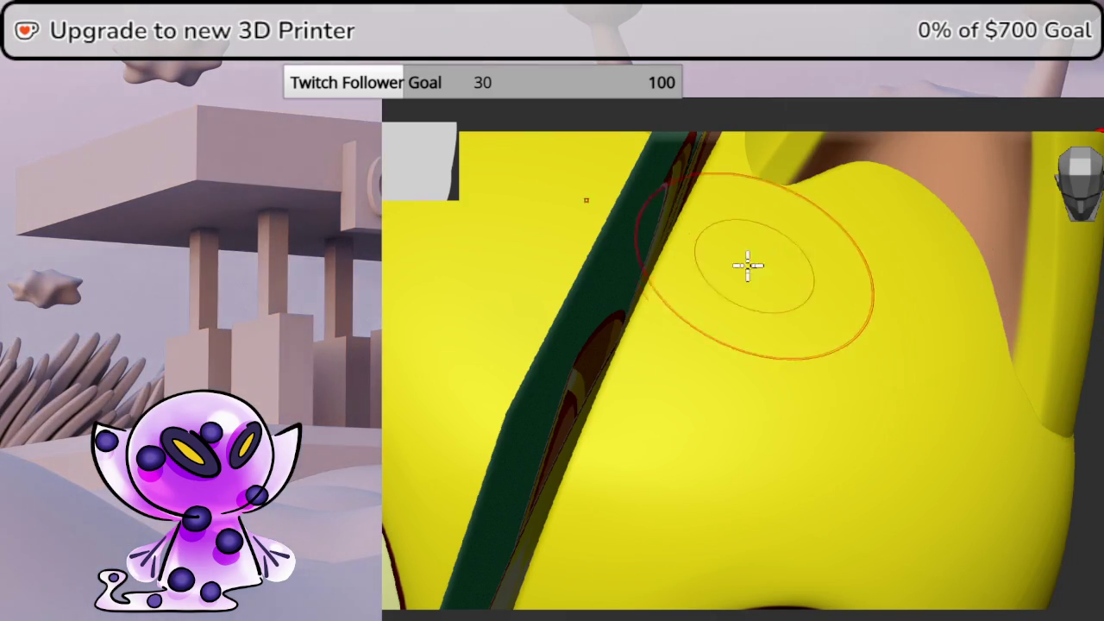
{"action": "mouse_move", "coordinate": [916, 207]}
{"action": "left_mouse_down"}
{"action": "mouse_move", "coordinate": [884, 207]}
{"action": "mouse_move", "coordinate": [931, 232]}
{"action": "mouse_move", "coordinate": [904, 267]}
{"action": "mouse_move", "coordinate": [926, 226]}
{"action": "mouse_move", "coordinate": [928, 279]}
{"action": "mouse_move", "coordinate": [920, 242]}
{"action": "left_mouse_up"}
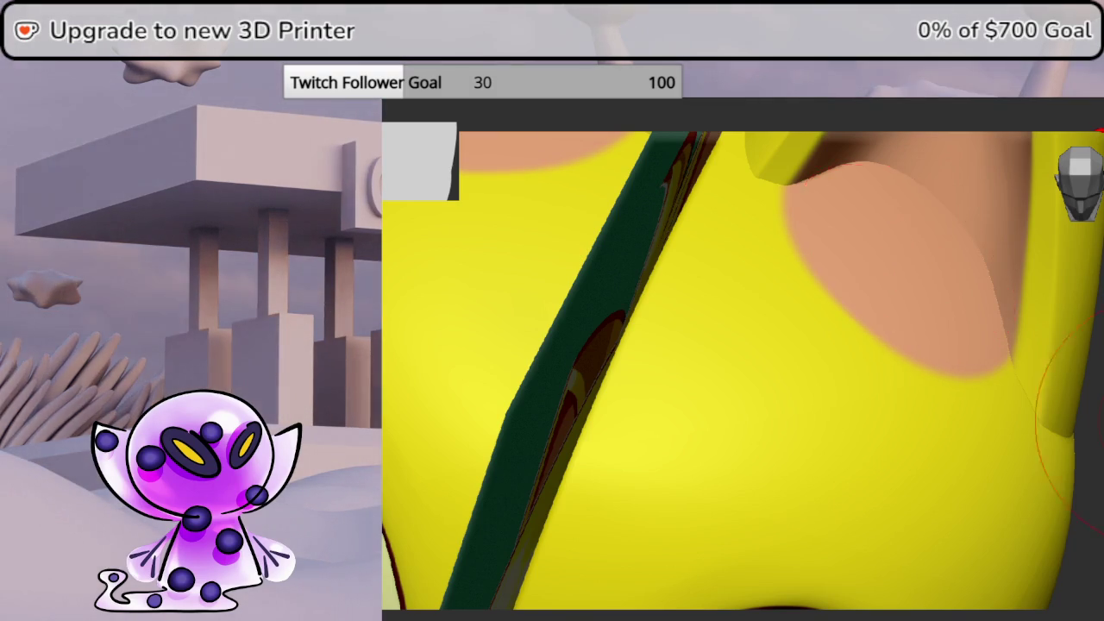
{"action": "middle_click_drag", "start_coordinate": [910, 257], "coordinate": [1091, 185]}
{"action": "mouse_move", "coordinate": [828, 376]}
{"action": "middle_mouse_down"}
{"action": "mouse_move", "coordinate": [917, 469]}
{"action": "mouse_move", "coordinate": [813, 456]}
{"action": "mouse_move", "coordinate": [837, 444]}
{"action": "mouse_move", "coordinate": [850, 483]}
{"action": "mouse_move", "coordinate": [845, 394]}
{"action": "mouse_move", "coordinate": [884, 215]}
{"action": "mouse_move", "coordinate": [882, 233]}
{"action": "mouse_move", "coordinate": [894, 228]}
{"action": "mouse_move", "coordinate": [879, 233]}
{"action": "mouse_move", "coordinate": [860, 372]}
{"action": "mouse_move", "coordinate": [888, 339]}
{"action": "middle_mouse_up"}
{"action": "scroll", "coordinate": [813, 456], "scroll_direction": "down", "scroll_amount": 2}
{"action": "left_click_drag", "start_coordinate": [1077, 209], "coordinate": [1022, 221]}
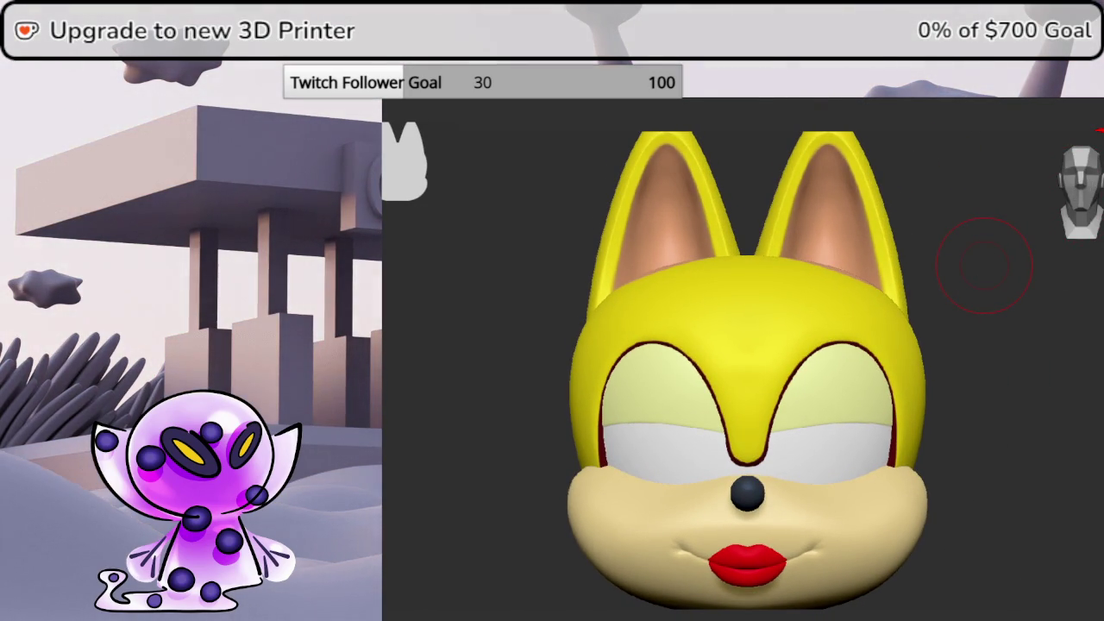
Orbit to a side view with the reference and zoom out from the head
{"action": "mouse_move", "coordinate": [1099, 315]}
{"action": "middle_mouse_down"}
{"action": "mouse_move", "coordinate": [1086, 319]}
{"action": "mouse_move", "coordinate": [1095, 332]}
{"action": "mouse_move", "coordinate": [1083, 346]}
{"action": "mouse_move", "coordinate": [1097, 327]}
{"action": "mouse_move", "coordinate": [1088, 258]}
{"action": "middle_mouse_up"}
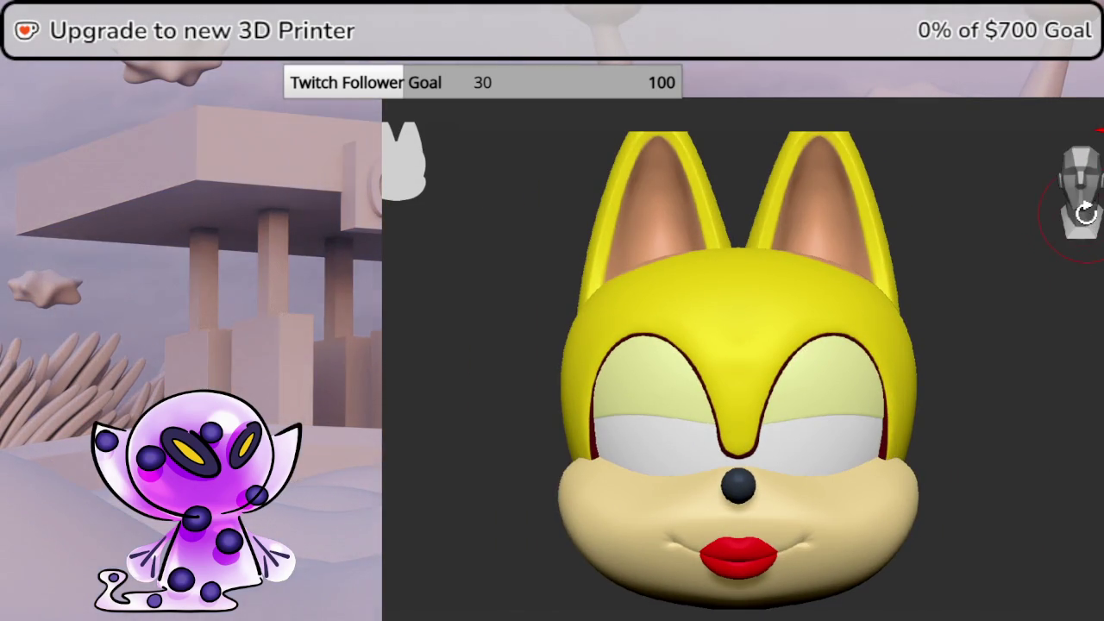
{"action": "mouse_move", "coordinate": [938, 399]}
{"action": "middle_mouse_down", "text": "ctrl"}
{"action": "mouse_move", "coordinate": [874, 394]}
{"action": "mouse_move", "coordinate": [935, 428]}
{"action": "mouse_move", "coordinate": [880, 423]}
{"action": "mouse_move", "coordinate": [972, 347]}
{"action": "mouse_move", "coordinate": [997, 363]}
{"action": "mouse_move", "coordinate": [975, 349]}
{"action": "middle_mouse_up", "text": "ctrl"}
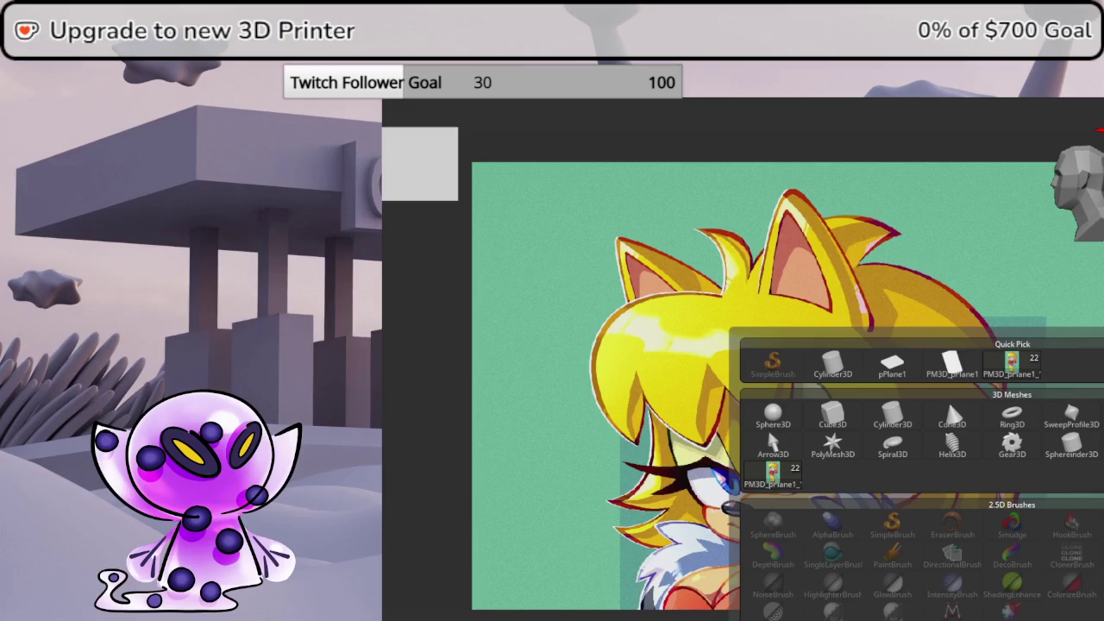
Add a Sphere3D piece, move it up onto the forehead, and solo it
{"action": "left_click_drag", "start_coordinate": [780, 411], "coordinate": [781, 411]}
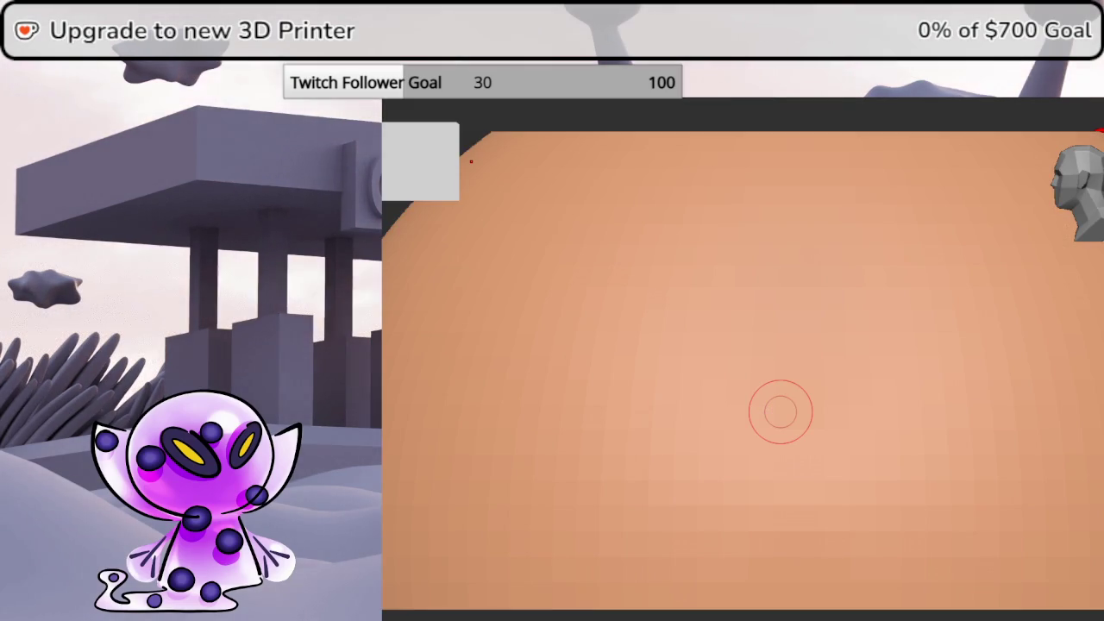
{"action": "key", "text": "w"}
{"action": "key", "text": "f"}
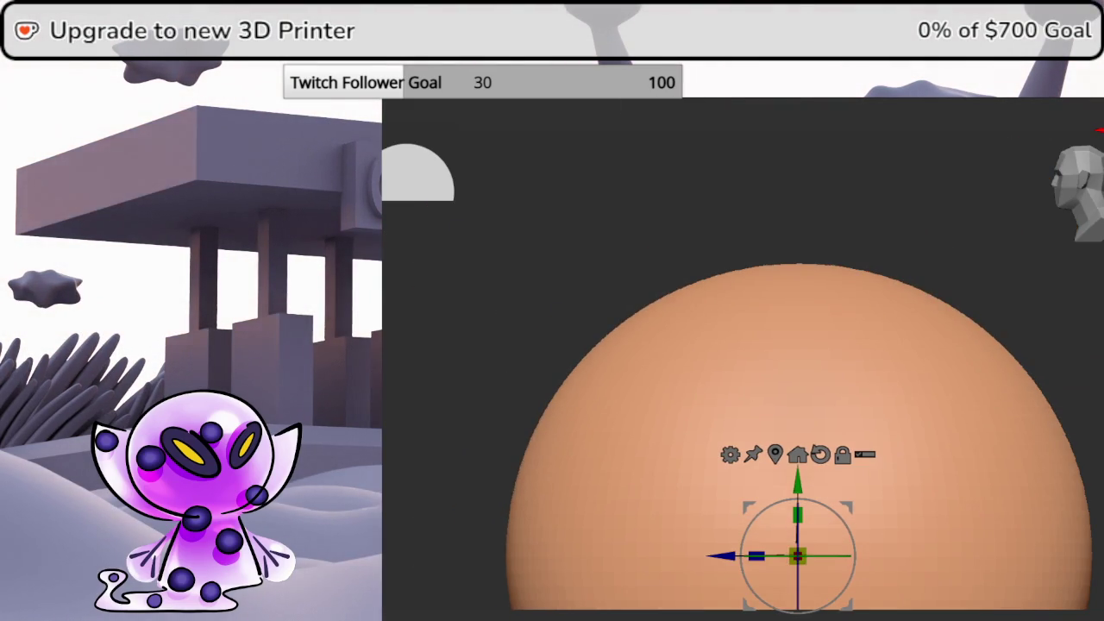
{"action": "scroll", "coordinate": [798, 556], "scroll_direction": "down", "scroll_amount": 5}
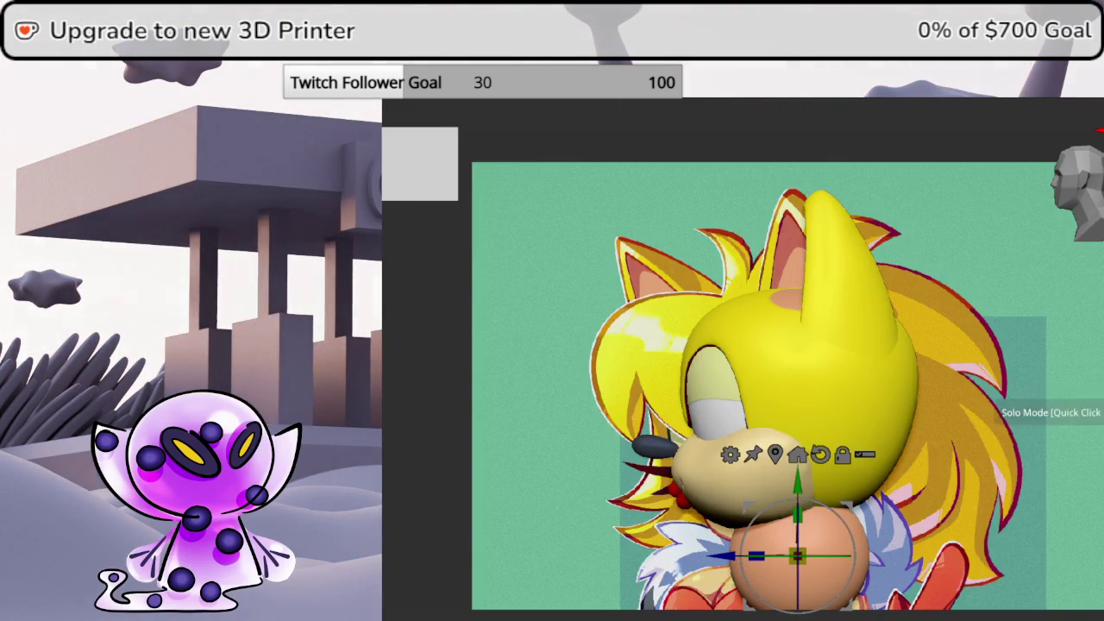
{"action": "left_click_drag", "start_coordinate": [826, 485], "coordinate": [826, 275]}
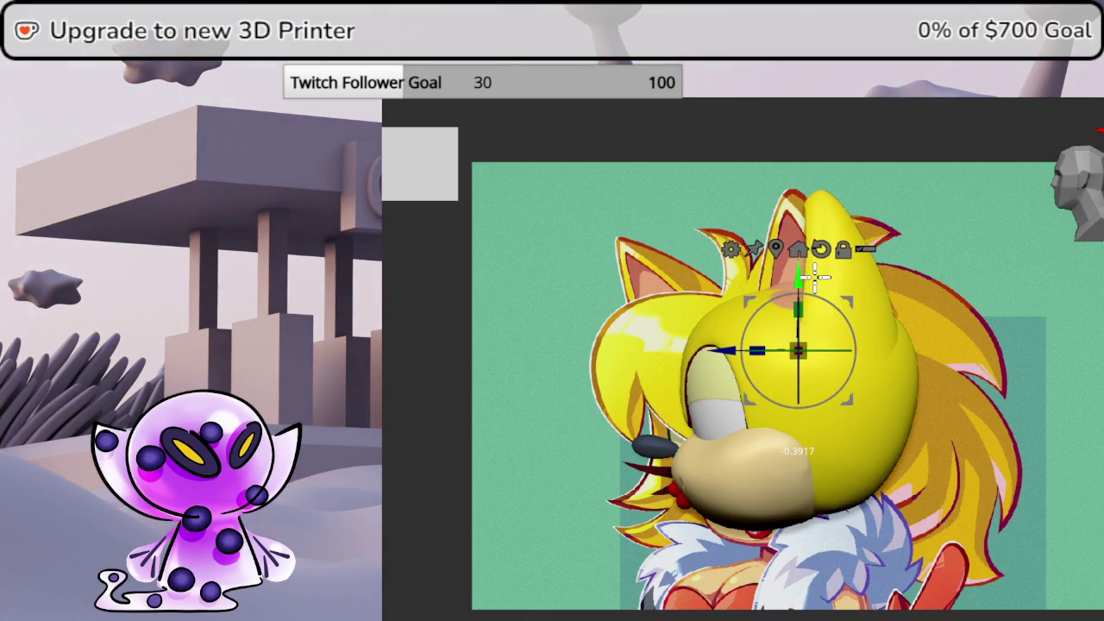
{"action": "left_click_drag", "start_coordinate": [815, 274], "coordinate": [821, 268]}
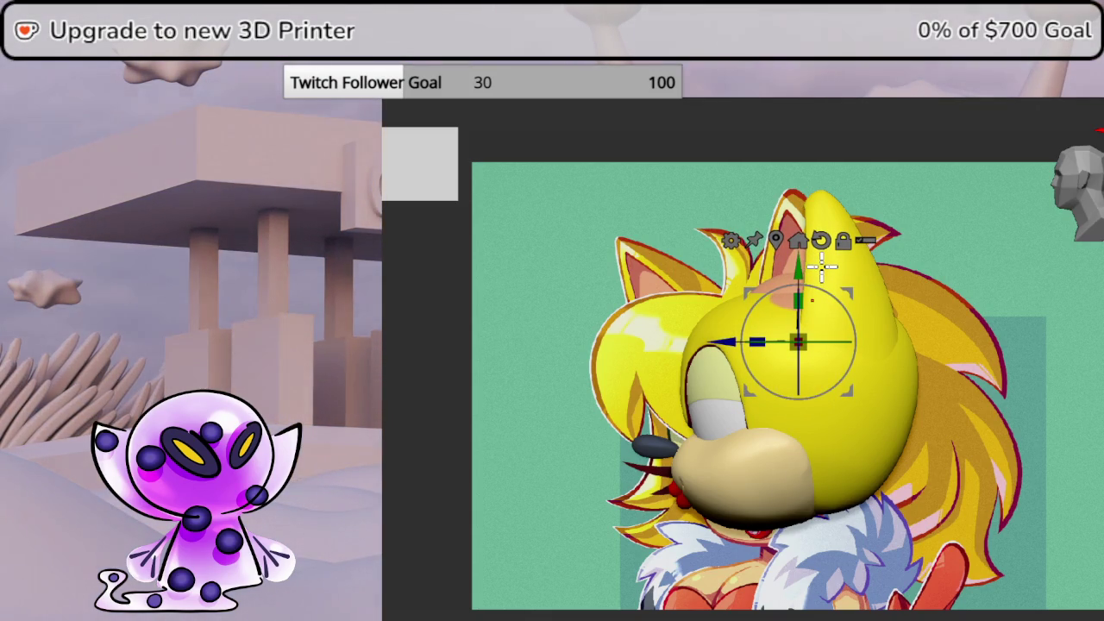
{"action": "left_click", "coordinate": [1069, 414]}
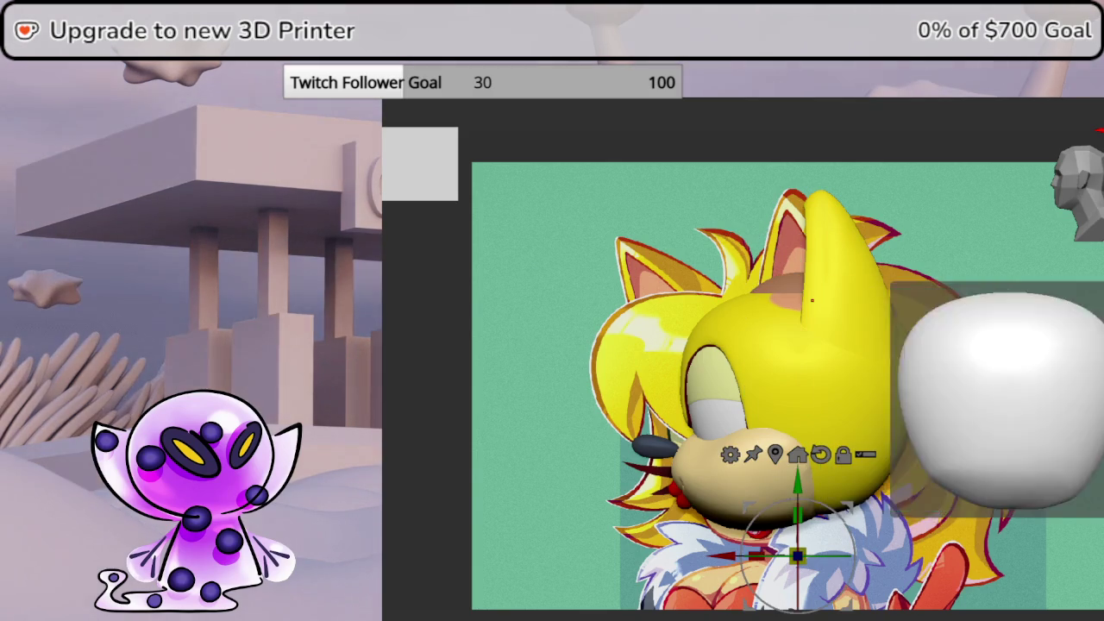
{"action": "left_click", "coordinate": [1069, 423]}
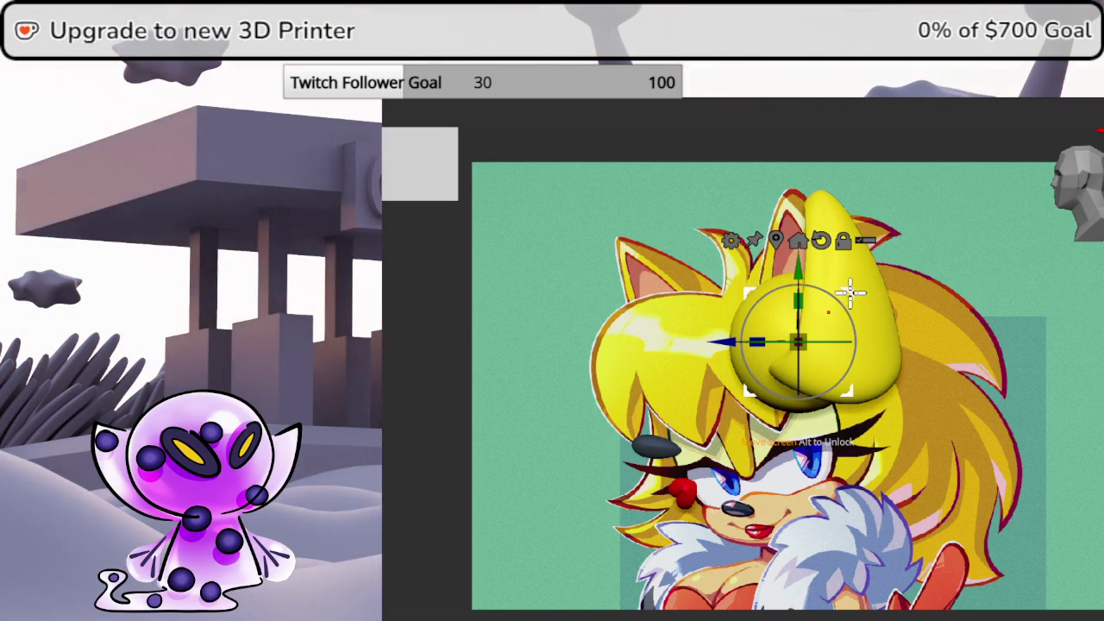
Add a Bend Curve deformer to the sphere and bend its tip down-left
{"action": "left_click_drag", "start_coordinate": [854, 296], "coordinate": [868, 398], "text": "alt"}
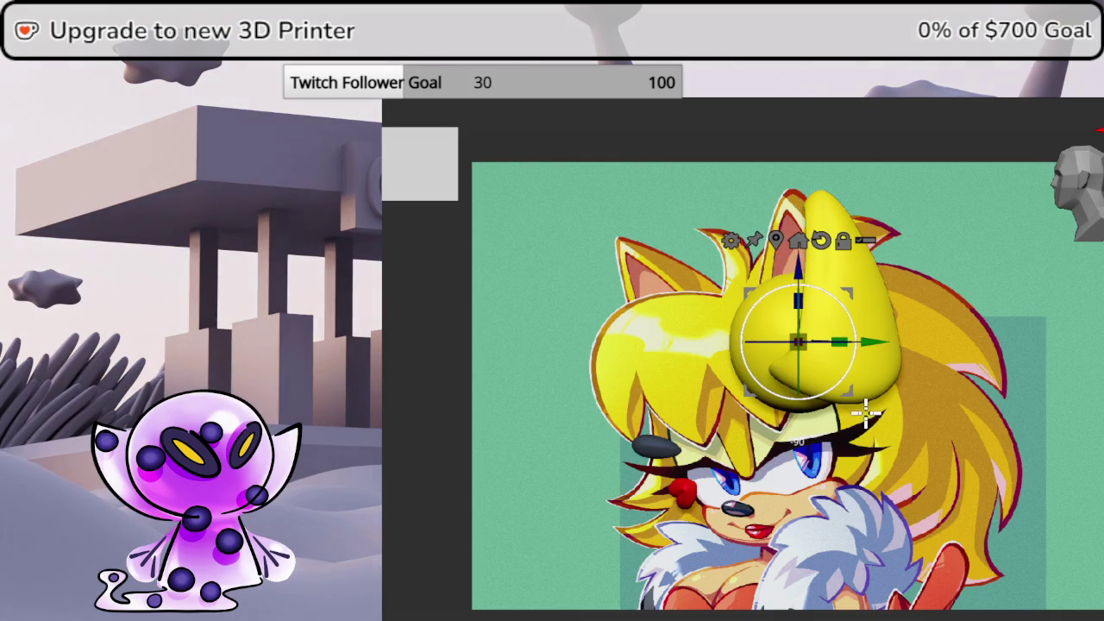
{"action": "left_click", "coordinate": [731, 240]}
{"action": "left_click", "coordinate": [861, 282]}
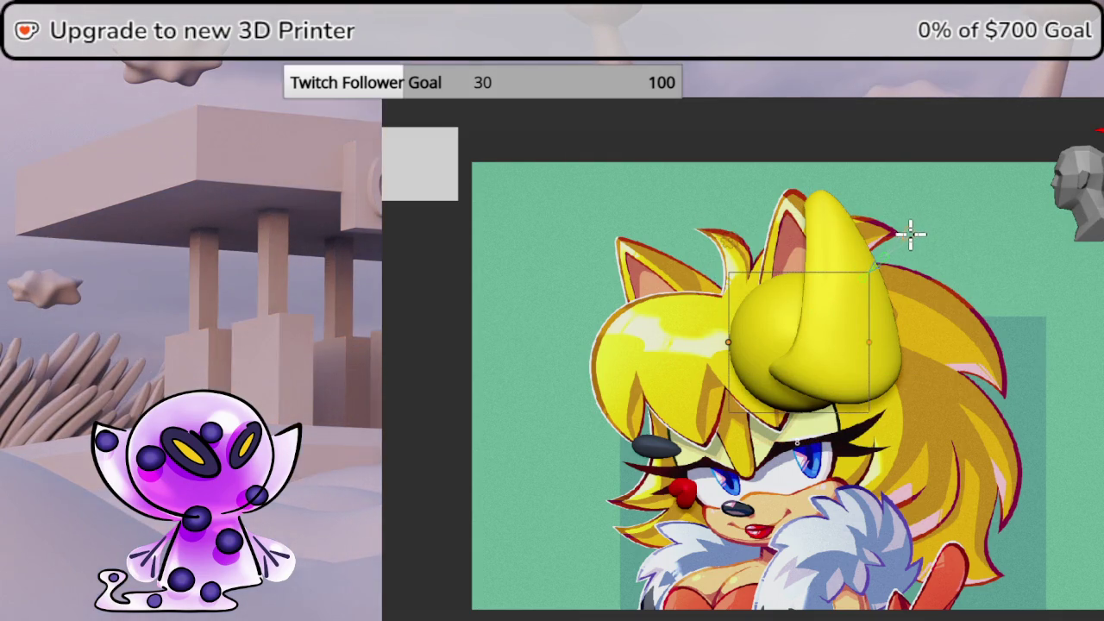
{"action": "mouse_move", "coordinate": [730, 340]}
{"action": "left_mouse_down"}
{"action": "mouse_move", "coordinate": [702, 438]}
{"action": "mouse_move", "coordinate": [712, 474]}
{"action": "left_mouse_up"}
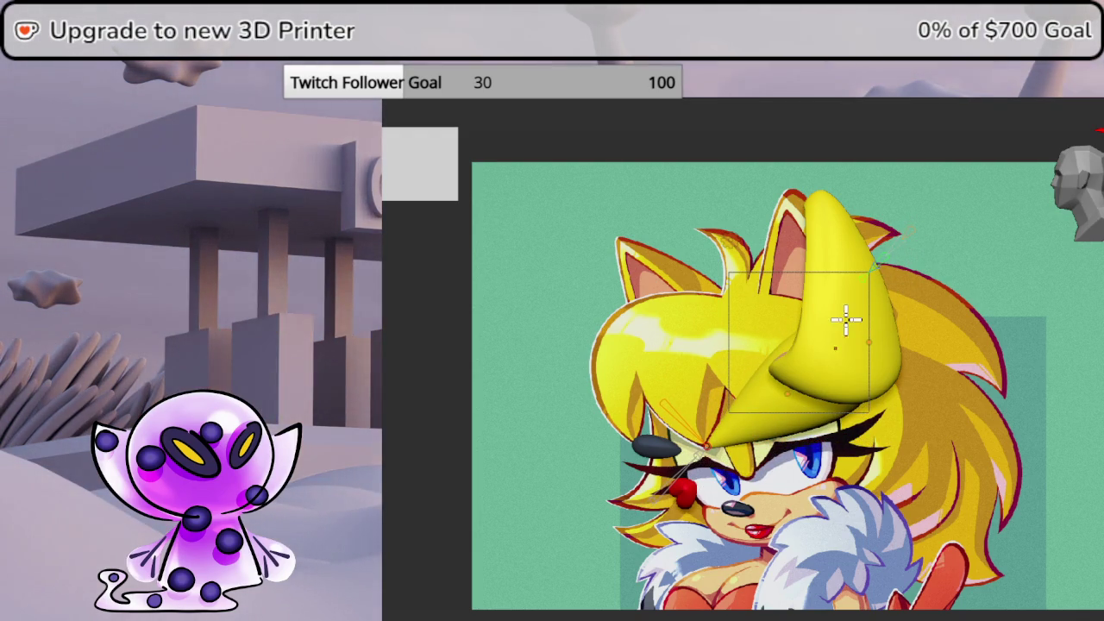
{"action": "left_click_drag", "start_coordinate": [782, 389], "coordinate": [614, 304]}
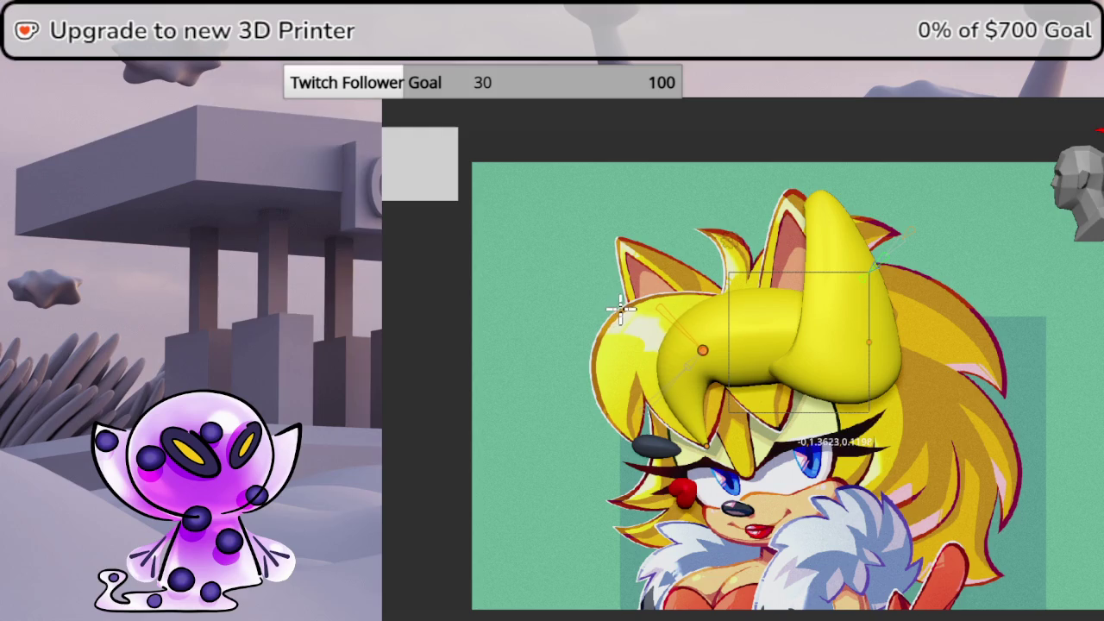
Narrow the bang's left lobe and pull it down-left over the forehead
{"action": "left_click_drag", "start_coordinate": [868, 333], "coordinate": [847, 360]}
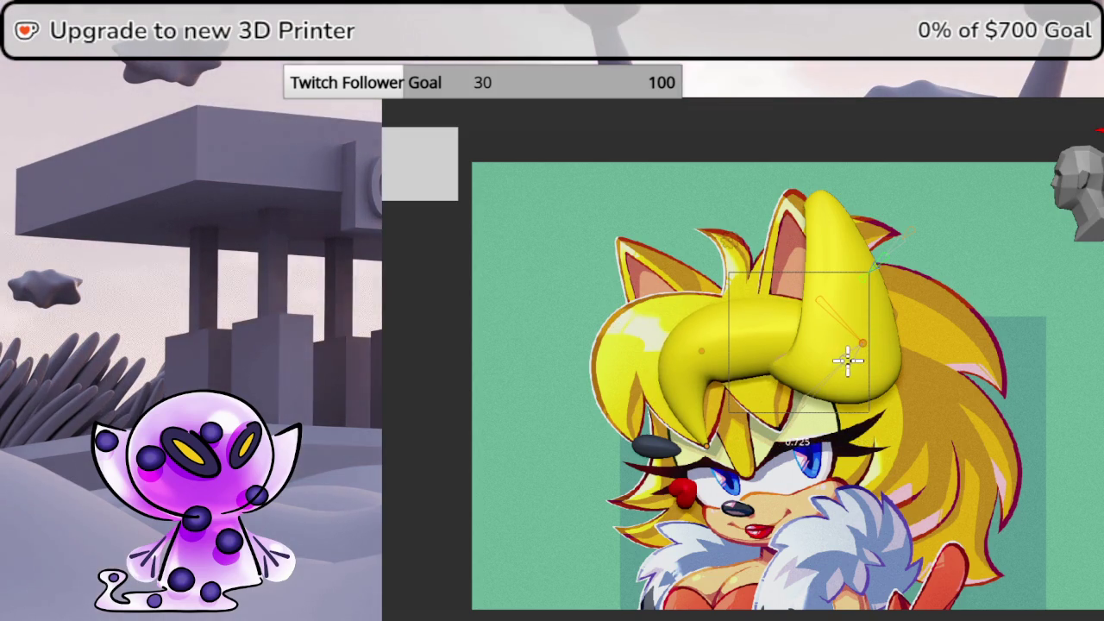
{"action": "mouse_move", "coordinate": [700, 353]}
{"action": "left_mouse_down"}
{"action": "mouse_move", "coordinate": [756, 348]}
{"action": "mouse_move", "coordinate": [733, 344]}
{"action": "left_mouse_up"}
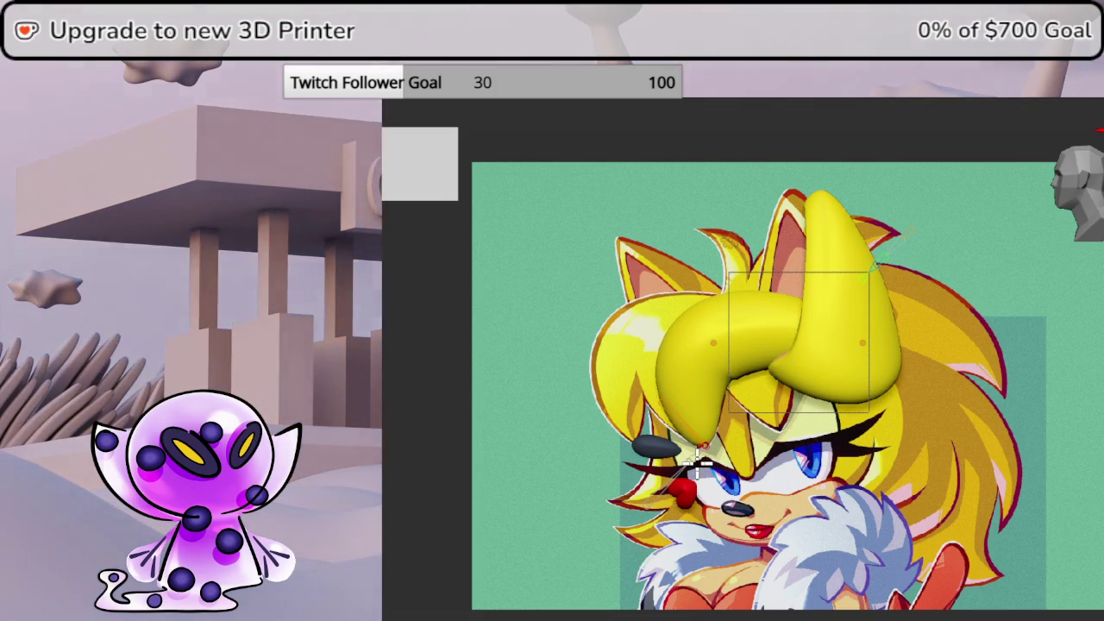
{"action": "mouse_move", "coordinate": [715, 335]}
{"action": "left_mouse_down"}
{"action": "mouse_move", "coordinate": [752, 345]}
{"action": "mouse_move", "coordinate": [764, 362]}
{"action": "left_mouse_up"}
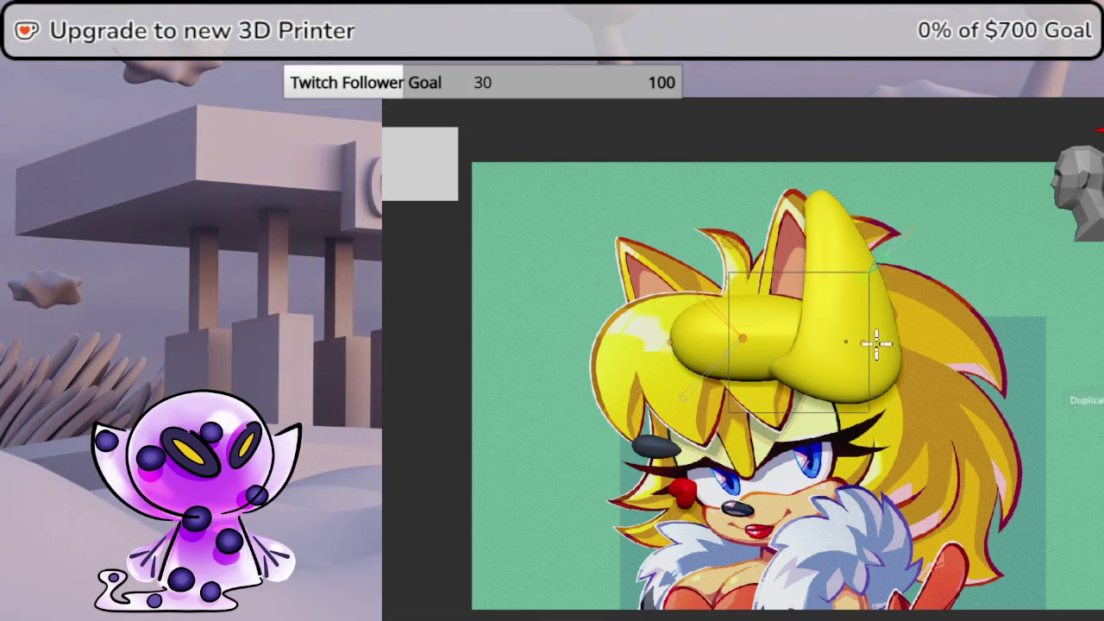
{"action": "mouse_move", "coordinate": [859, 345]}
{"action": "left_mouse_down"}
{"action": "mouse_move", "coordinate": [842, 364]}
{"action": "mouse_move", "coordinate": [739, 394]}
{"action": "mouse_move", "coordinate": [707, 439]}
{"action": "mouse_move", "coordinate": [703, 367]}
{"action": "mouse_move", "coordinate": [668, 338]}
{"action": "mouse_move", "coordinate": [666, 313]}
{"action": "left_mouse_up"}
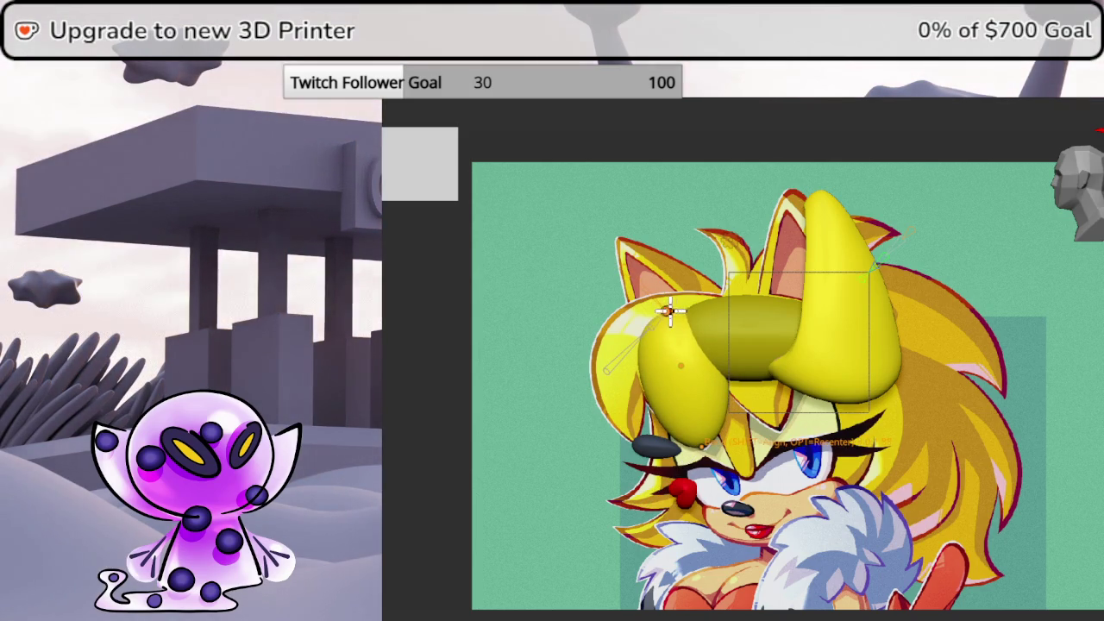
{"action": "left_click_drag", "start_coordinate": [698, 390], "coordinate": [720, 463]}
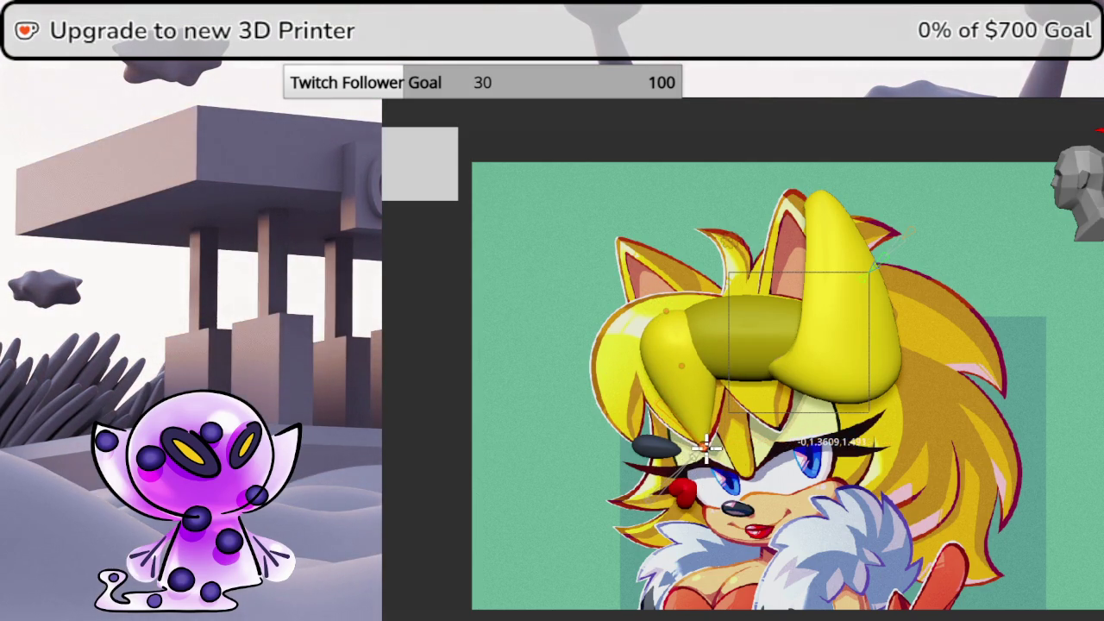
{"action": "scroll", "coordinate": [677, 395], "scroll_direction": "up", "scroll_amount": 3}
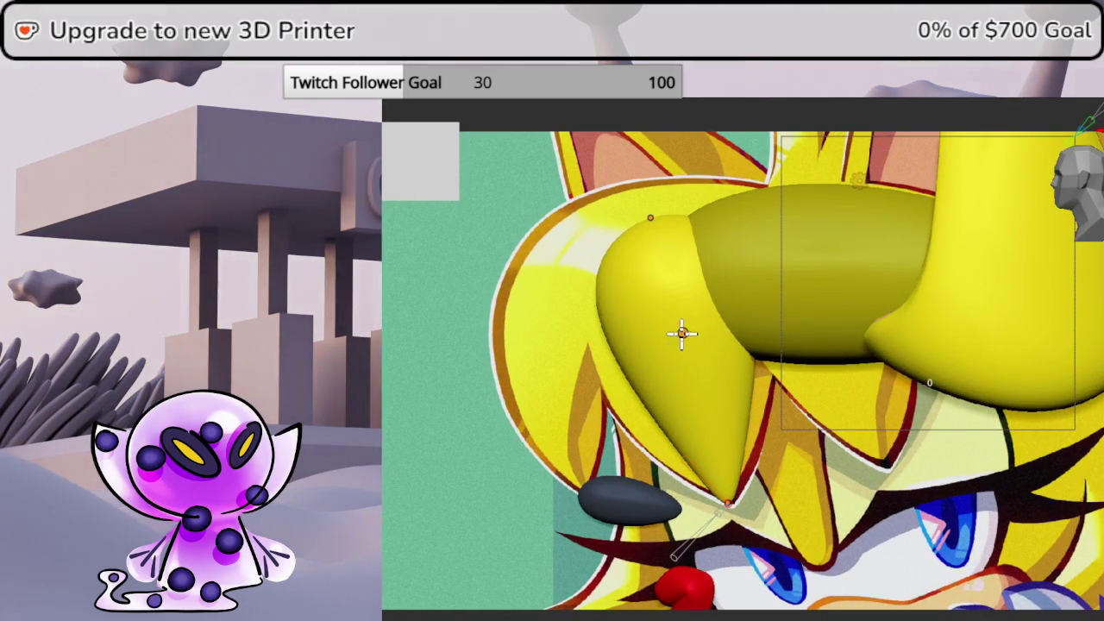
Swell and curve the hooked lobe with Bend Curve handles, then isolate the bang piece
{"action": "left_click_drag", "start_coordinate": [668, 347], "coordinate": [665, 349]}
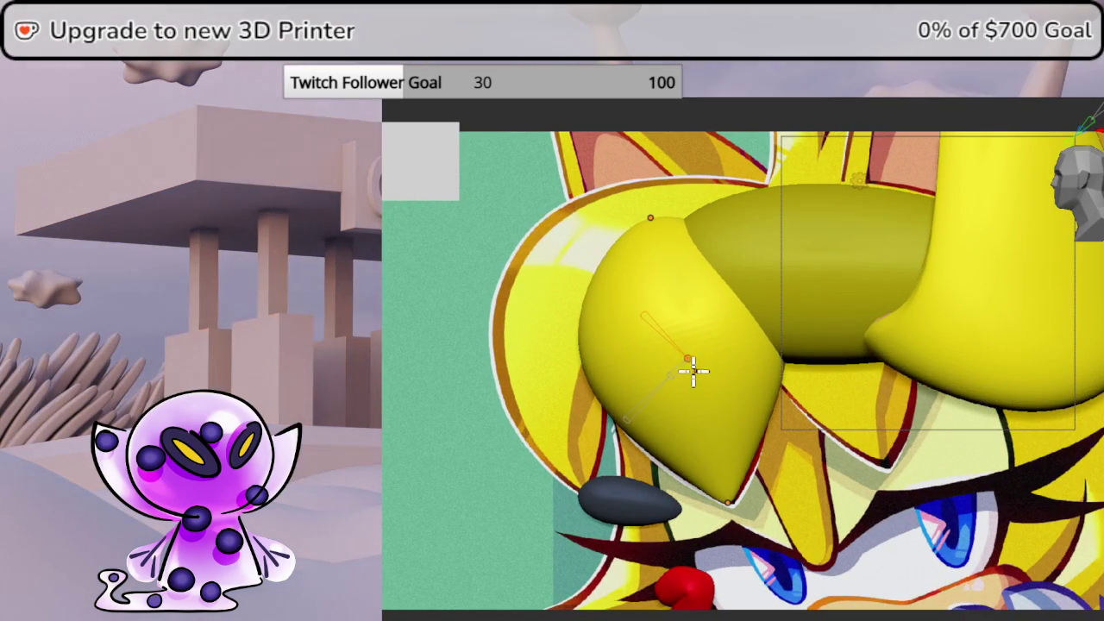
{"action": "left_click", "coordinate": [687, 360]}
{"action": "key", "text": "shift+w"}
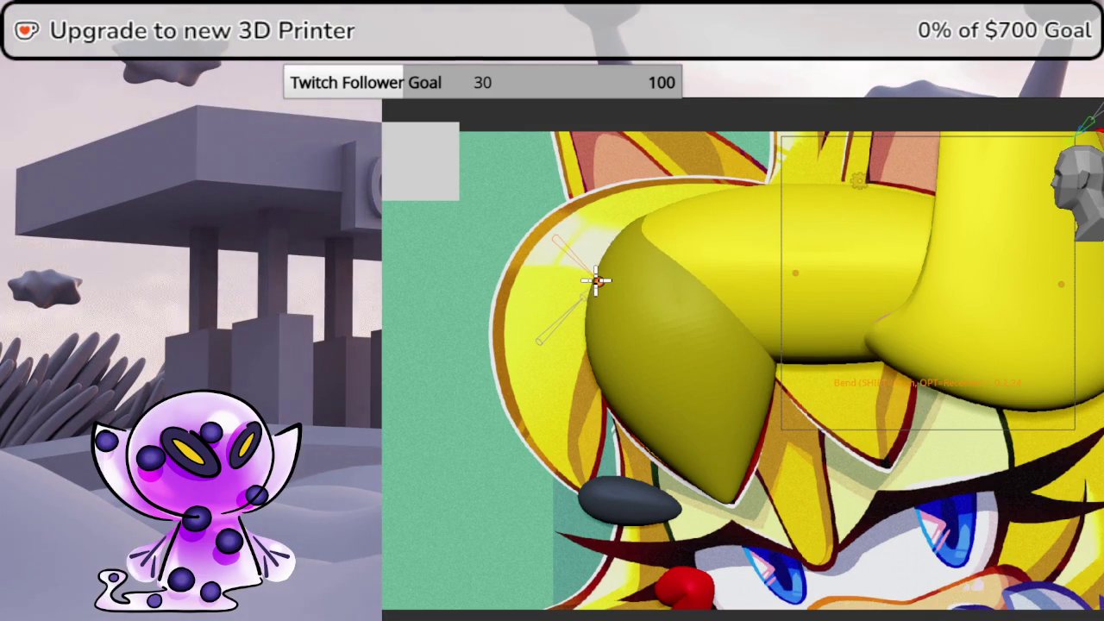
{"action": "left_click", "coordinate": [797, 254]}
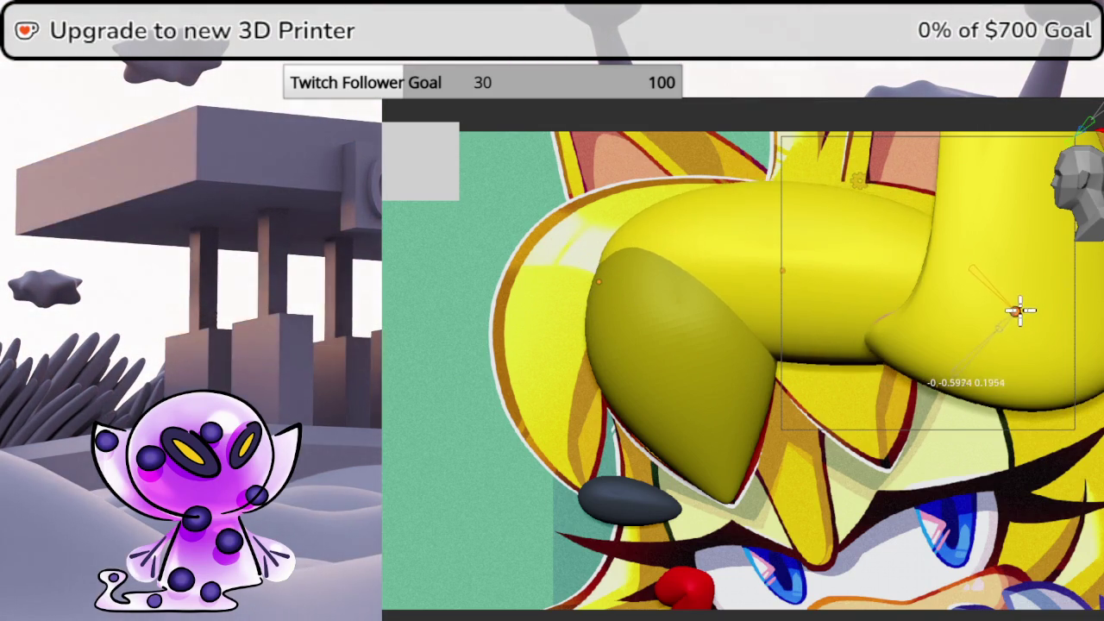
{"action": "left_click", "coordinate": [1011, 317]}
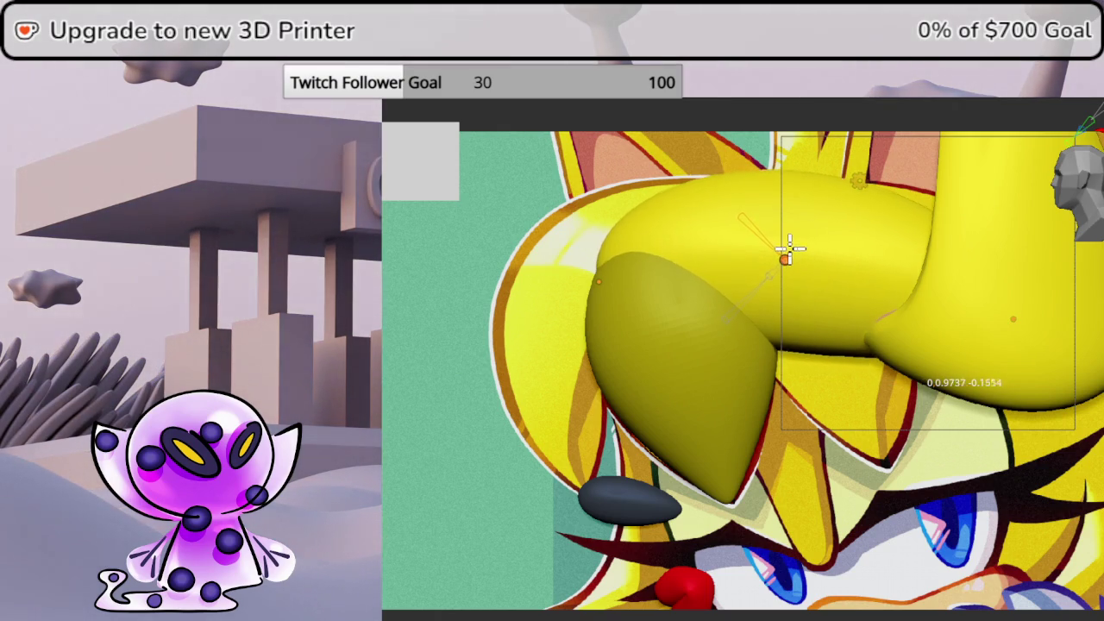
{"action": "left_click", "coordinate": [599, 305]}
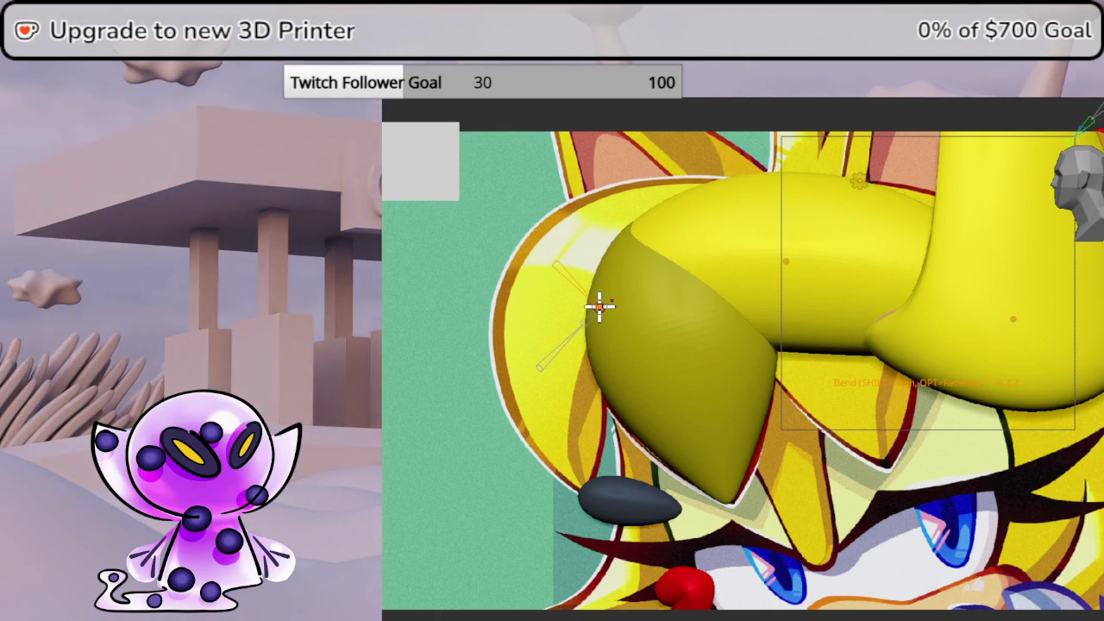
{"action": "mouse_move", "coordinate": [599, 305]}
{"action": "middle_mouse_down"}
{"action": "mouse_move", "coordinate": [988, 119]}
{"action": "mouse_move", "coordinate": [1086, 112]}
{"action": "middle_mouse_up"}
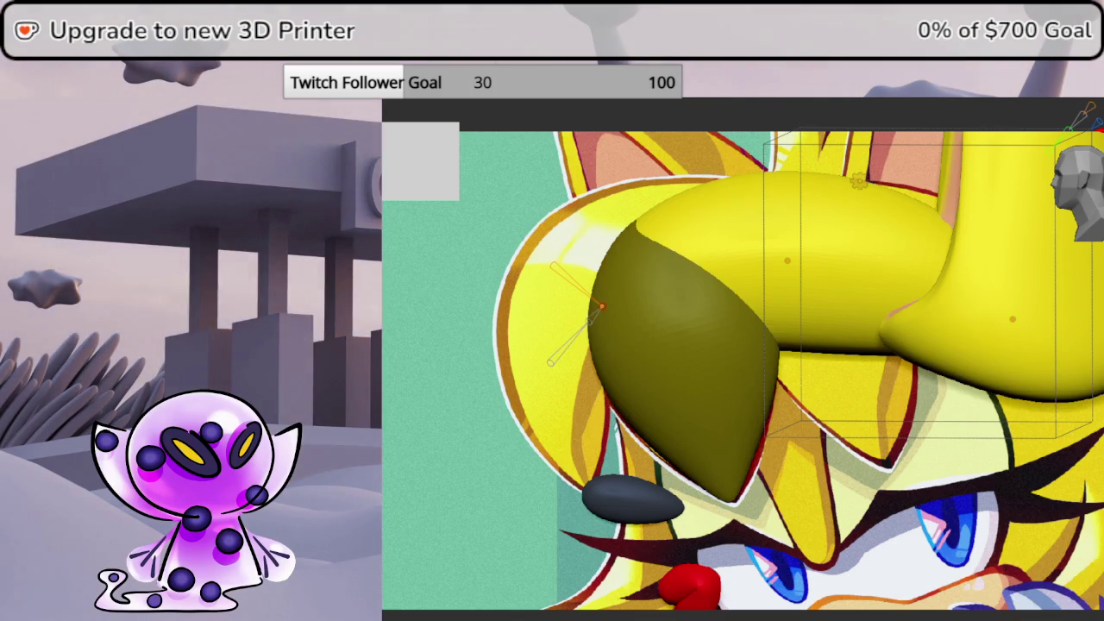
{"action": "key", "text": "shift+h"}
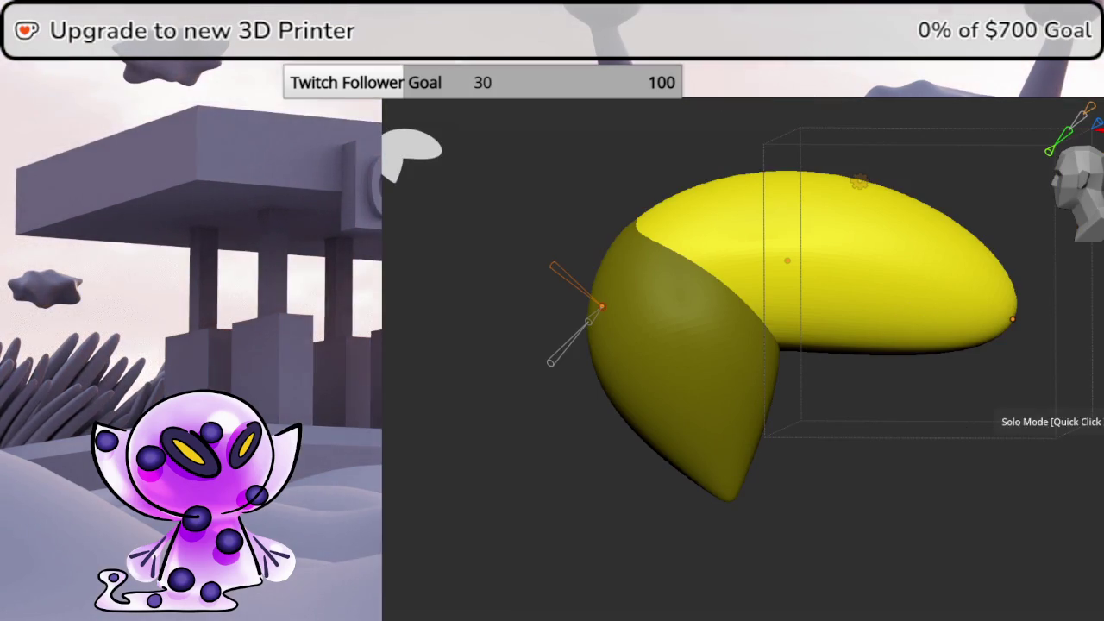
Unmask the bang tip, switch to Gizmo 3D, and move the pivot to its right end
{"action": "left_click", "coordinate": [1072, 178]}
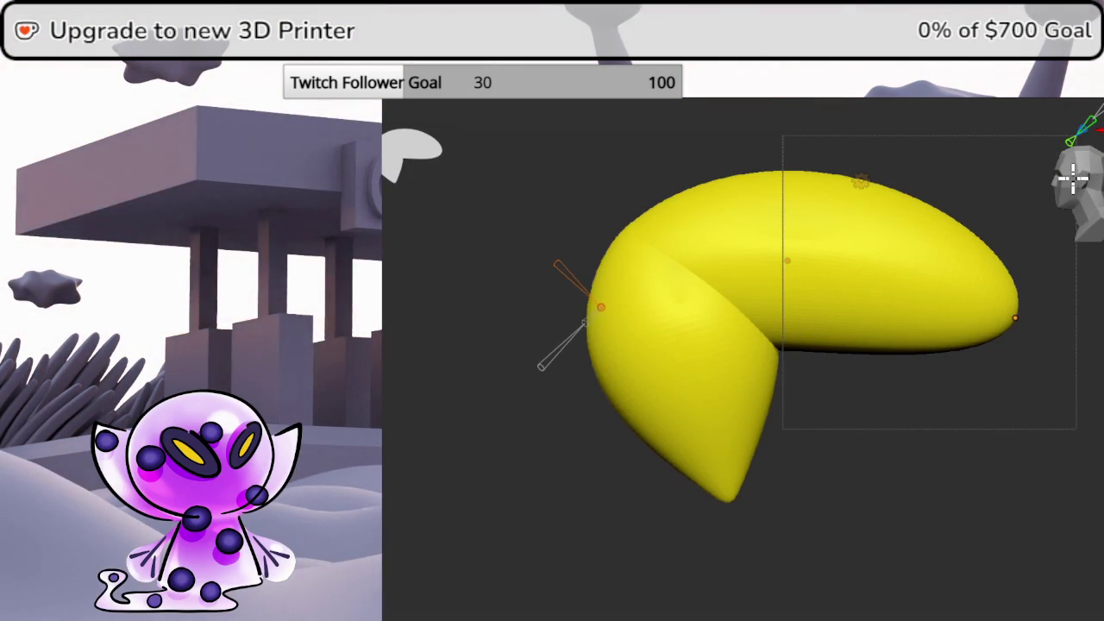
{"action": "left_click", "coordinate": [861, 180]}
{"action": "left_click", "coordinate": [864, 174]}
{"action": "left_click", "coordinate": [862, 180]}
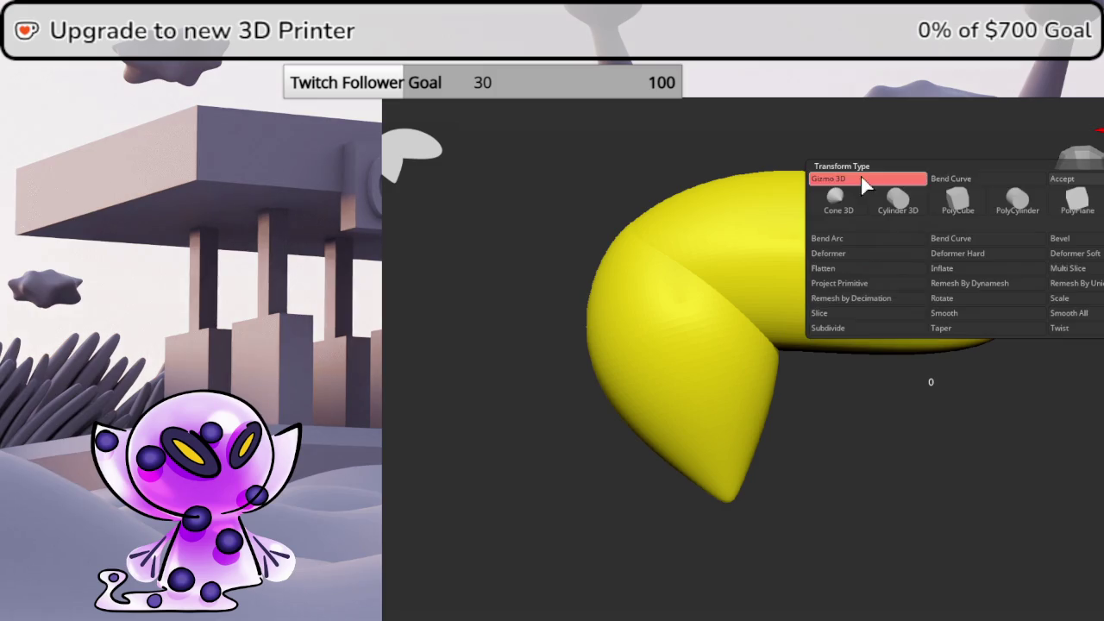
{"action": "left_click", "coordinate": [1052, 179]}
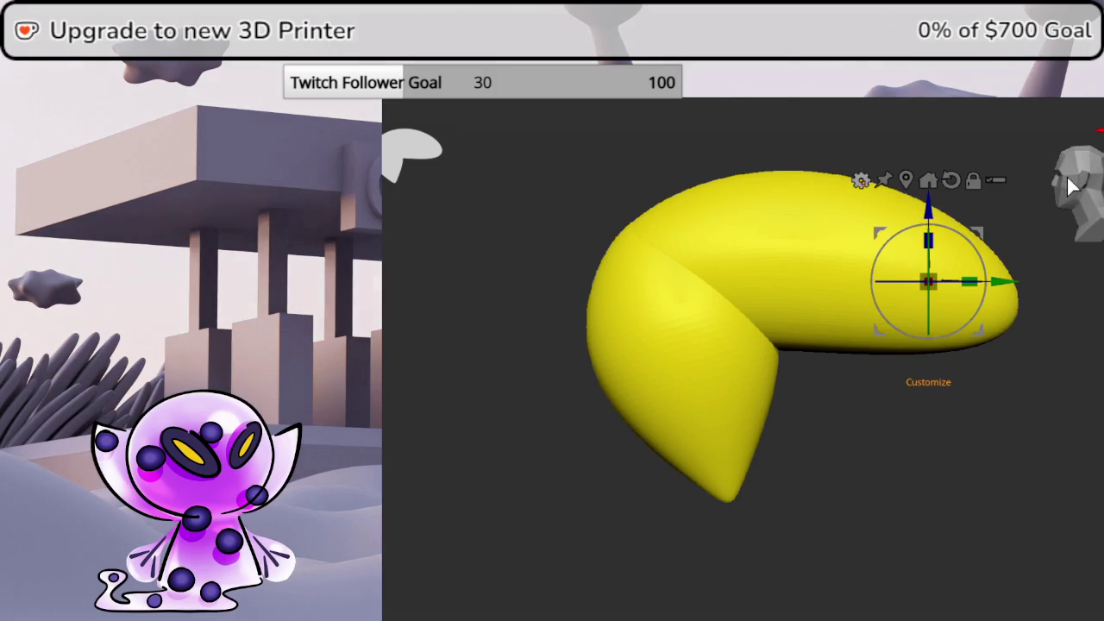
{"action": "left_click", "coordinate": [927, 173]}
{"action": "left_click_drag", "start_coordinate": [859, 274], "coordinate": [1057, 257]}
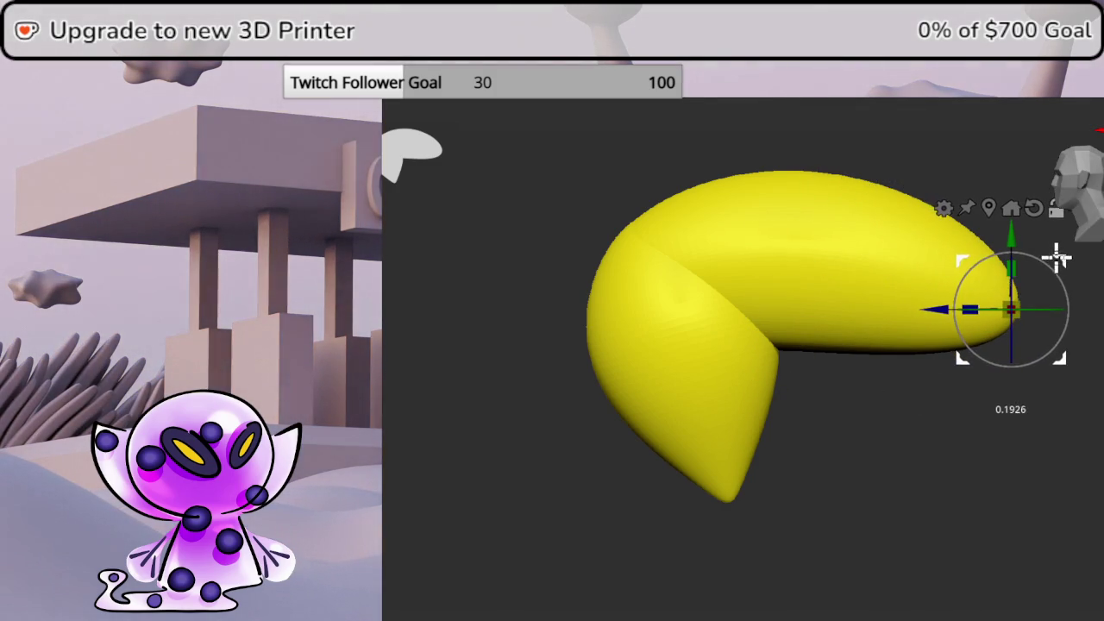
{"action": "left_click_drag", "start_coordinate": [904, 364], "coordinate": [776, 360], "text": "alt"}
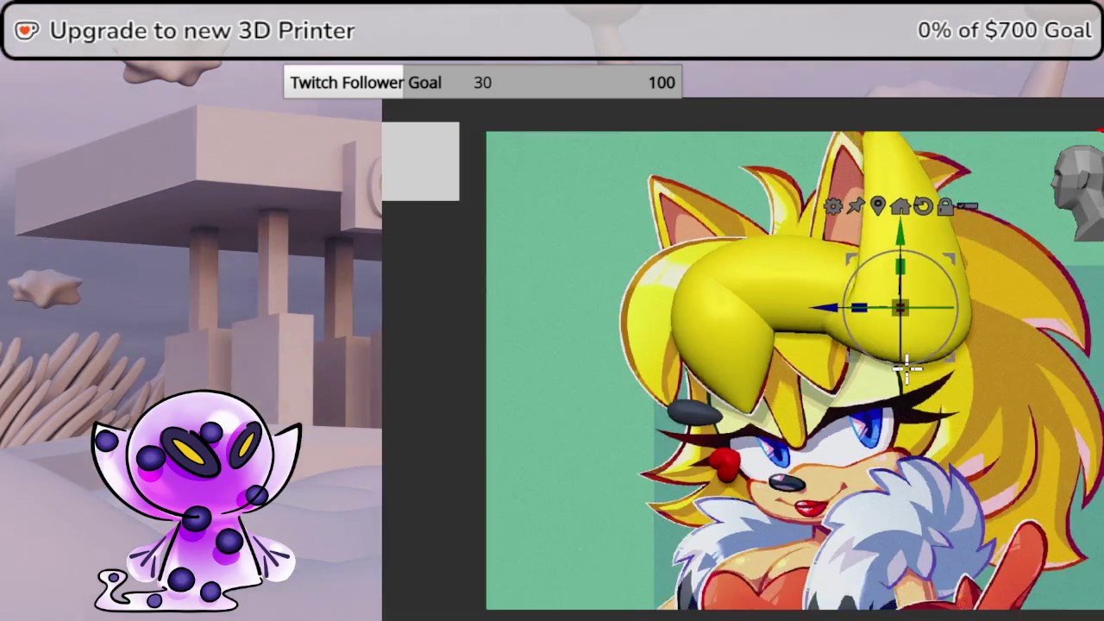
DynaMesh the bang piece so its hooked tip and body fuse into one mesh
{"action": "scroll", "coordinate": [905, 367], "scroll_direction": "up", "scroll_amount": 1}
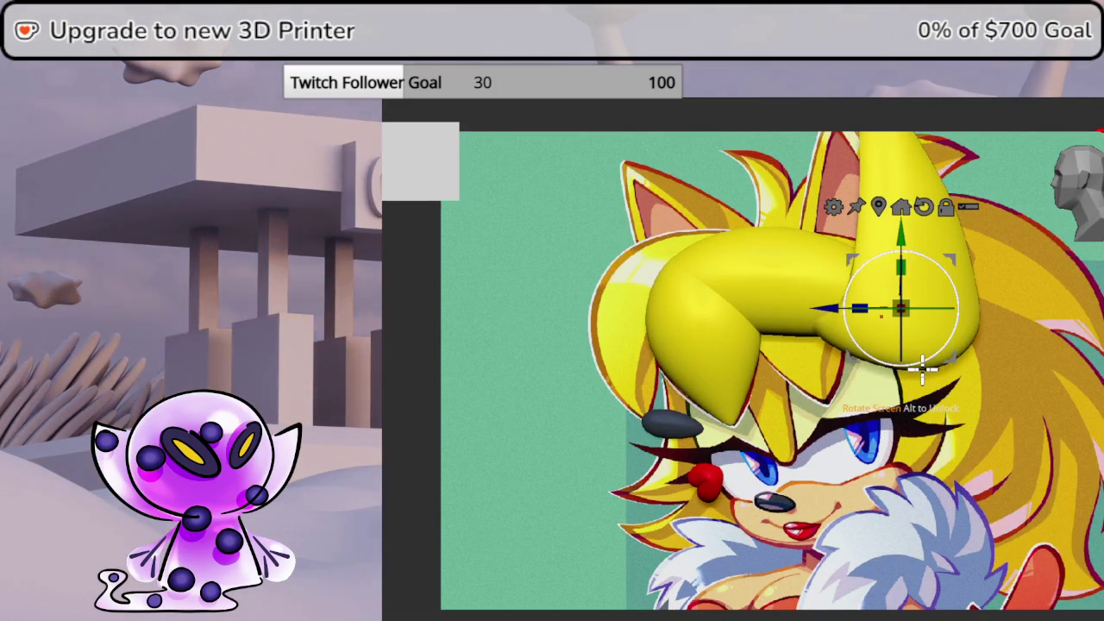
{"action": "left_click_drag", "start_coordinate": [920, 366], "coordinate": [1035, 366]}
{"action": "left_click_drag", "start_coordinate": [1078, 194], "coordinate": [1093, 195]}
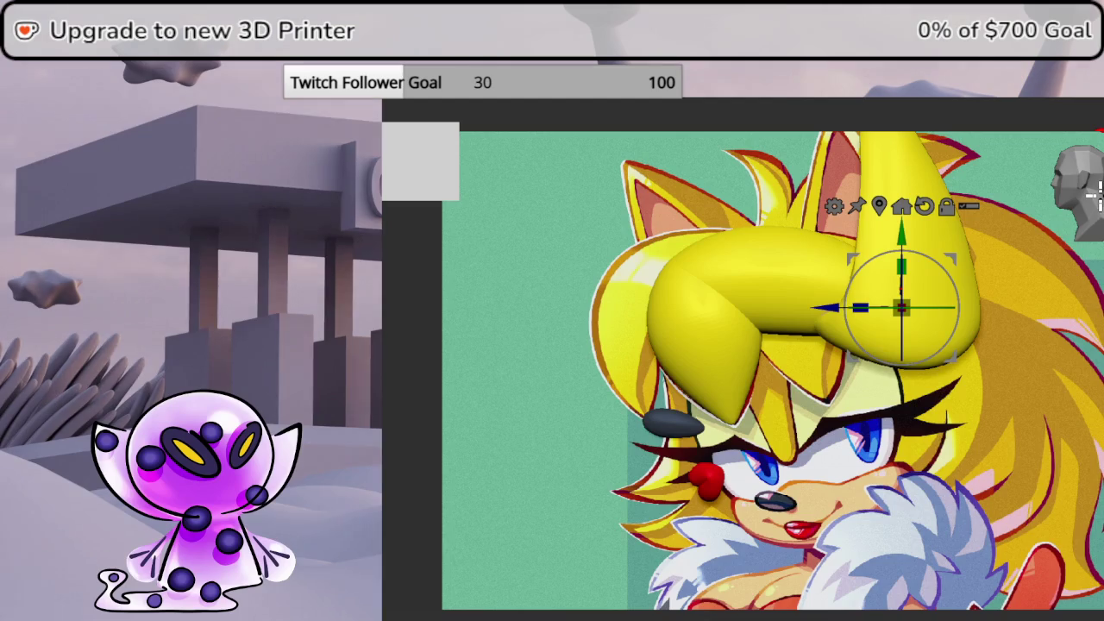
{"action": "left_click", "coordinate": [957, 107]}
{"action": "left_click", "coordinate": [998, 468]}
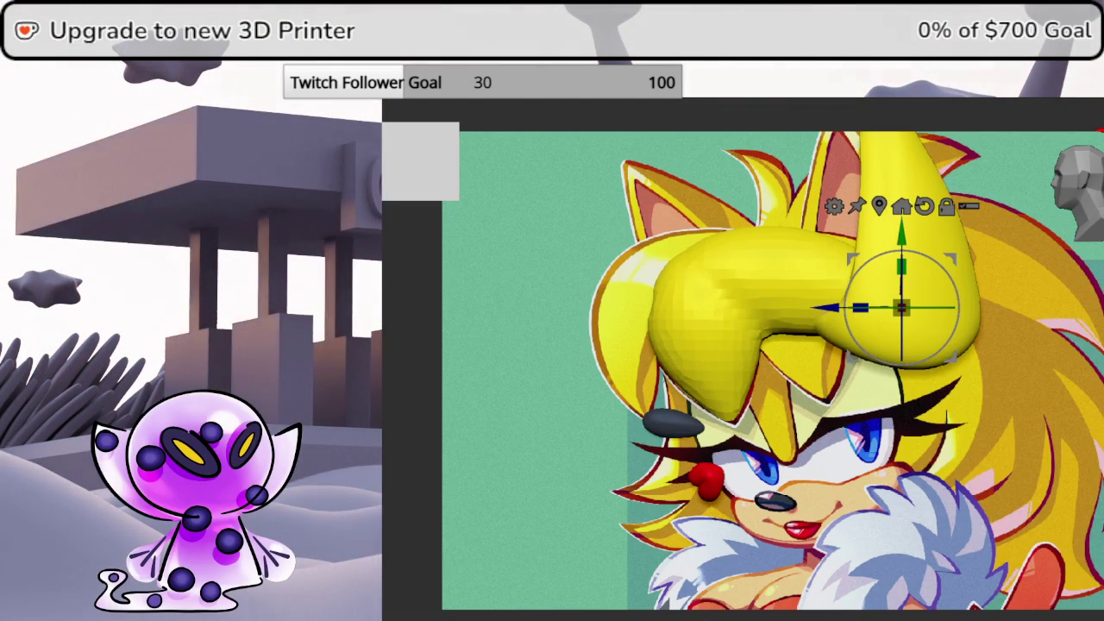
{"action": "mouse_move", "coordinate": [776, 388]}
{"action": "left_mouse_down"}
{"action": "mouse_move", "coordinate": [949, 388]}
{"action": "mouse_move", "coordinate": [780, 388]}
{"action": "left_mouse_up"}
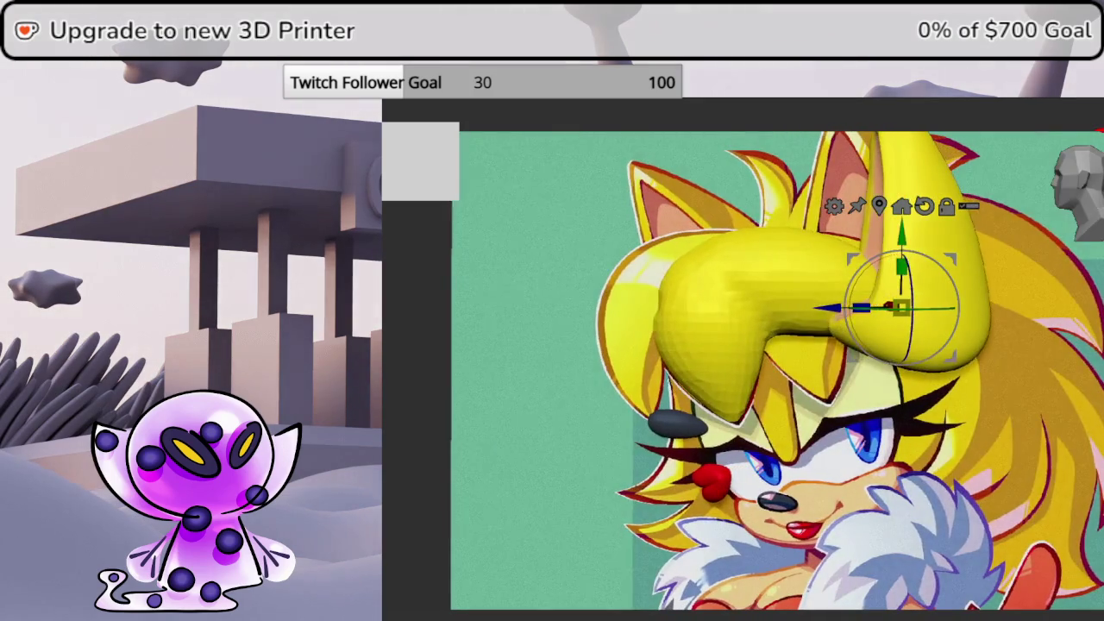
{"action": "left_click", "coordinate": [1091, 197]}
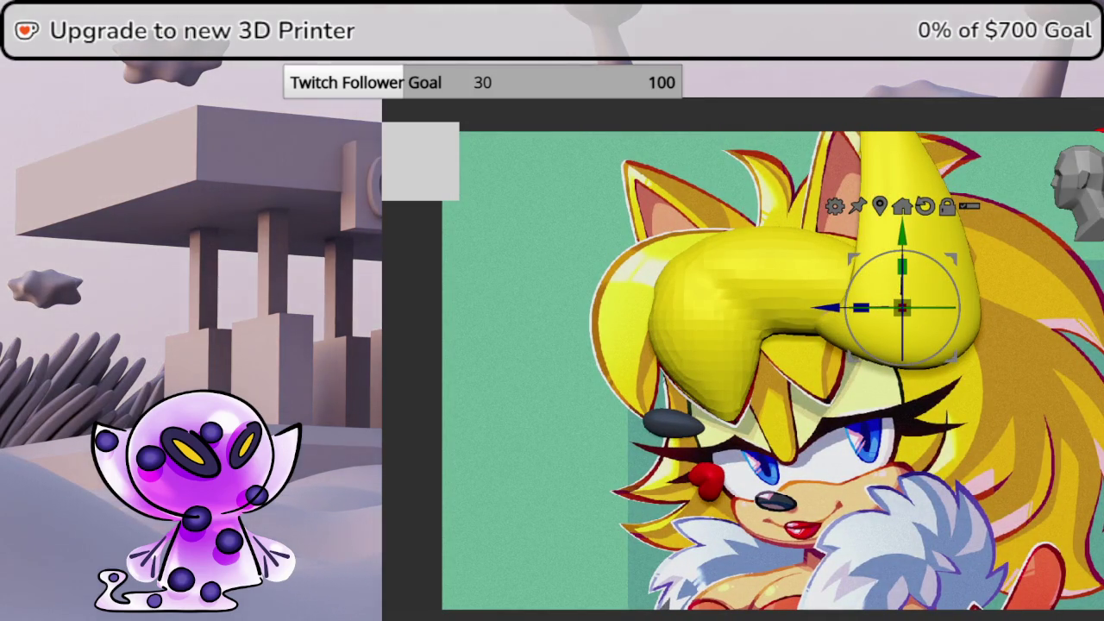
{"action": "scroll", "coordinate": [660, 283], "scroll_direction": "up", "scroll_amount": 3}
Inspect the bang from the side and above, then smooth its lobe where the hooked tip meets the body
{"action": "scroll", "coordinate": [670, 278], "scroll_direction": "up", "scroll_amount": 3}
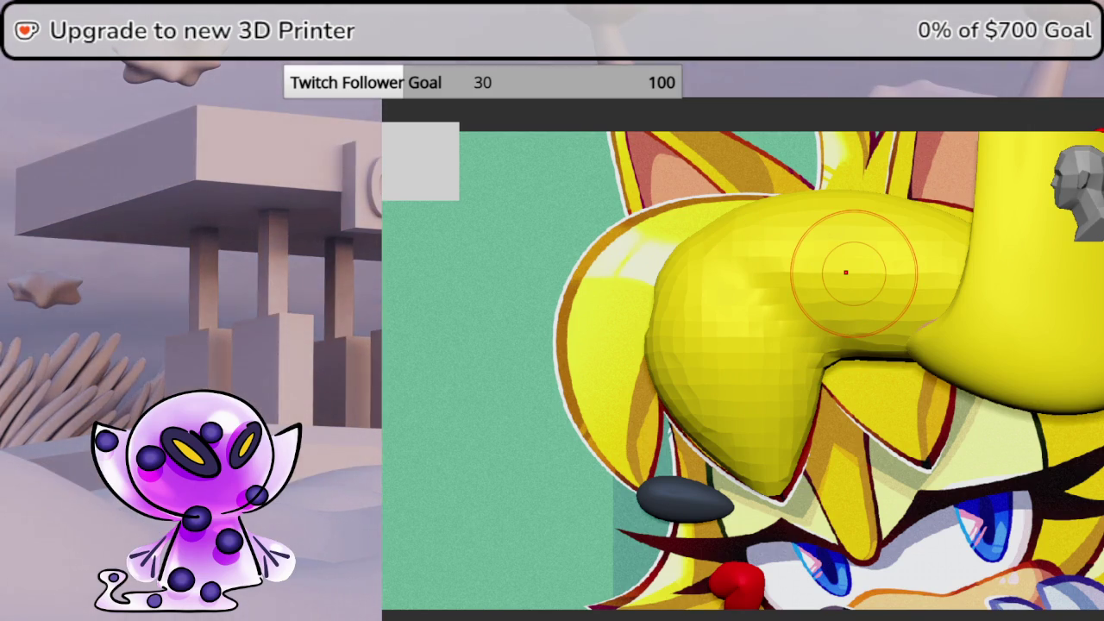
{"action": "mouse_move", "coordinate": [837, 263]}
{"action": "middle_mouse_down"}
{"action": "mouse_move", "coordinate": [914, 273]}
{"action": "mouse_move", "coordinate": [1088, 349]}
{"action": "middle_mouse_up"}
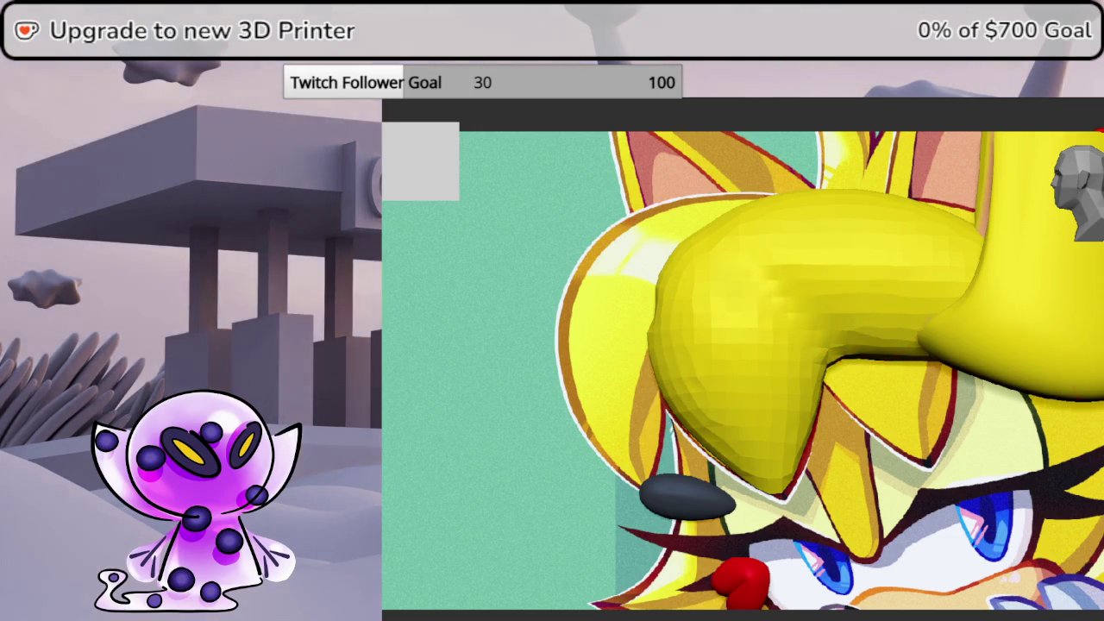
{"action": "middle_click_drag", "start_coordinate": [863, 345], "coordinate": [693, 305]}
{"action": "key", "text": "space"}
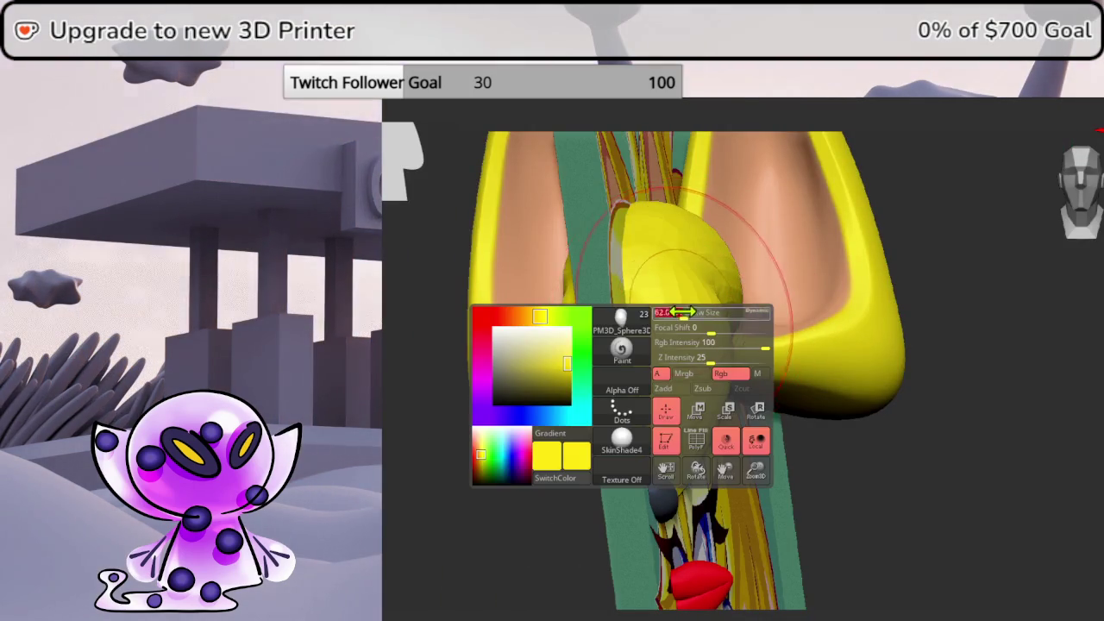
{"action": "mouse_move", "coordinate": [670, 295]}
{"action": "middle_mouse_down"}
{"action": "mouse_move", "coordinate": [1040, 339]}
{"action": "mouse_move", "coordinate": [1014, 346]}
{"action": "middle_mouse_up"}
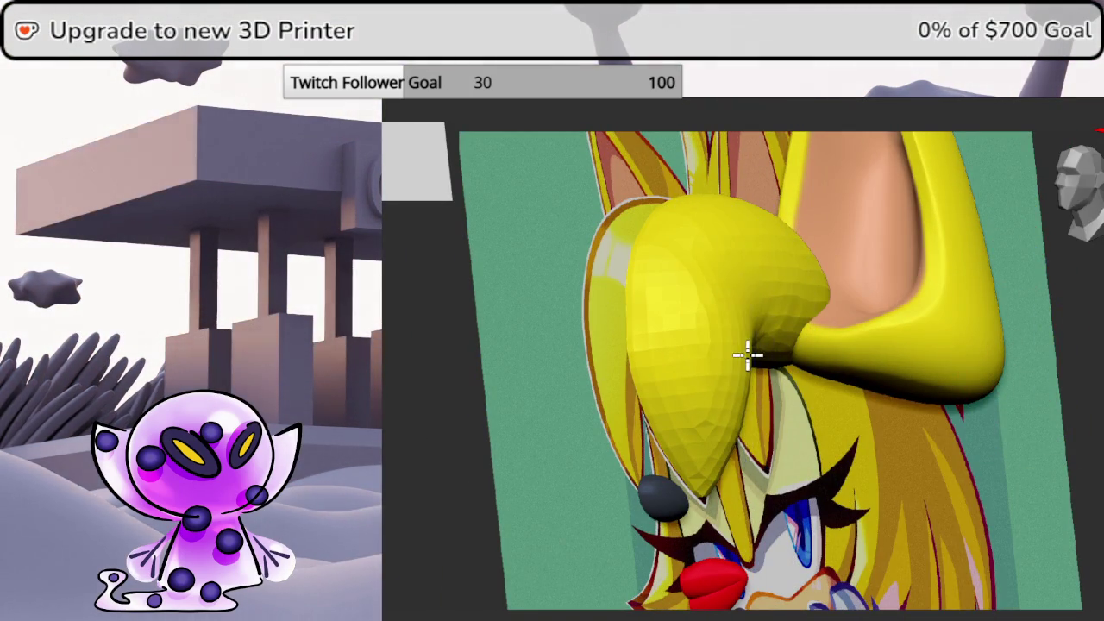
{"action": "scroll", "coordinate": [764, 352], "scroll_direction": "up", "scroll_amount": 3}
{"action": "mouse_move", "coordinate": [764, 352]}
{"action": "middle_mouse_down"}
{"action": "mouse_move", "coordinate": [1084, 389]}
{"action": "mouse_move", "coordinate": [1085, 197]}
{"action": "middle_mouse_up"}
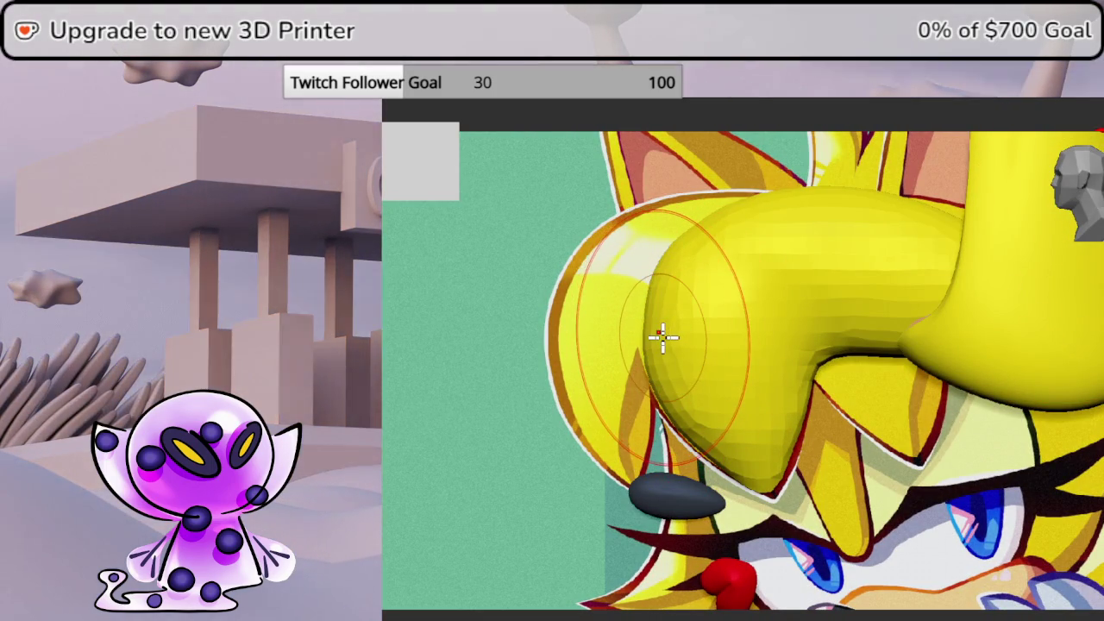
{"action": "mouse_move", "coordinate": [660, 337]}
{"action": "left_mouse_down"}
{"action": "mouse_move", "coordinate": [693, 263]}
{"action": "mouse_move", "coordinate": [870, 301]}
{"action": "left_mouse_up"}
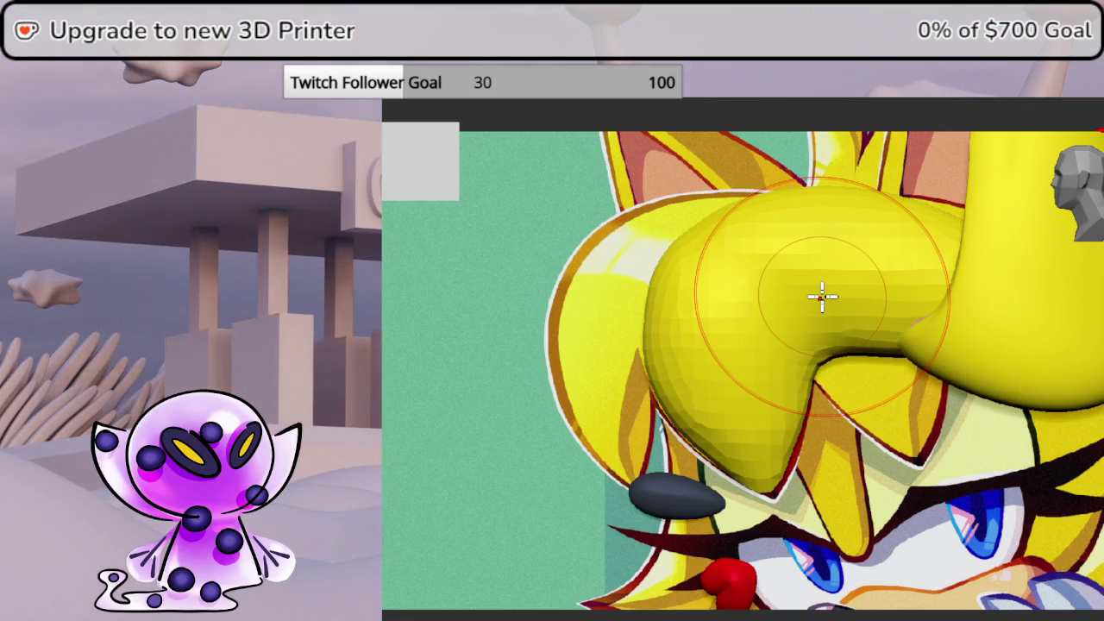
{"action": "left_click_drag", "start_coordinate": [820, 298], "coordinate": [661, 290]}
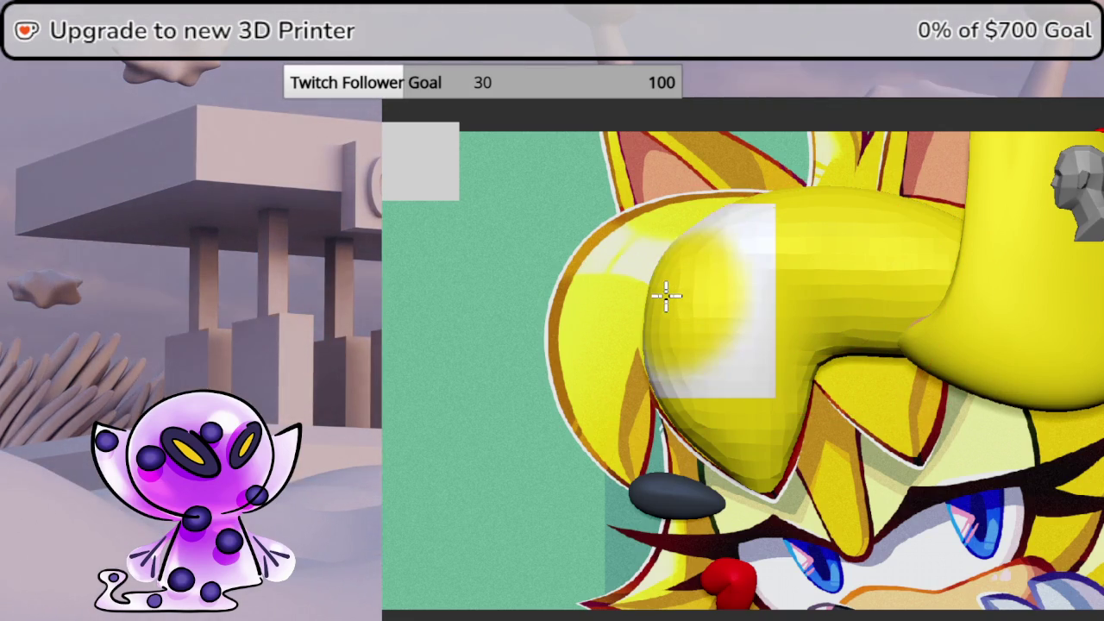
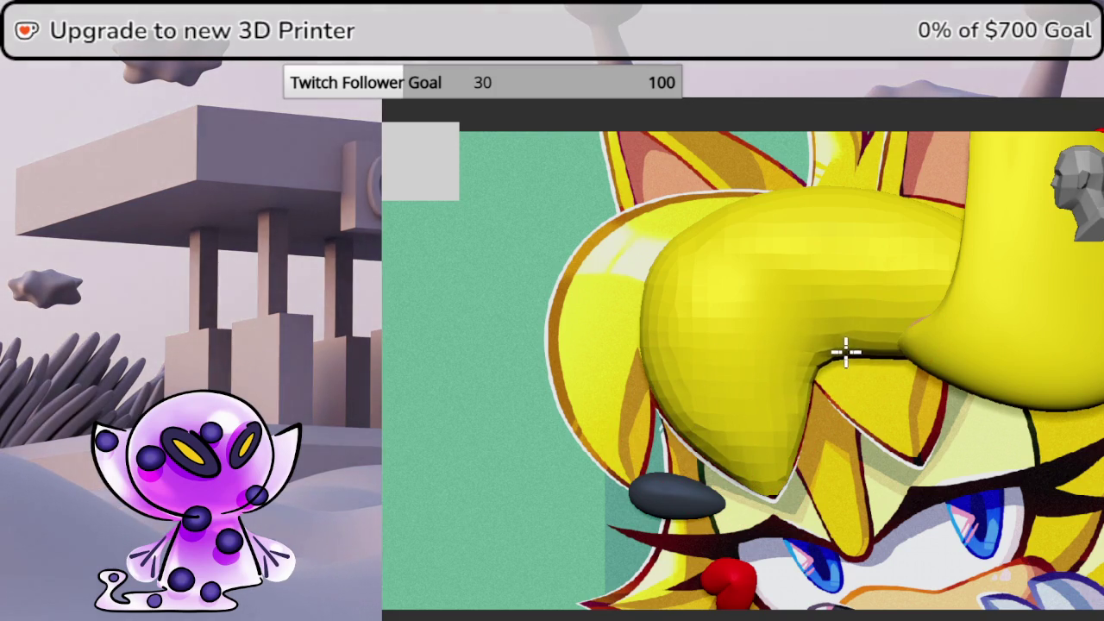
Frame a close front view of the yellow hair piece's tip and check brush settings
{"action": "mouse_move", "coordinate": [948, 345]}
{"action": "left_mouse_down"}
{"action": "mouse_move", "coordinate": [903, 293]}
{"action": "mouse_move", "coordinate": [922, 289]}
{"action": "left_mouse_up"}
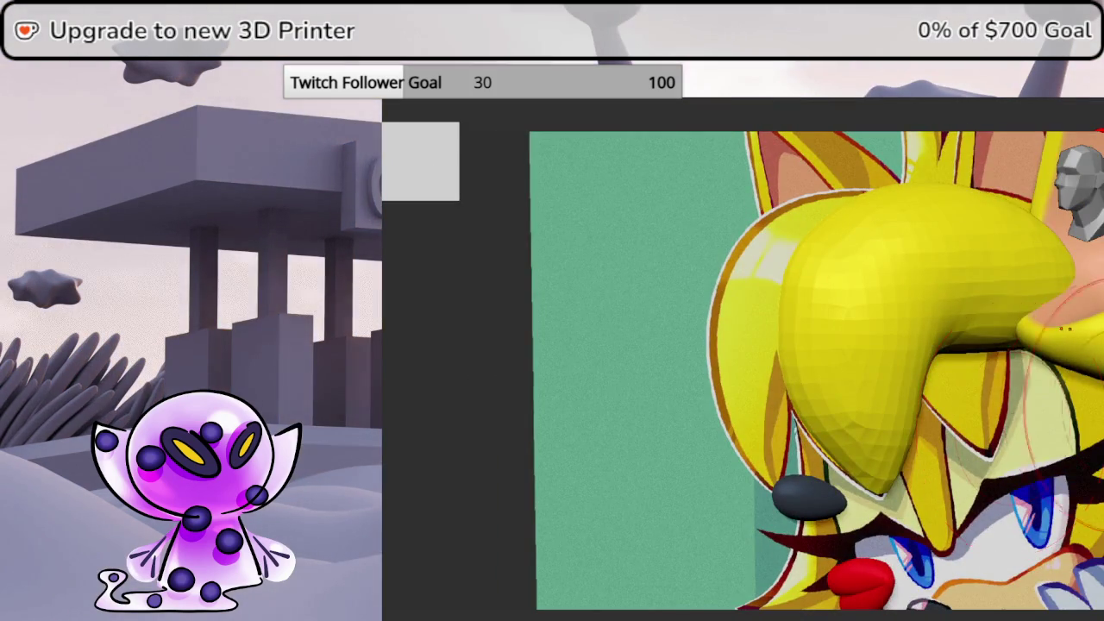
{"action": "key", "text": "space"}
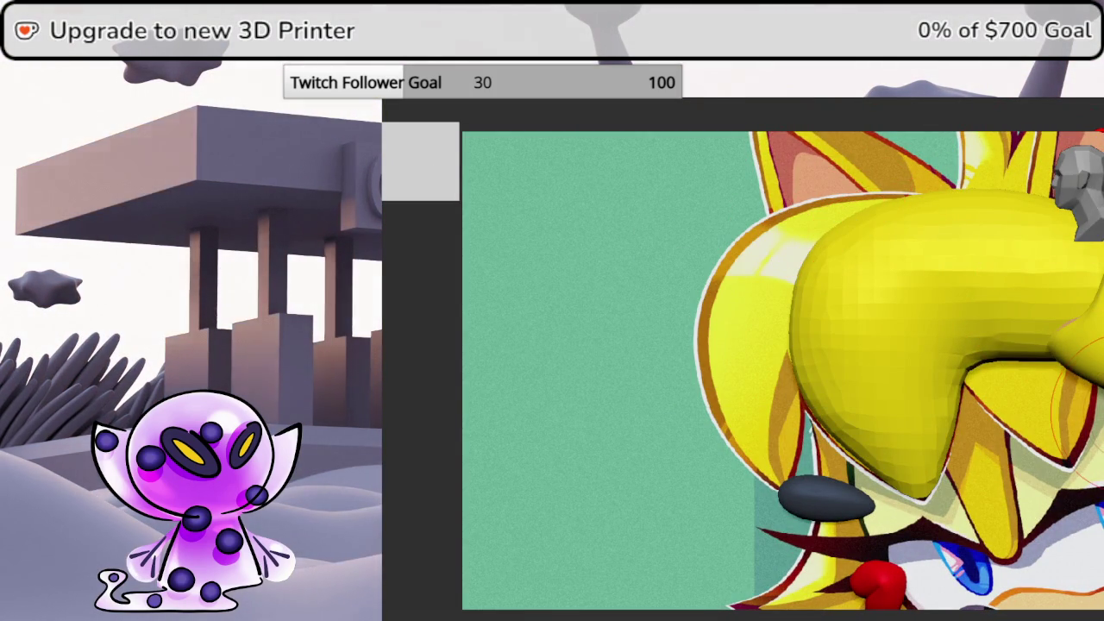
{"action": "left_click_drag", "start_coordinate": [921, 418], "coordinate": [681, 399]}
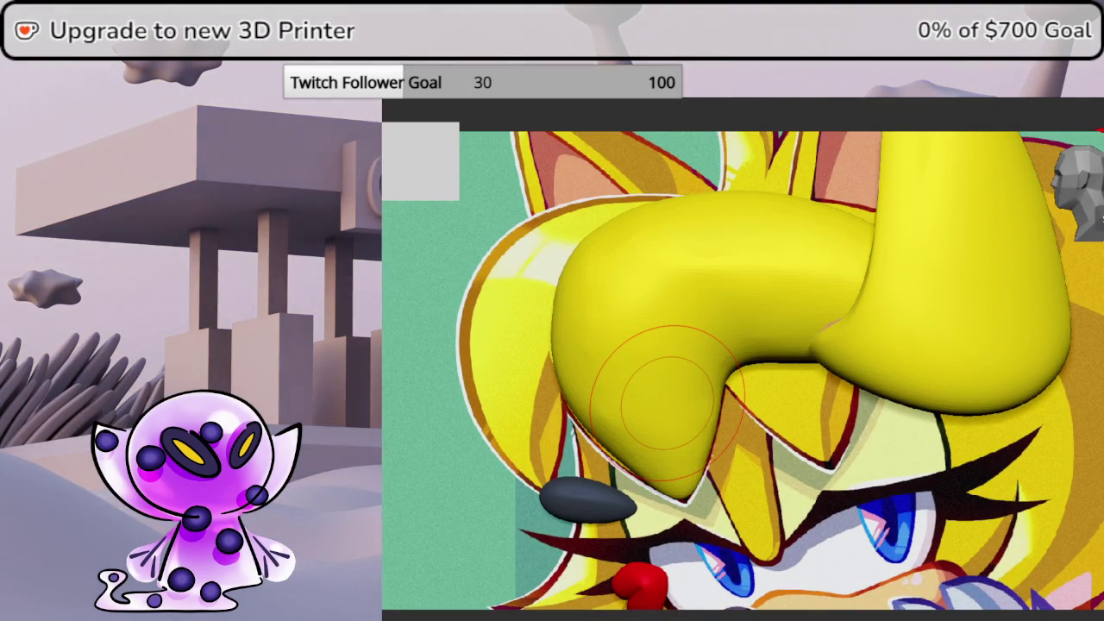
{"action": "mouse_move", "coordinate": [759, 480]}
{"action": "right_mouse_down", "text": "ctrl"}
{"action": "mouse_move", "coordinate": [853, 363]}
{"action": "mouse_move", "coordinate": [973, 340]}
{"action": "right_mouse_up", "text": "ctrl"}
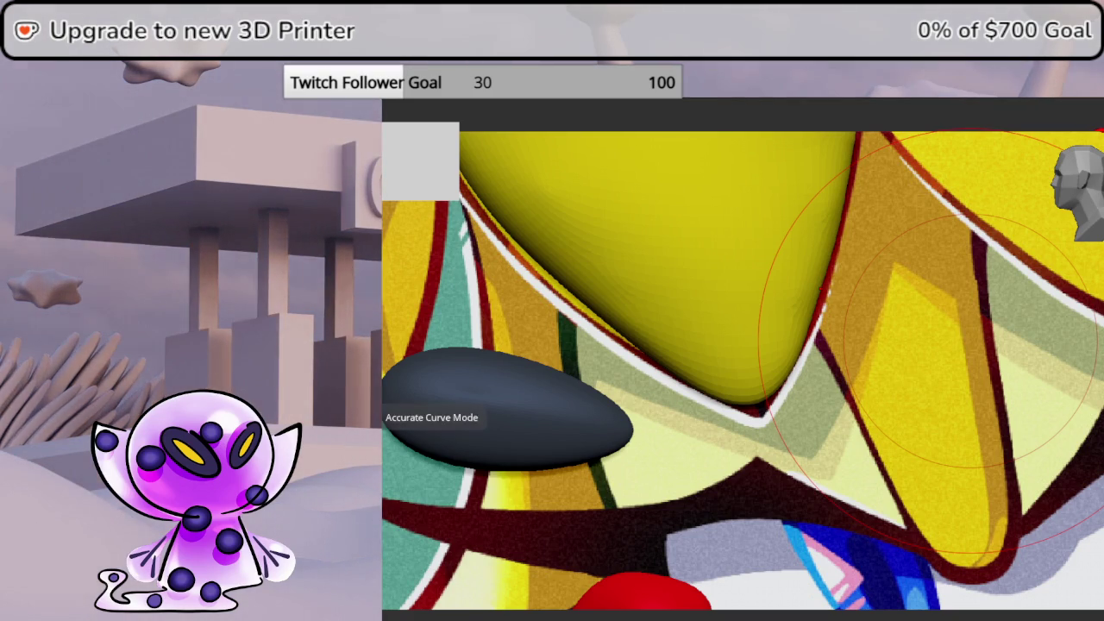
{"action": "key", "text": "space"}
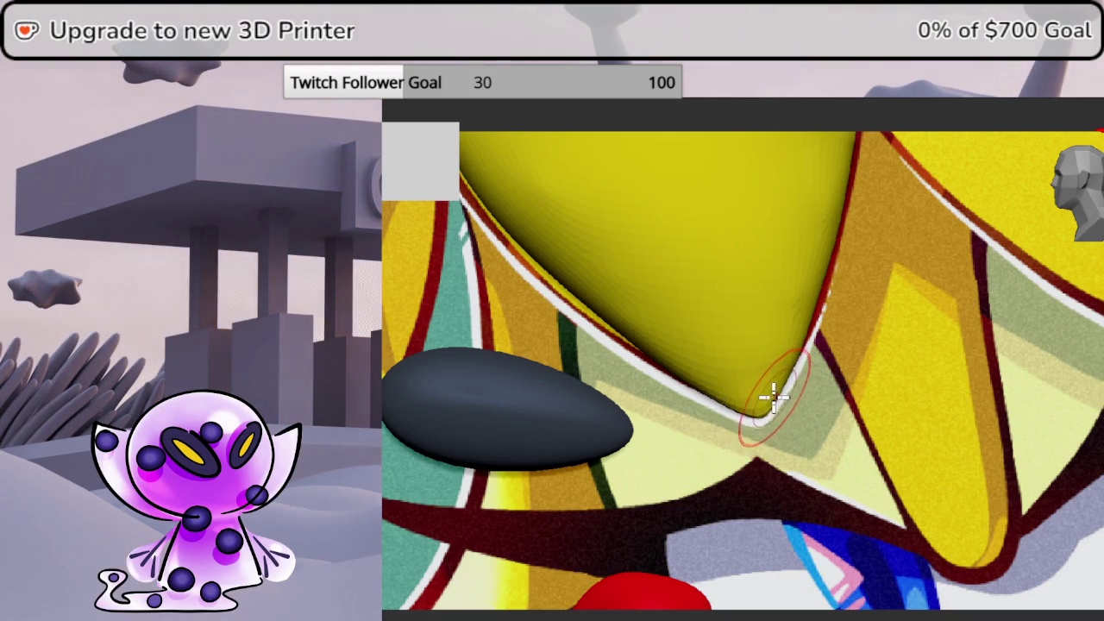
{"action": "scroll", "coordinate": [862, 317], "scroll_direction": "down", "scroll_amount": 3}
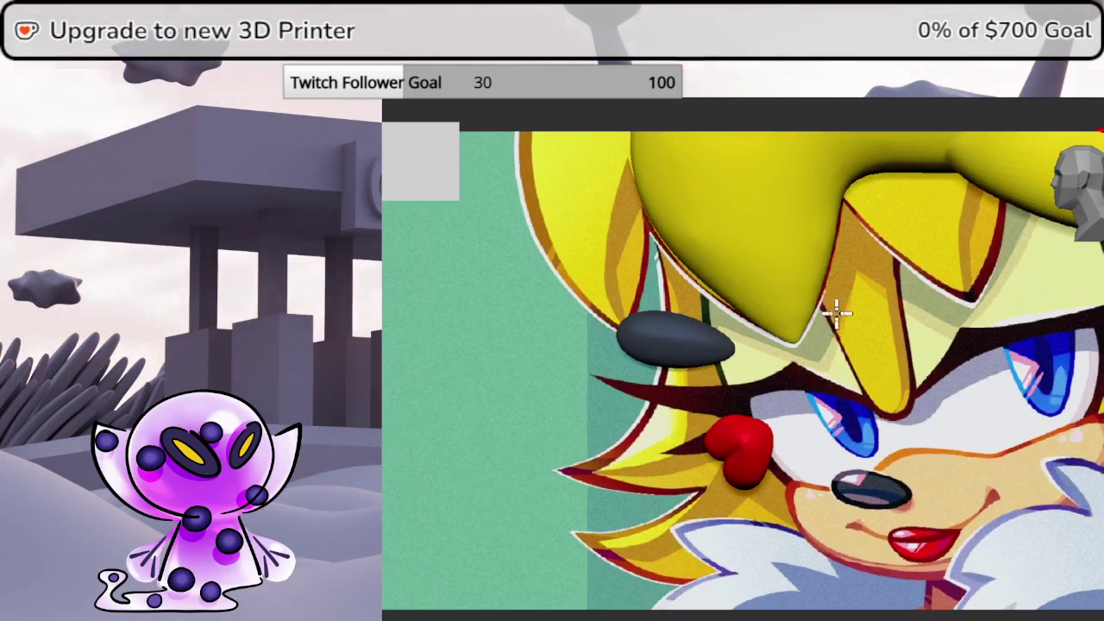
{"action": "scroll", "coordinate": [863, 317], "scroll_direction": "down", "scroll_amount": 2}
{"action": "scroll", "coordinate": [896, 322], "scroll_direction": "down", "scroll_amount": 1}
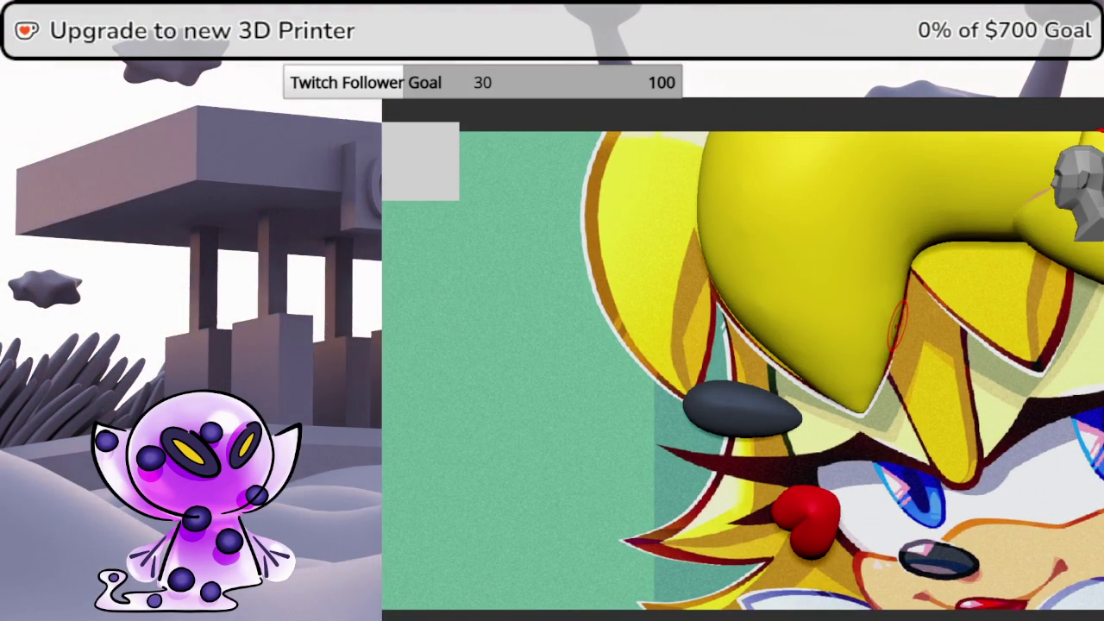
Sculpt a diagonal crease across the hair piece, smooth it, then carve a new one
{"action": "left_click_drag", "start_coordinate": [517, 431], "coordinate": [603, 363]}
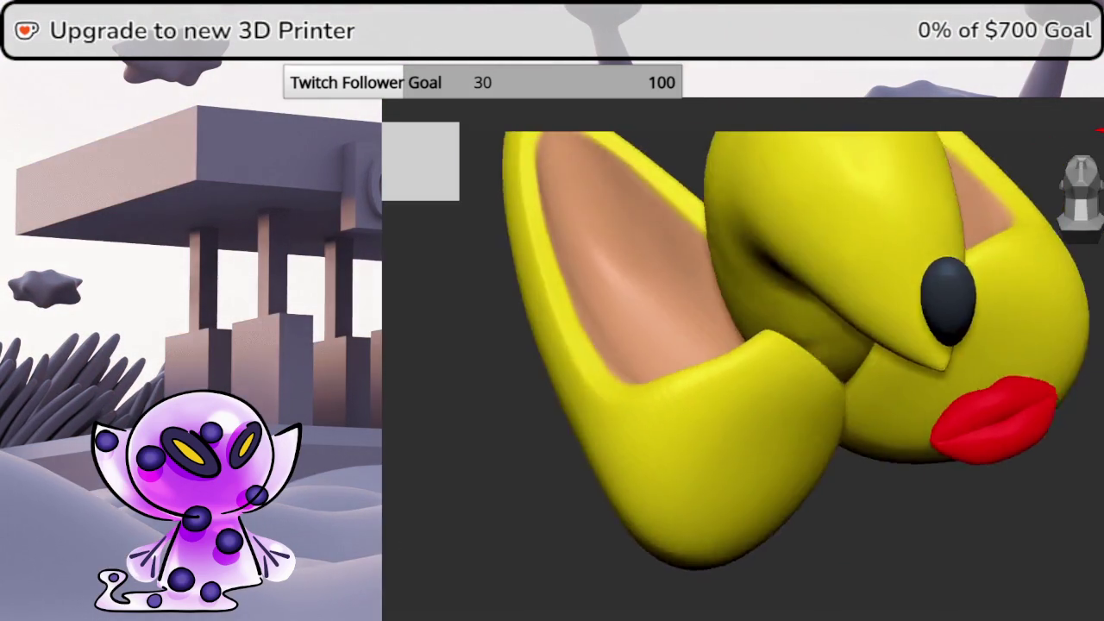
{"action": "mouse_move", "coordinate": [603, 474]}
{"action": "left_mouse_down"}
{"action": "mouse_move", "coordinate": [869, 295]}
{"action": "mouse_move", "coordinate": [826, 382]}
{"action": "mouse_move", "coordinate": [783, 374]}
{"action": "mouse_move", "coordinate": [926, 354]}
{"action": "mouse_move", "coordinate": [912, 296]}
{"action": "left_mouse_up"}
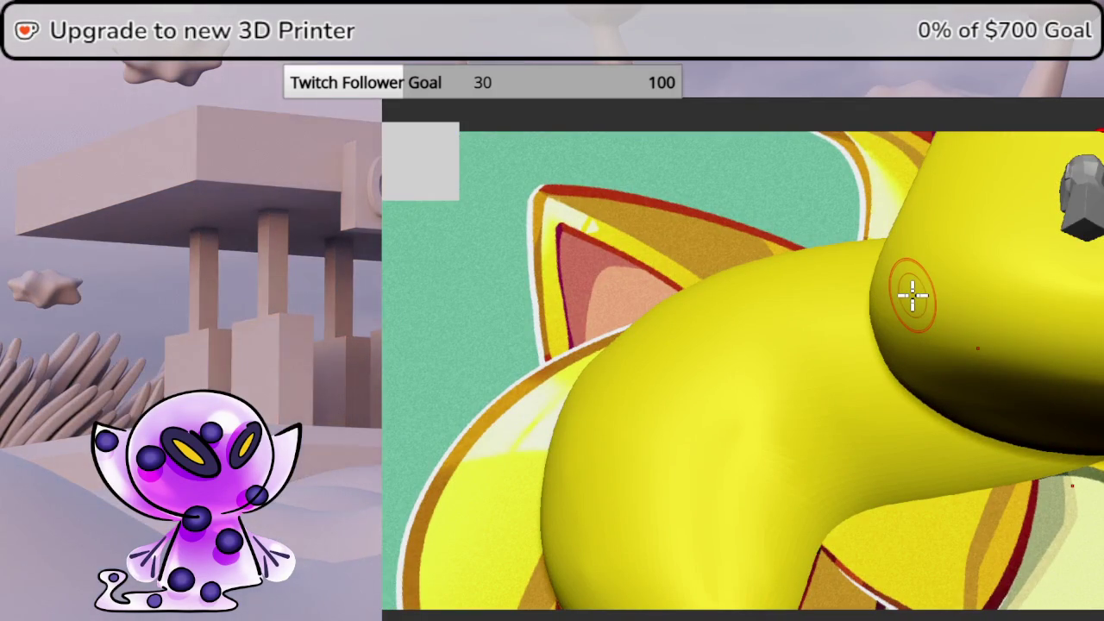
{"action": "mouse_move", "coordinate": [712, 335]}
{"action": "left_mouse_down"}
{"action": "mouse_move", "coordinate": [845, 542]}
{"action": "mouse_move", "coordinate": [835, 473]}
{"action": "left_mouse_up"}
{"action": "key", "text": "space"}
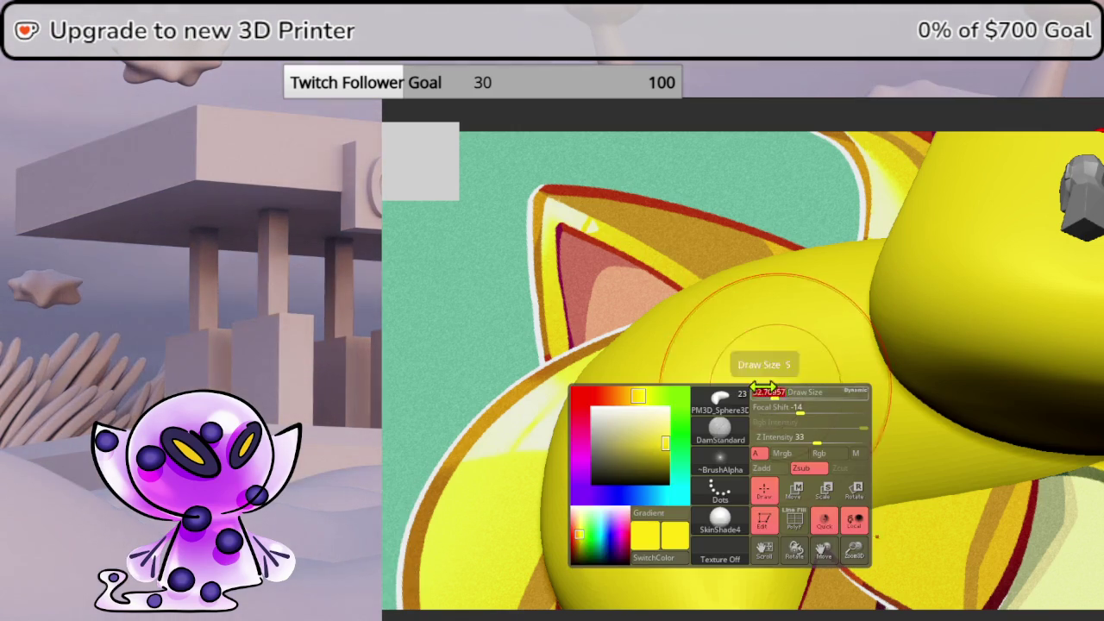
{"action": "left_click_drag", "start_coordinate": [761, 437], "coordinate": [874, 554], "text": "shift"}
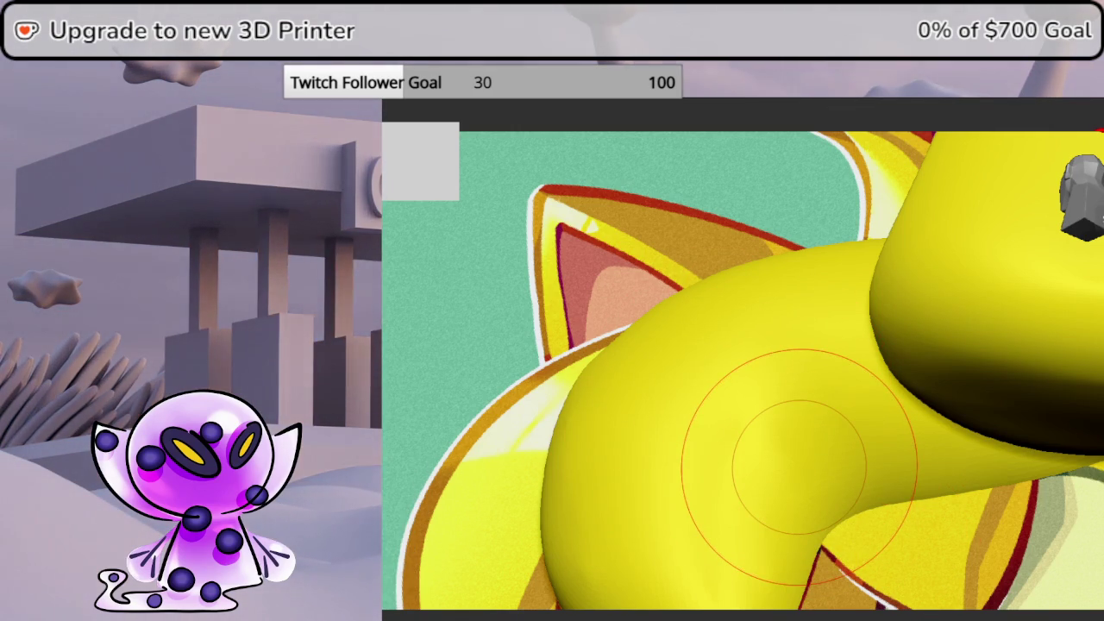
{"action": "left_click_drag", "start_coordinate": [686, 362], "coordinate": [862, 579]}
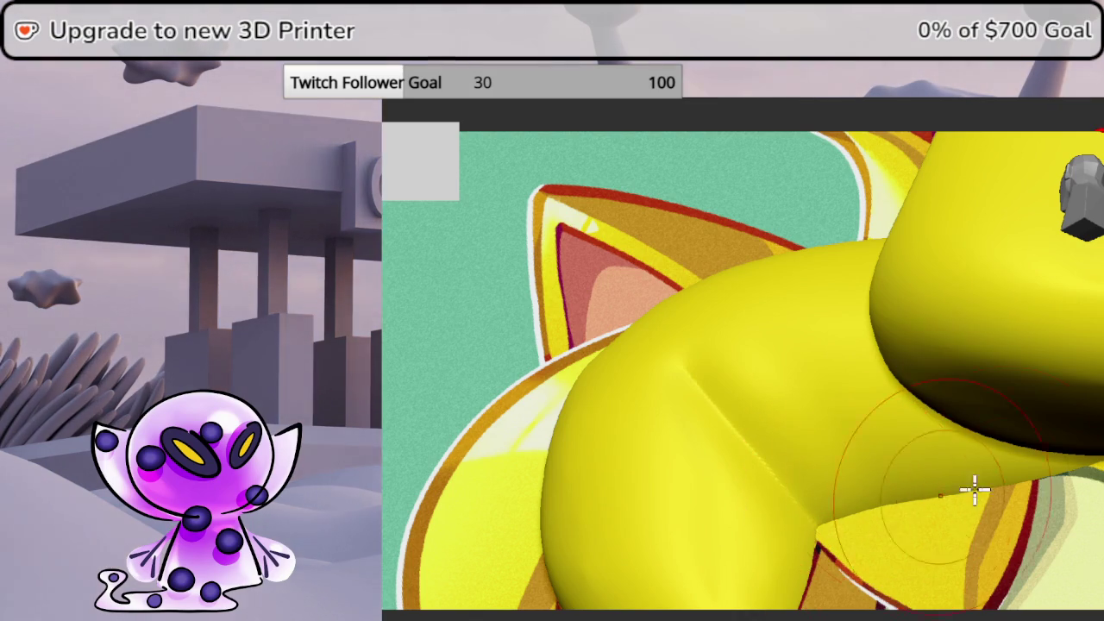
{"action": "left_click_drag", "start_coordinate": [938, 498], "coordinate": [1099, 496]}
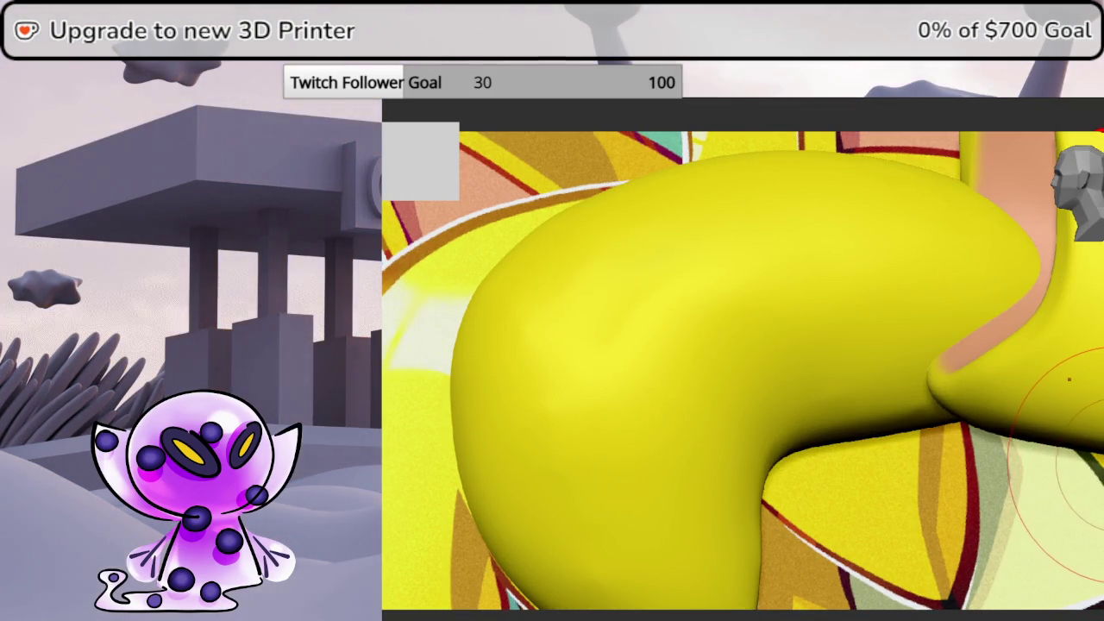
Pick a different sculpting brush from the brush library and view the piece's side
{"action": "key", "text": "b"}
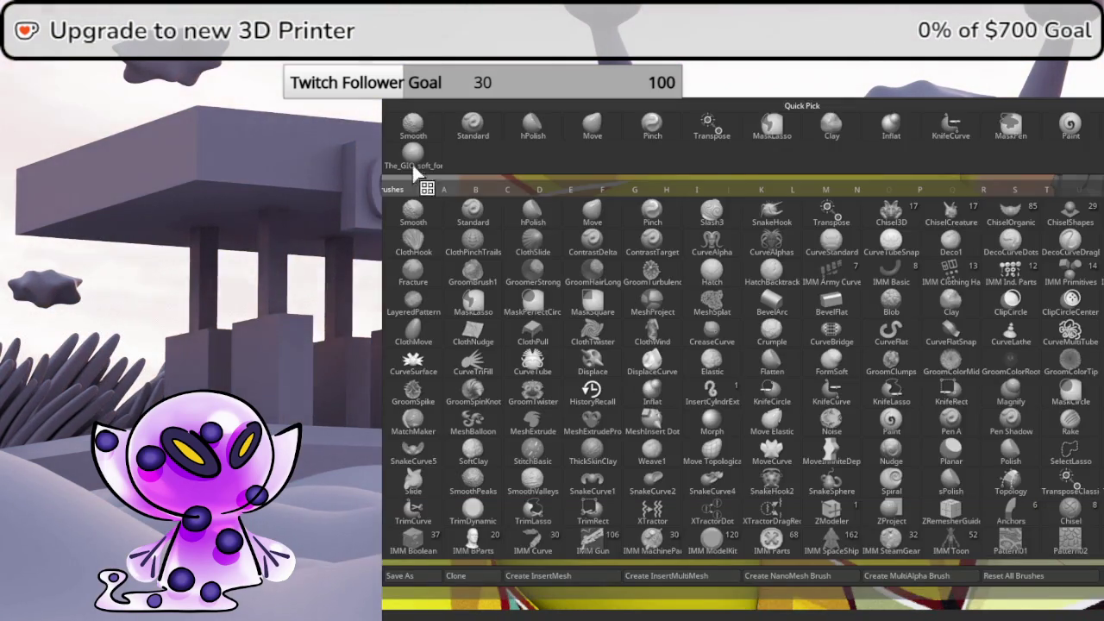
{"action": "left_click", "coordinate": [503, 256]}
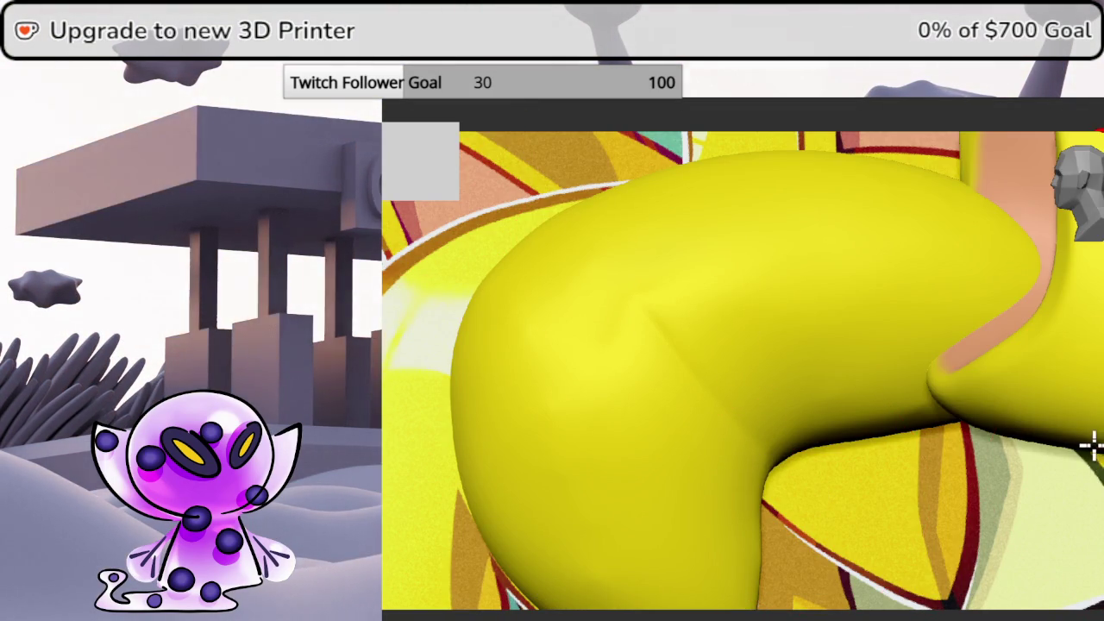
{"action": "left_click_drag", "start_coordinate": [1082, 433], "coordinate": [1085, 449]}
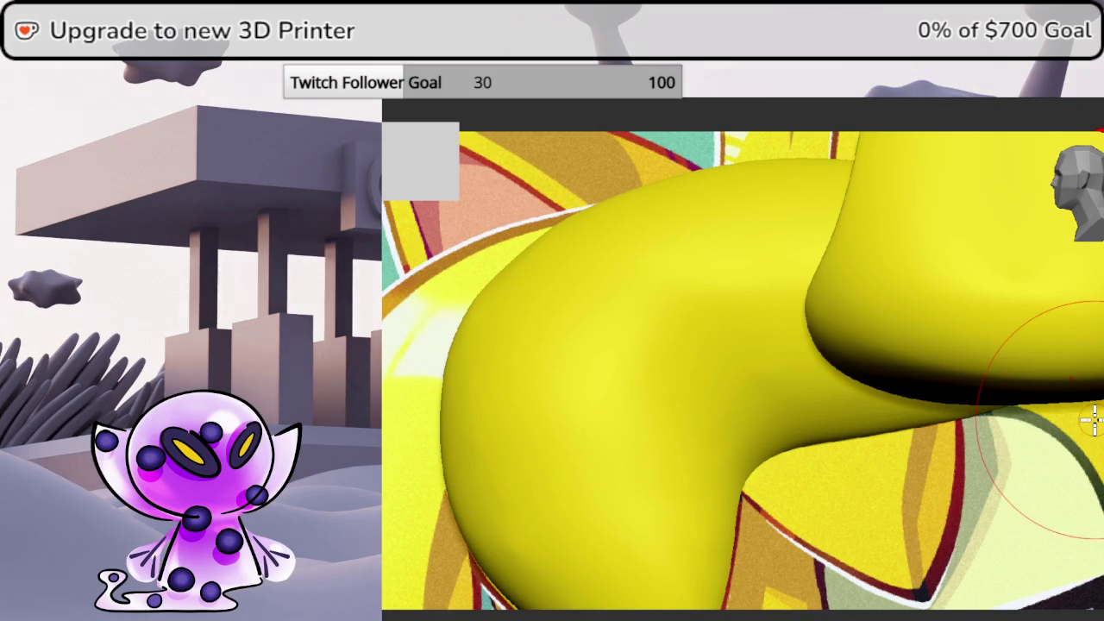
{"action": "left_click_drag", "start_coordinate": [1084, 448], "coordinate": [1102, 504]}
{"action": "left_click_drag", "start_coordinate": [1102, 465], "coordinate": [1085, 466]}
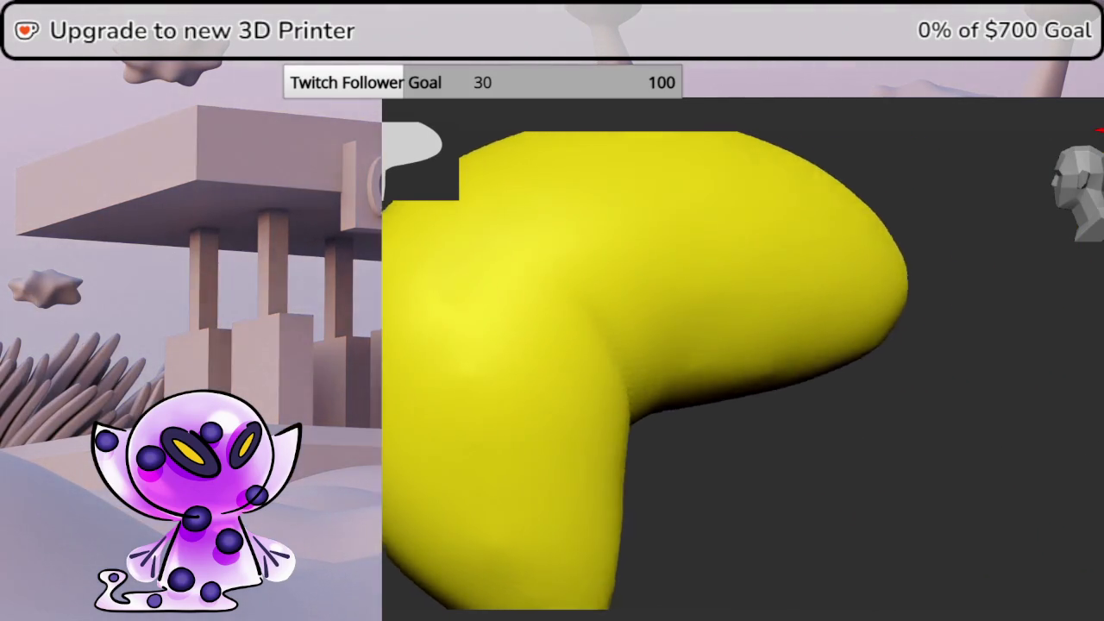
Try curved creases toward the upper lobe, then undo them
{"action": "left_click_drag", "start_coordinate": [554, 543], "coordinate": [658, 210]}
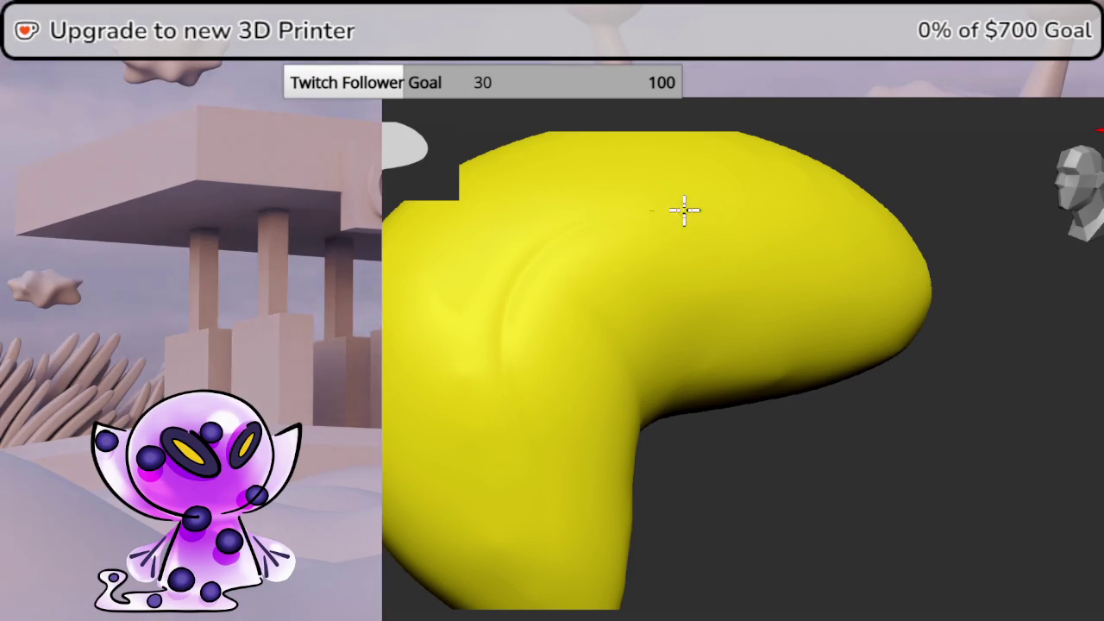
{"action": "left_click_drag", "start_coordinate": [555, 370], "coordinate": [904, 234]}
{"action": "key", "text": "ctrl+z"}
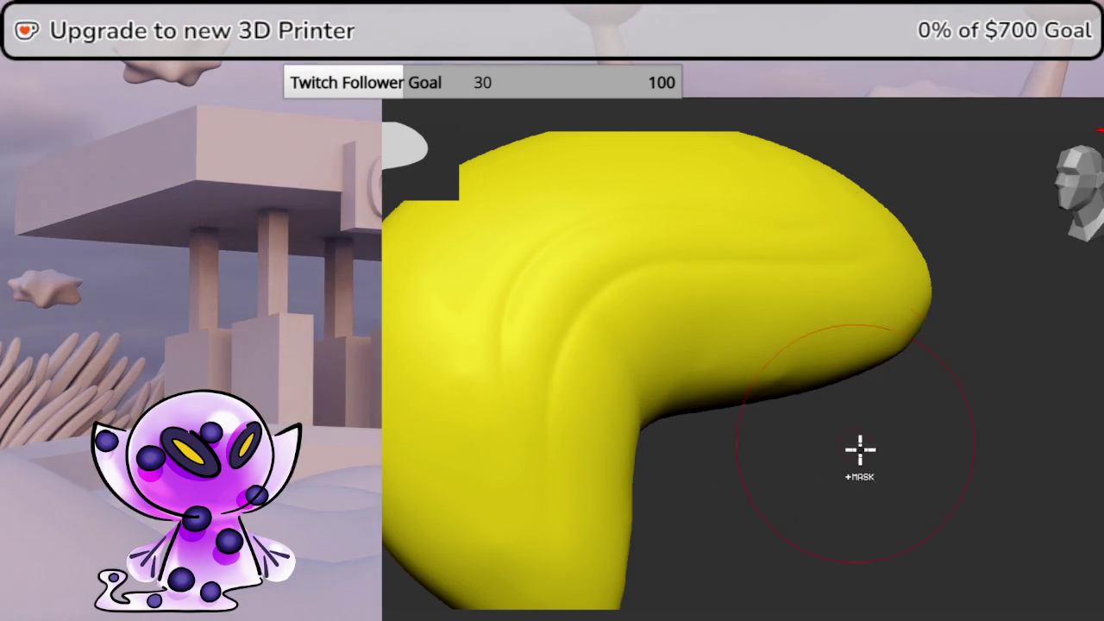
{"action": "mouse_move", "coordinate": [865, 432]}
{"action": "left_mouse_down"}
{"action": "mouse_move", "coordinate": [826, 379]}
{"action": "mouse_move", "coordinate": [891, 288]}
{"action": "left_mouse_up"}
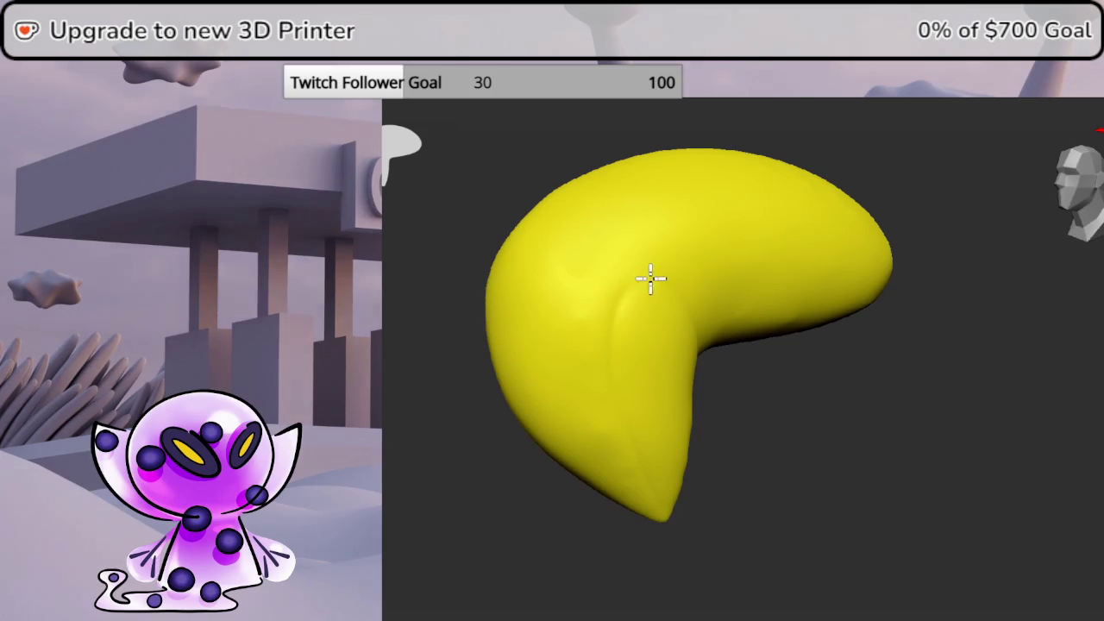
{"action": "key", "text": "ctrl+z"}
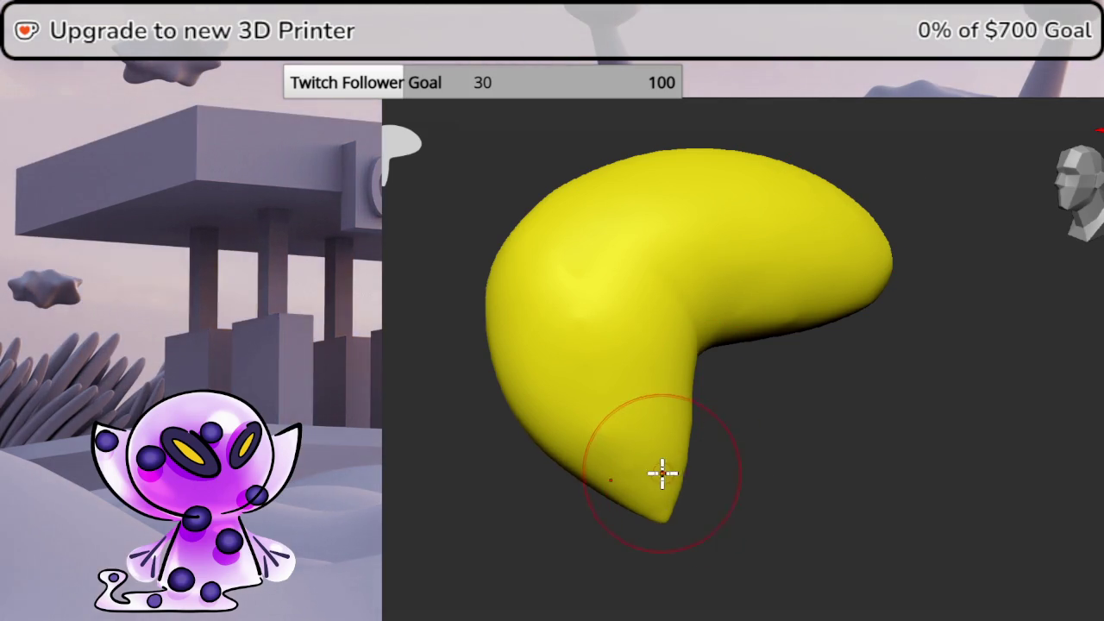
Carve a groove from the lower tip across the top to the right tip
{"action": "mouse_move", "coordinate": [650, 500]}
{"action": "left_mouse_down"}
{"action": "mouse_move", "coordinate": [655, 254]}
{"action": "mouse_move", "coordinate": [883, 227]}
{"action": "left_mouse_up"}
{"action": "left_click_drag", "start_coordinate": [663, 508], "coordinate": [646, 366]}
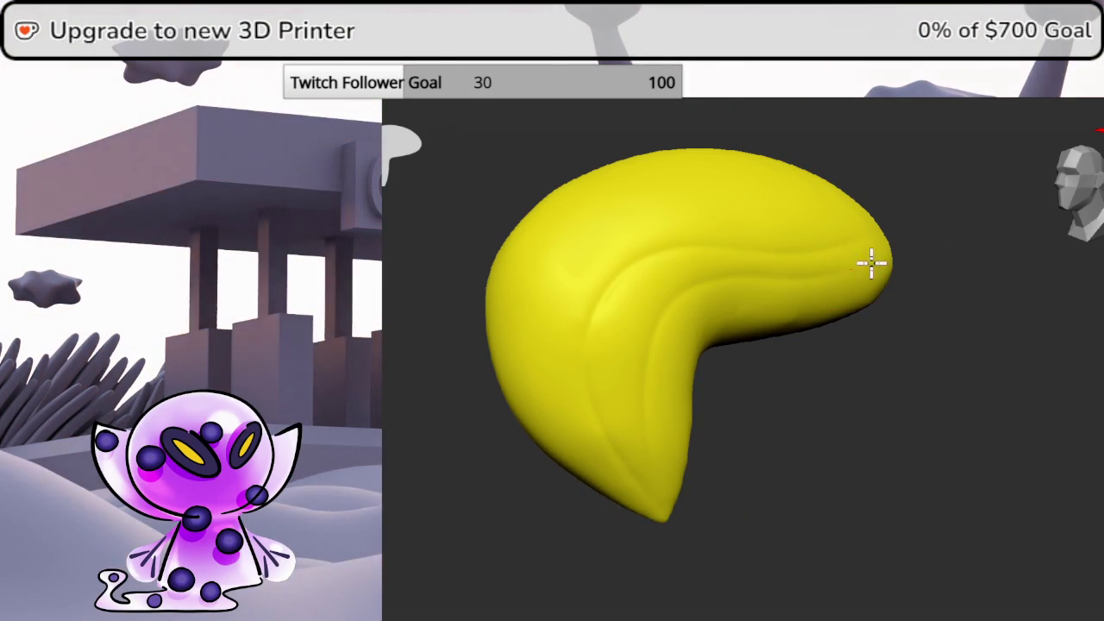
{"action": "left_click_drag", "start_coordinate": [856, 269], "coordinate": [876, 248]}
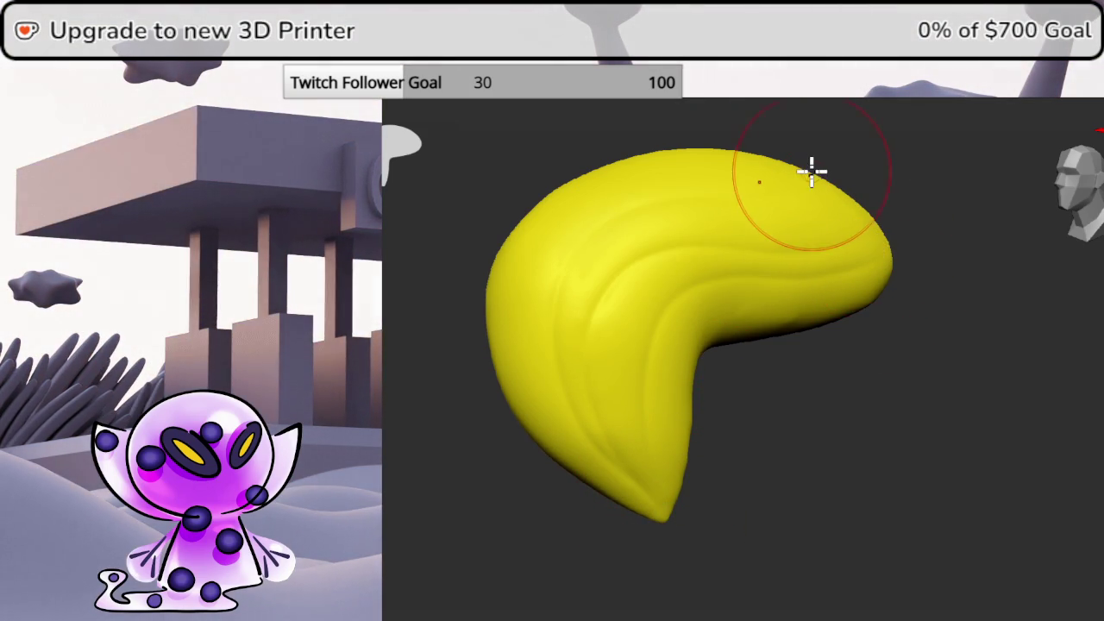
{"action": "left_click_drag", "start_coordinate": [811, 173], "coordinate": [938, 296]}
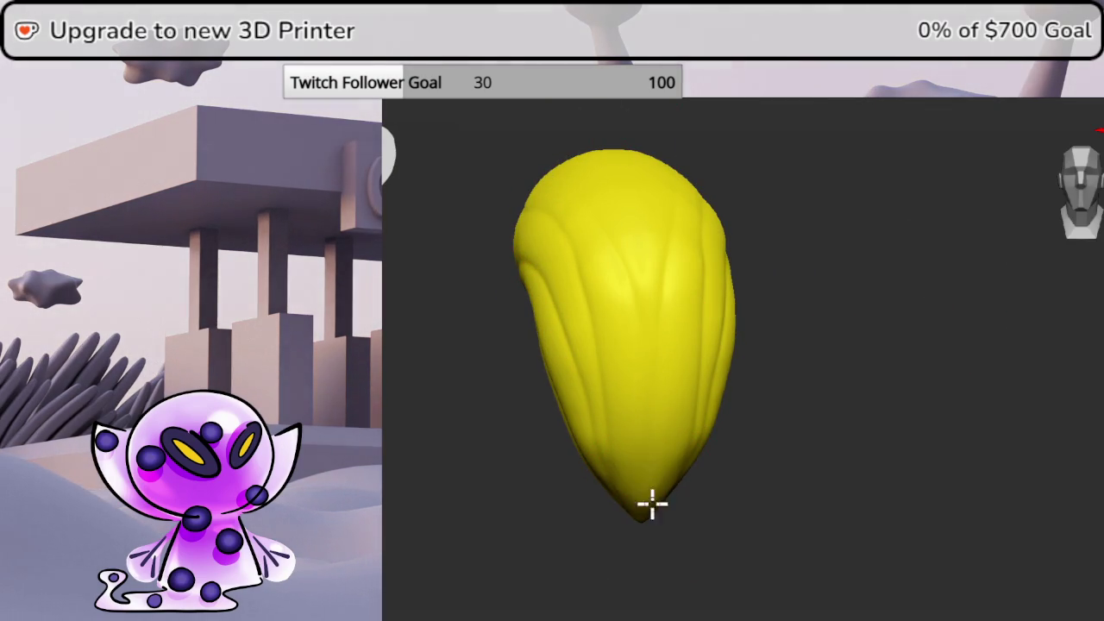
{"action": "mouse_move", "coordinate": [663, 523]}
{"action": "left_mouse_down"}
{"action": "mouse_move", "coordinate": [842, 374]}
{"action": "mouse_move", "coordinate": [882, 436]}
{"action": "left_mouse_up"}
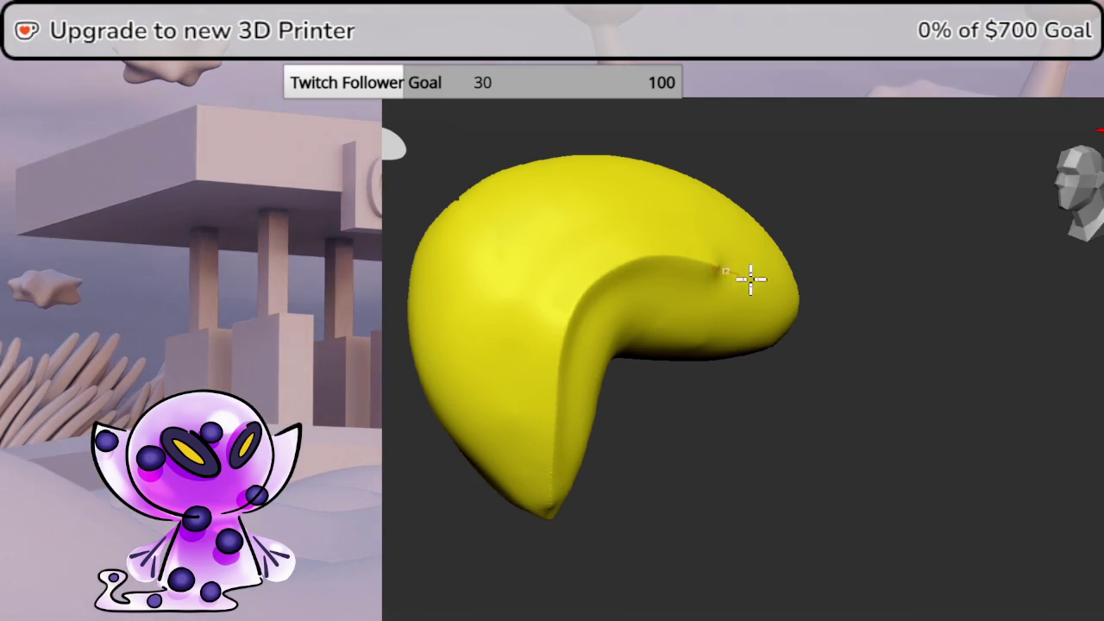
Add vertical creases up the lower-left side of the hair piece
{"action": "mouse_move", "coordinate": [823, 276]}
{"action": "left_mouse_down"}
{"action": "mouse_move", "coordinate": [873, 261]}
{"action": "mouse_move", "coordinate": [835, 293]}
{"action": "mouse_move", "coordinate": [779, 299]}
{"action": "left_mouse_up"}
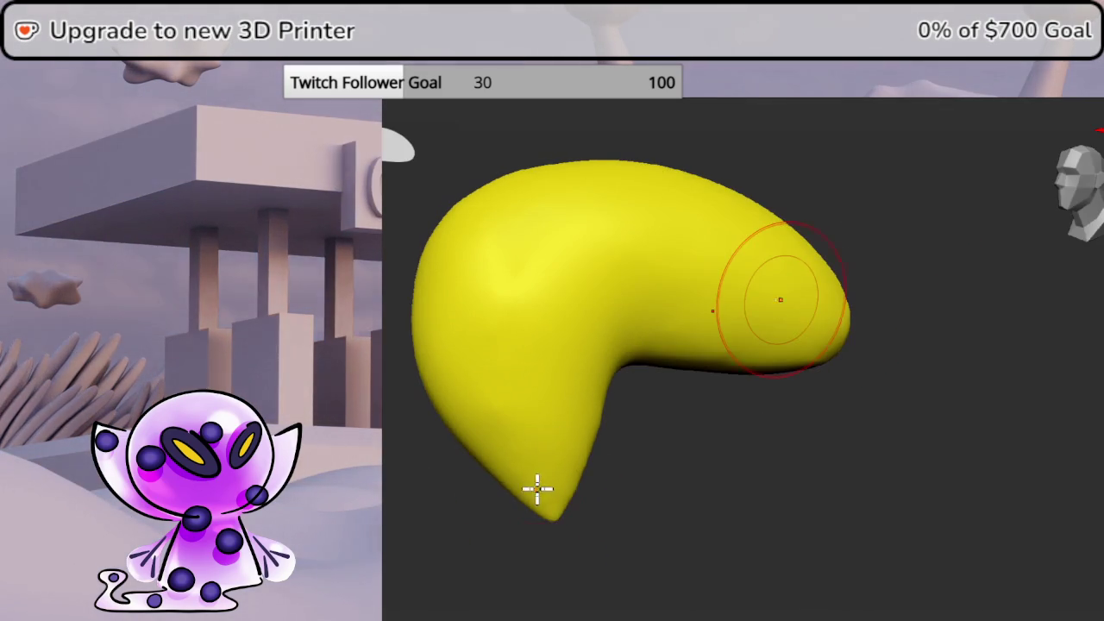
{"action": "left_click_drag", "start_coordinate": [560, 461], "coordinate": [558, 324]}
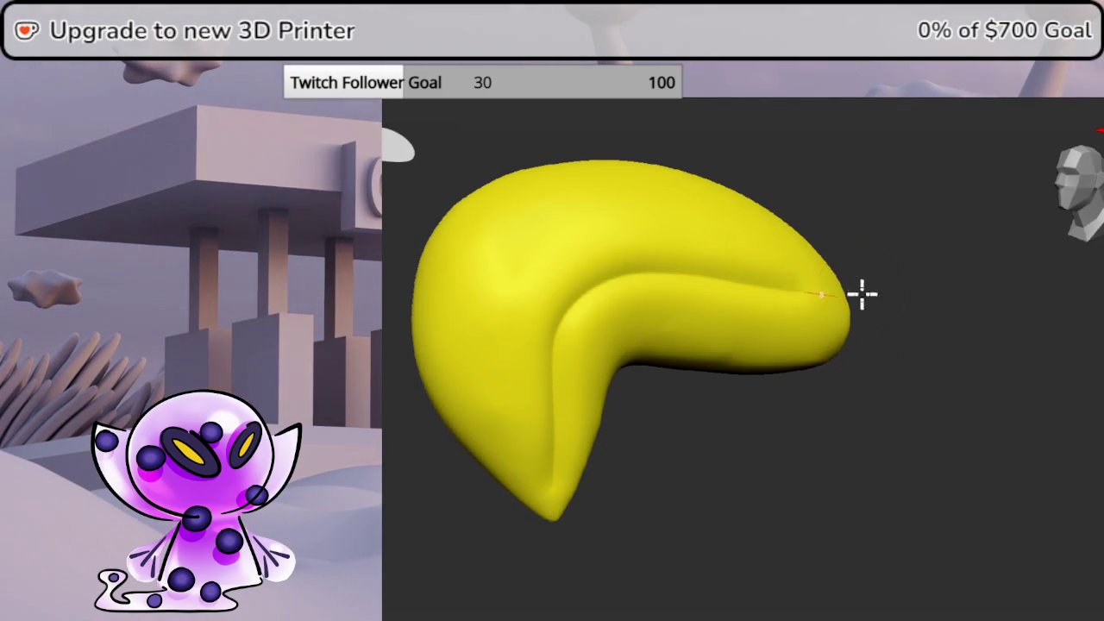
{"action": "mouse_move", "coordinate": [548, 493]}
{"action": "left_mouse_down"}
{"action": "mouse_move", "coordinate": [495, 328]}
{"action": "mouse_move", "coordinate": [622, 190]}
{"action": "left_mouse_up"}
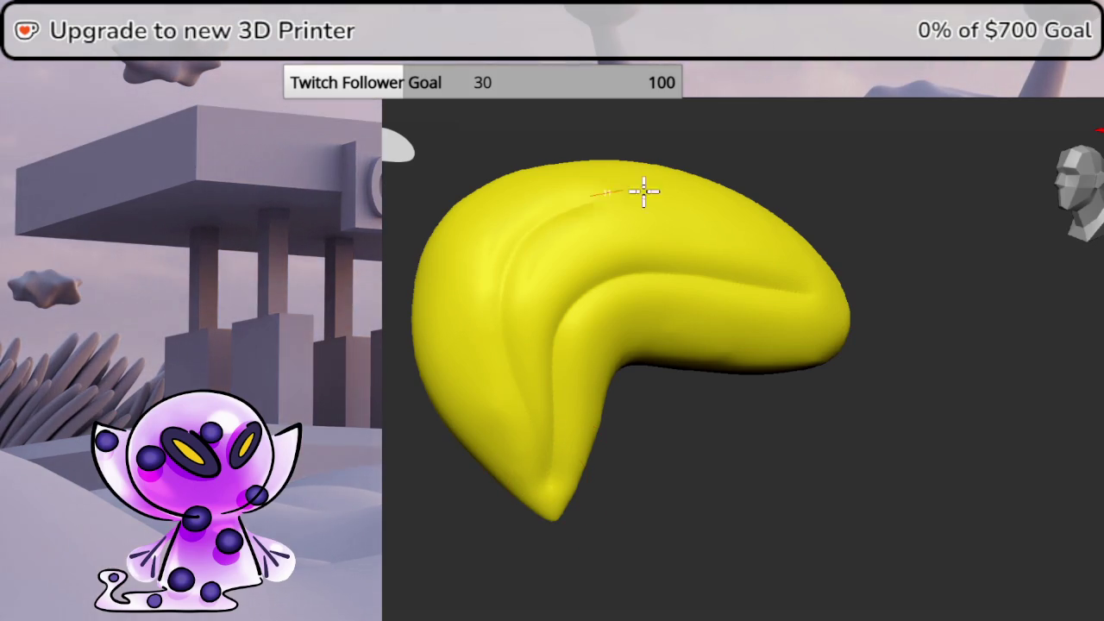
{"action": "mouse_move", "coordinate": [890, 252]}
{"action": "left_mouse_down"}
{"action": "mouse_move", "coordinate": [951, 305]}
{"action": "mouse_move", "coordinate": [874, 290]}
{"action": "left_mouse_up"}
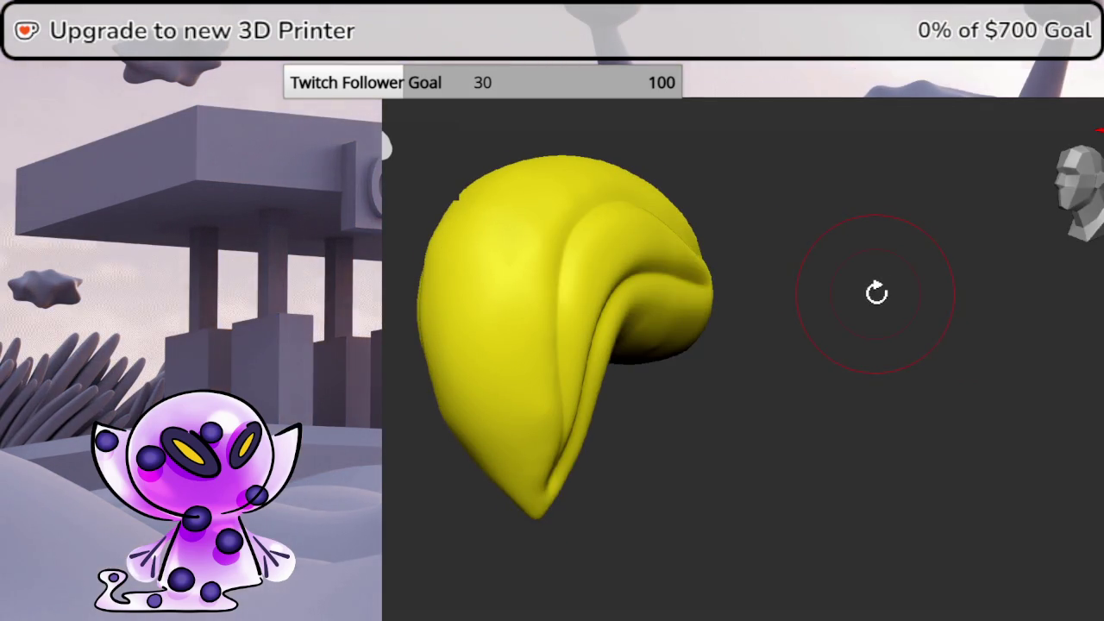
Turn on symmetry, then try a groove up from the lower tip and undo it
{"action": "key", "text": "t"}
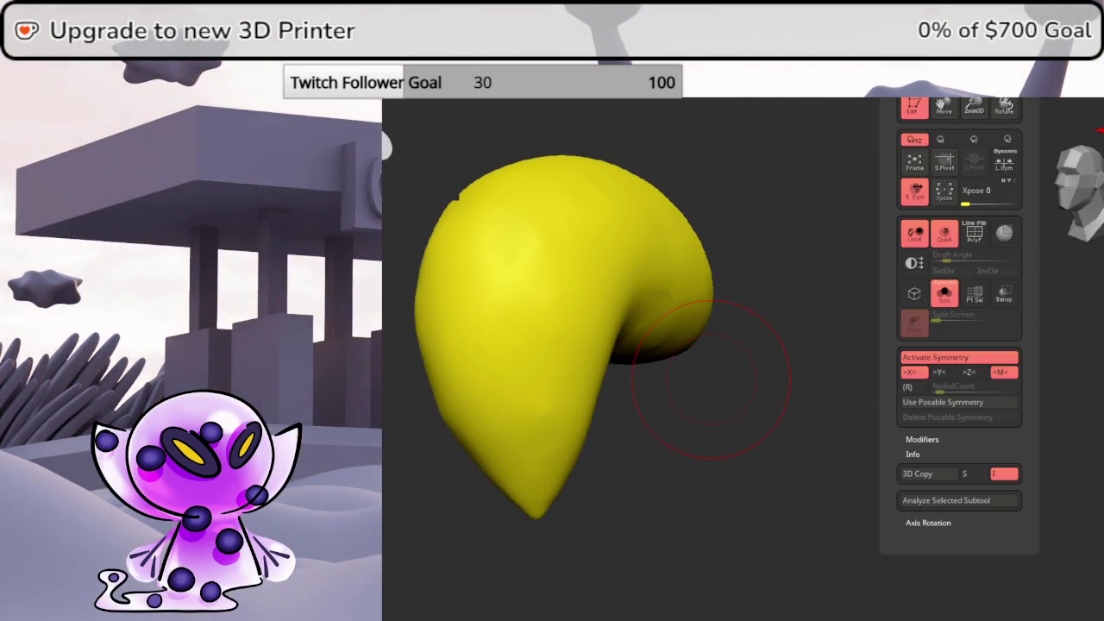
{"action": "left_click", "coordinate": [959, 357]}
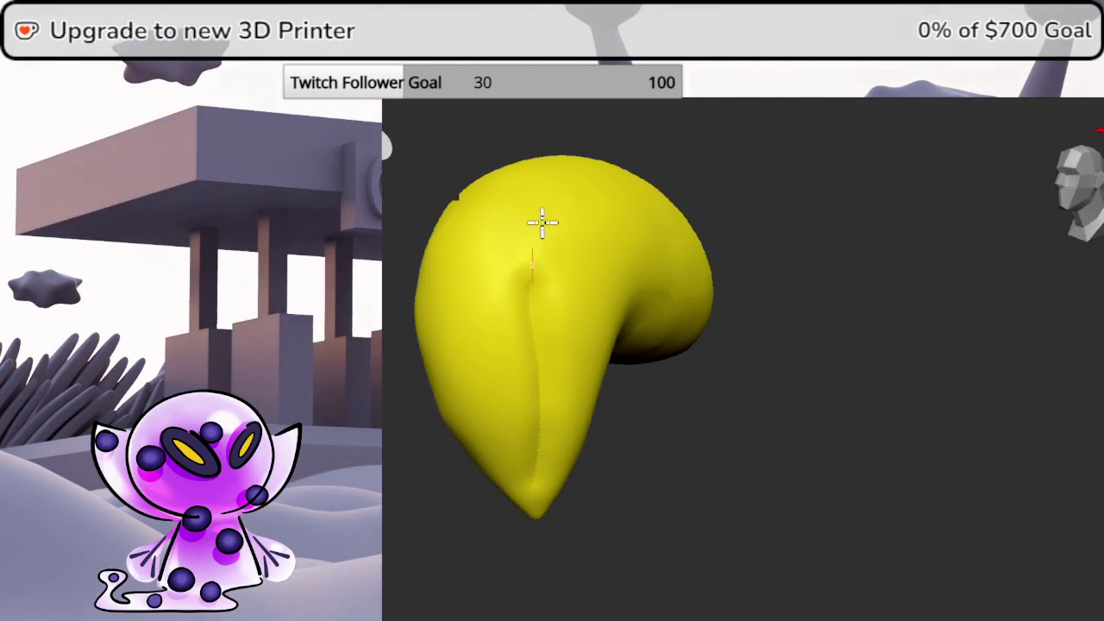
{"action": "mouse_move", "coordinate": [715, 234]}
{"action": "left_mouse_down"}
{"action": "mouse_move", "coordinate": [850, 285]}
{"action": "mouse_move", "coordinate": [832, 289]}
{"action": "left_mouse_up"}
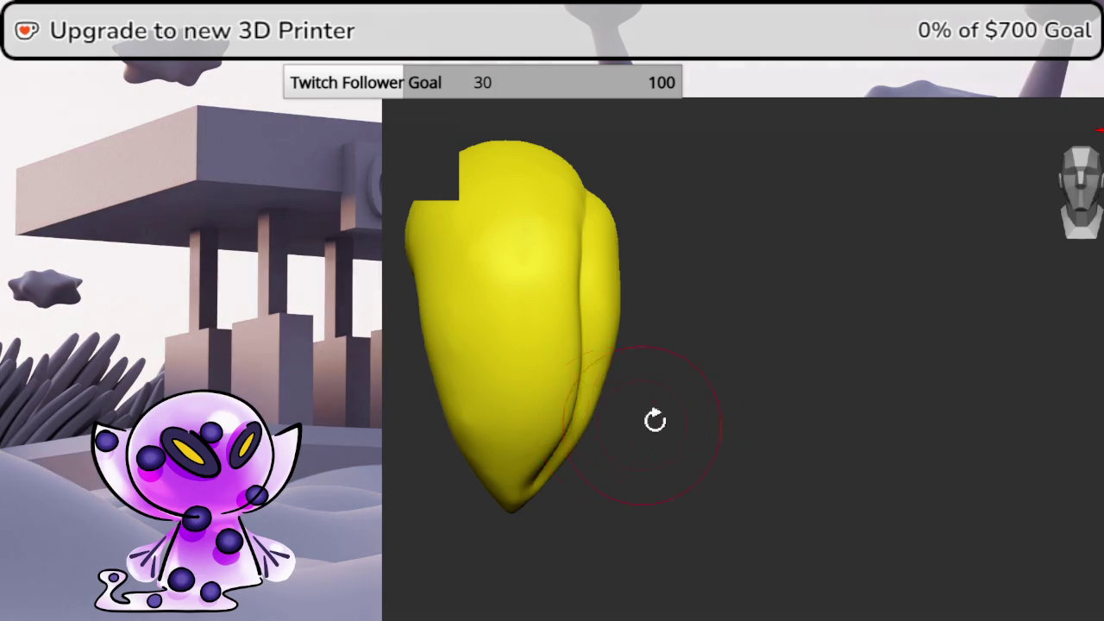
{"action": "left_click_drag", "start_coordinate": [638, 424], "coordinate": [505, 503]}
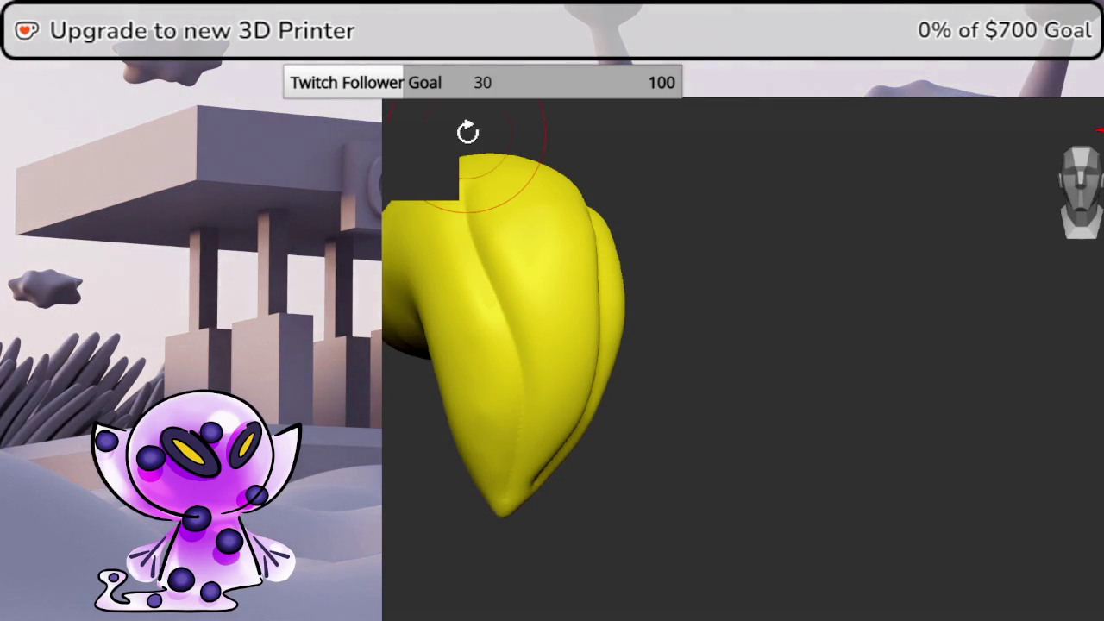
{"action": "left_click_drag", "start_coordinate": [467, 131], "coordinate": [767, 234]}
{"action": "left_click_drag", "start_coordinate": [507, 463], "coordinate": [390, 257]}
{"action": "left_click_drag", "start_coordinate": [754, 297], "coordinate": [660, 269]}
{"action": "key", "text": "ctrl+z"}
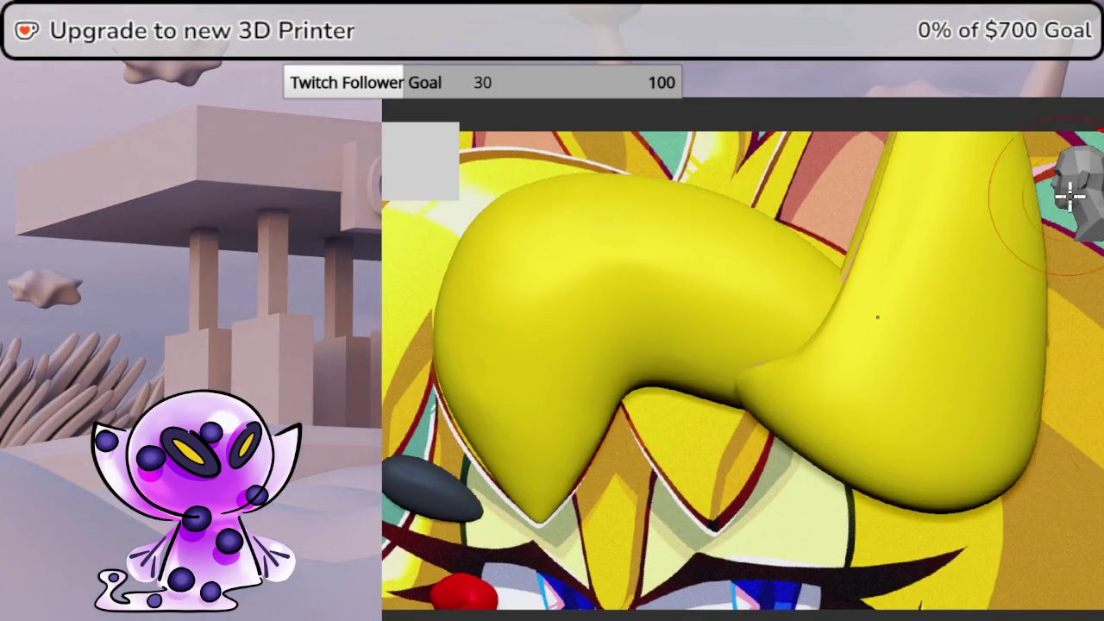
Frame the piece against the reference and add a diagonal crease across its left part
{"action": "left_click_drag", "start_coordinate": [903, 364], "coordinate": [1074, 201]}
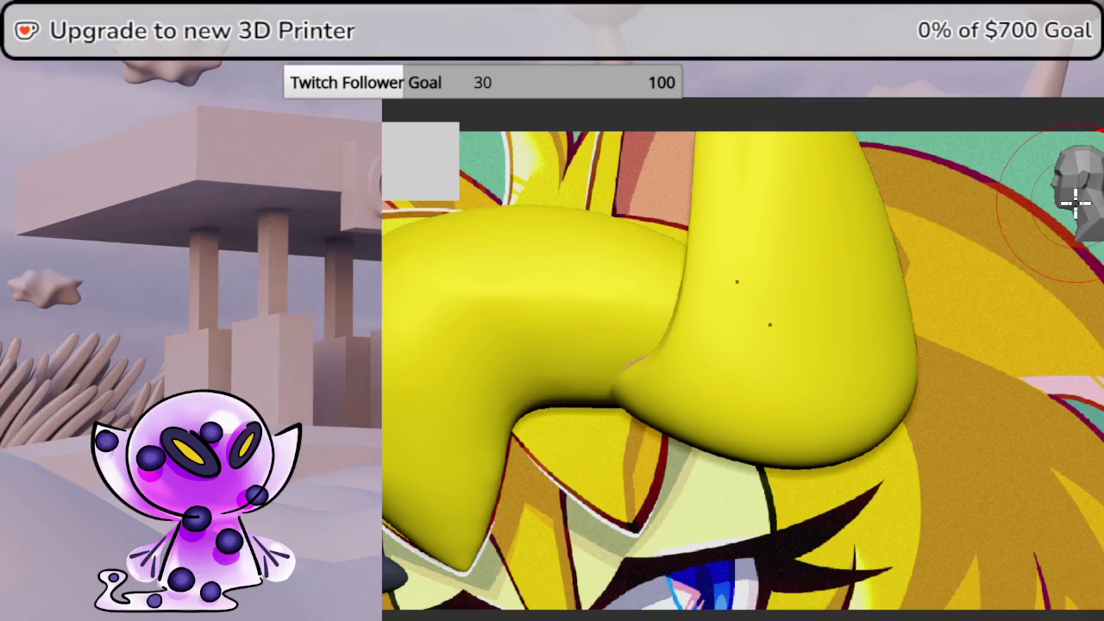
{"action": "mouse_move", "coordinate": [968, 431]}
{"action": "left_mouse_down"}
{"action": "mouse_move", "coordinate": [1052, 371]}
{"action": "mouse_move", "coordinate": [995, 238]}
{"action": "left_mouse_up"}
{"action": "key", "text": "f"}
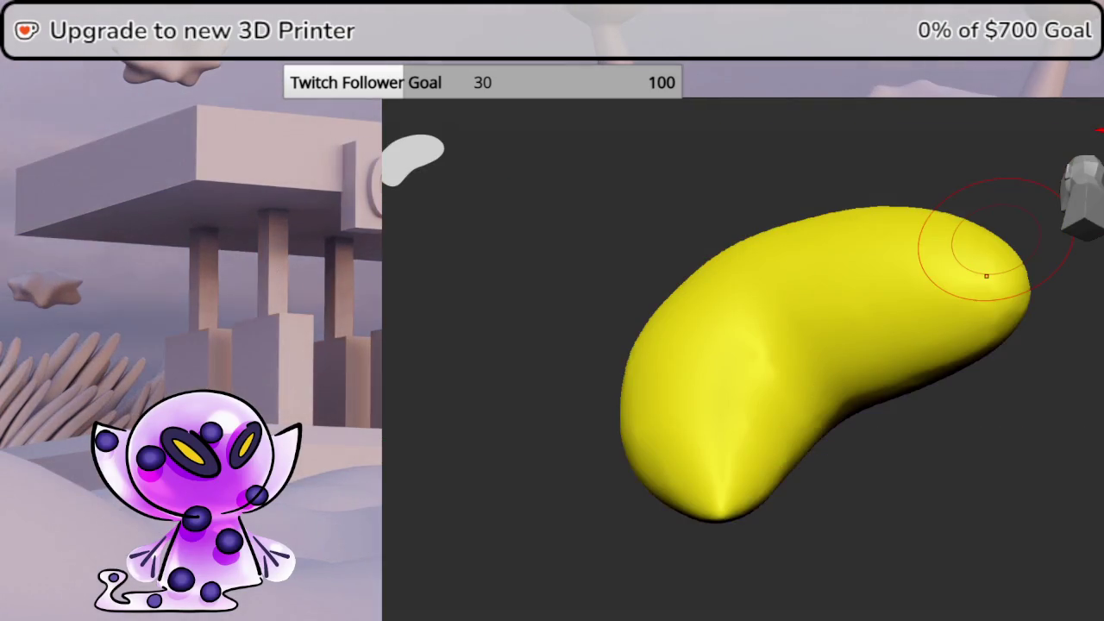
{"action": "left_click_drag", "start_coordinate": [1069, 362], "coordinate": [1089, 455]}
{"action": "left_click_drag", "start_coordinate": [747, 316], "coordinate": [868, 458]}
{"action": "left_click_drag", "start_coordinate": [993, 457], "coordinate": [989, 434]}
Smooth away the diagonal crease, undoing and redoing the smoothing
{"action": "key", "text": "space"}
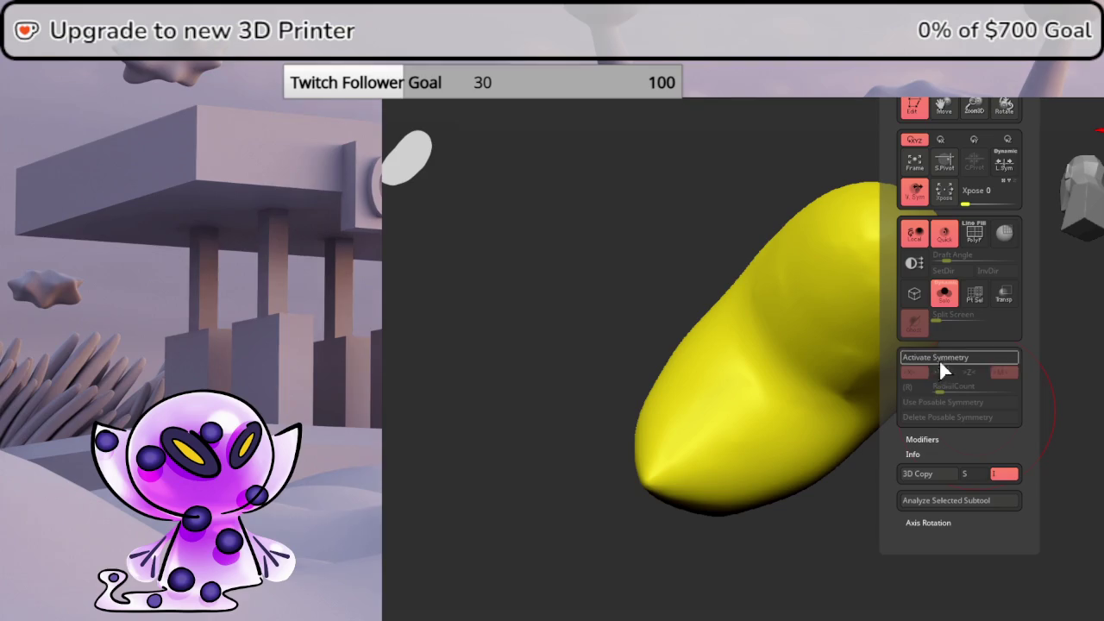
{"action": "left_click_drag", "start_coordinate": [1025, 424], "coordinate": [1007, 399]}
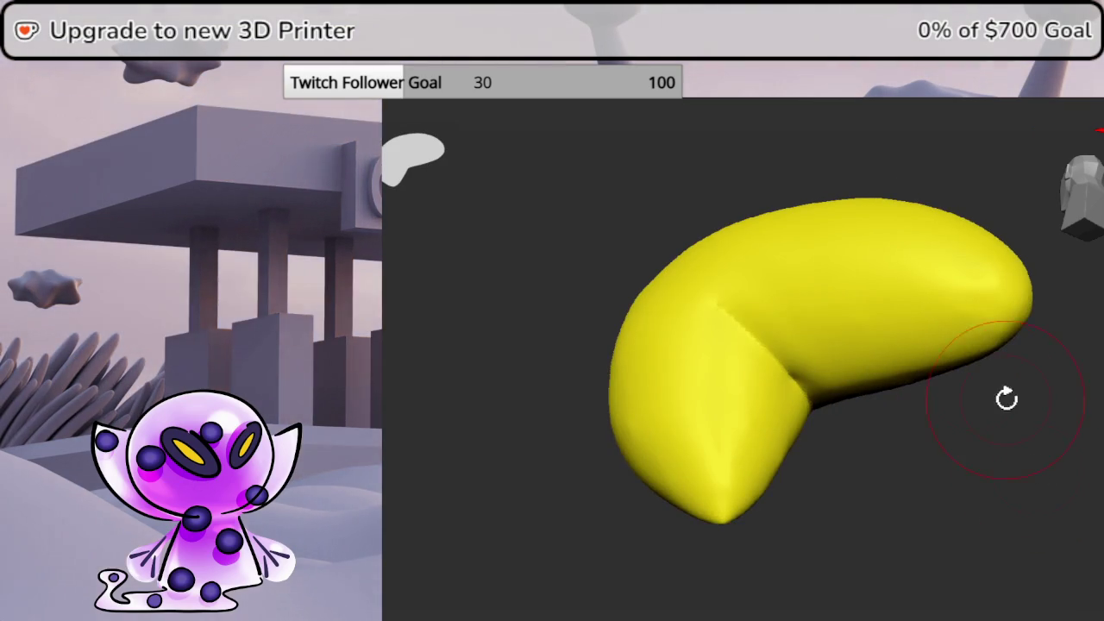
{"action": "left_click_drag", "start_coordinate": [776, 371], "coordinate": [727, 318], "text": "shift"}
{"action": "key", "text": "ctrl+z"}
{"action": "key", "text": "ctrl+shift+z"}
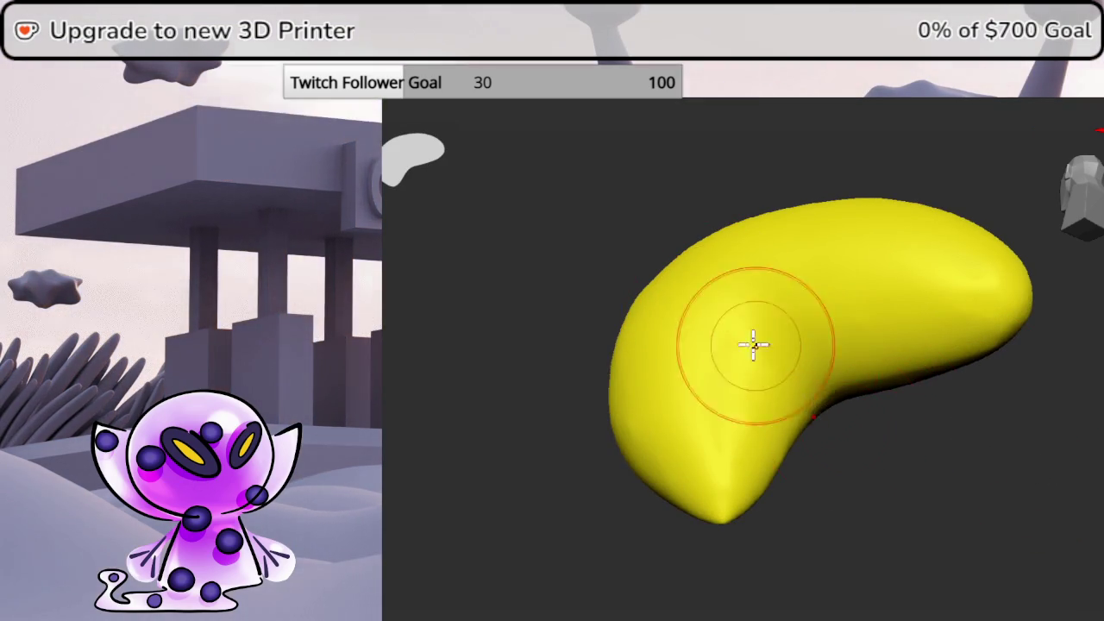
{"action": "mouse_move", "coordinate": [872, 473]}
{"action": "left_mouse_down"}
{"action": "mouse_move", "coordinate": [953, 442]}
{"action": "mouse_move", "coordinate": [905, 397]}
{"action": "mouse_move", "coordinate": [961, 432]}
{"action": "left_mouse_up"}
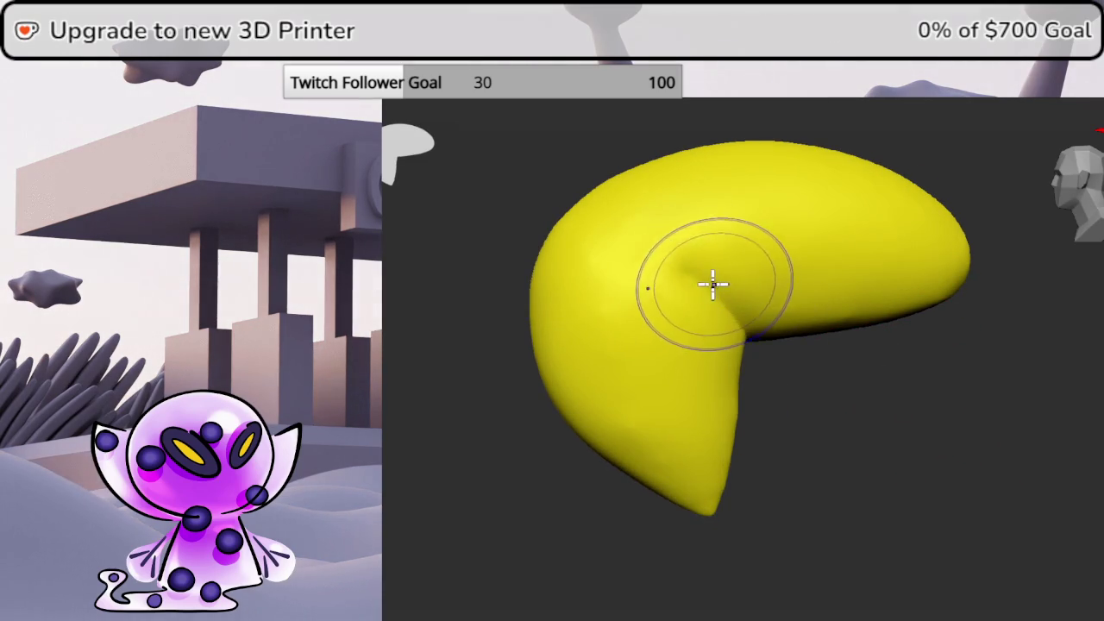
Inspect the piece from several sides with polygroup colours and wireframe shown
{"action": "mouse_move", "coordinate": [775, 365]}
{"action": "left_mouse_down"}
{"action": "mouse_move", "coordinate": [830, 392]}
{"action": "mouse_move", "coordinate": [991, 419]}
{"action": "mouse_move", "coordinate": [999, 401]}
{"action": "mouse_move", "coordinate": [989, 398]}
{"action": "left_mouse_up"}
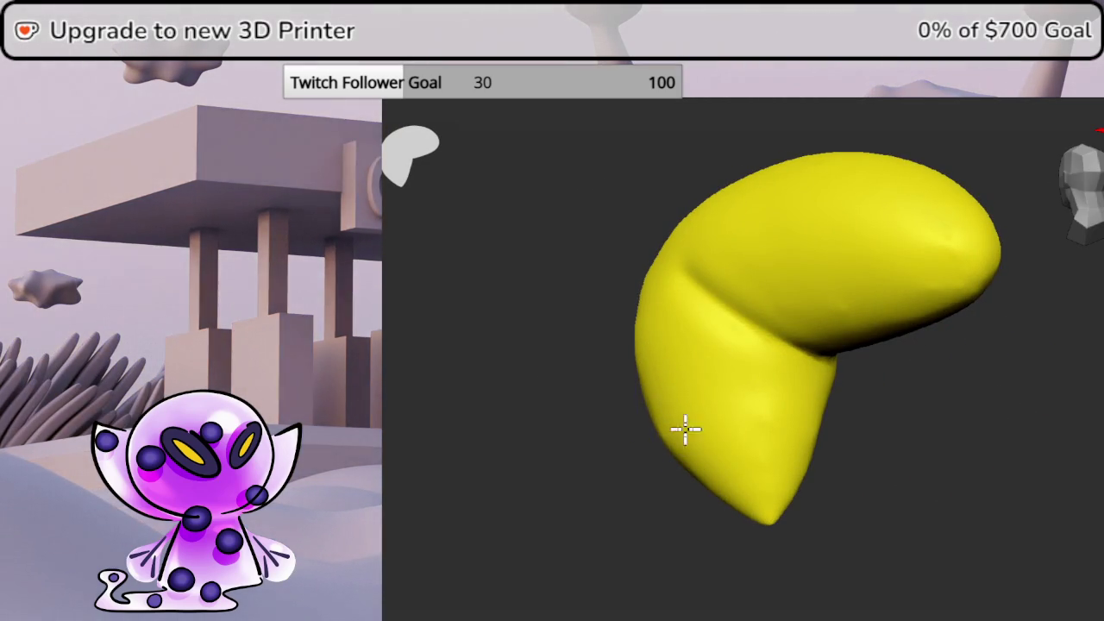
{"action": "mouse_move", "coordinate": [983, 406]}
{"action": "left_mouse_down"}
{"action": "mouse_move", "coordinate": [1003, 394]}
{"action": "mouse_move", "coordinate": [997, 367]}
{"action": "mouse_move", "coordinate": [1048, 361]}
{"action": "mouse_move", "coordinate": [949, 387]}
{"action": "mouse_move", "coordinate": [914, 371]}
{"action": "mouse_move", "coordinate": [915, 346]}
{"action": "left_mouse_up"}
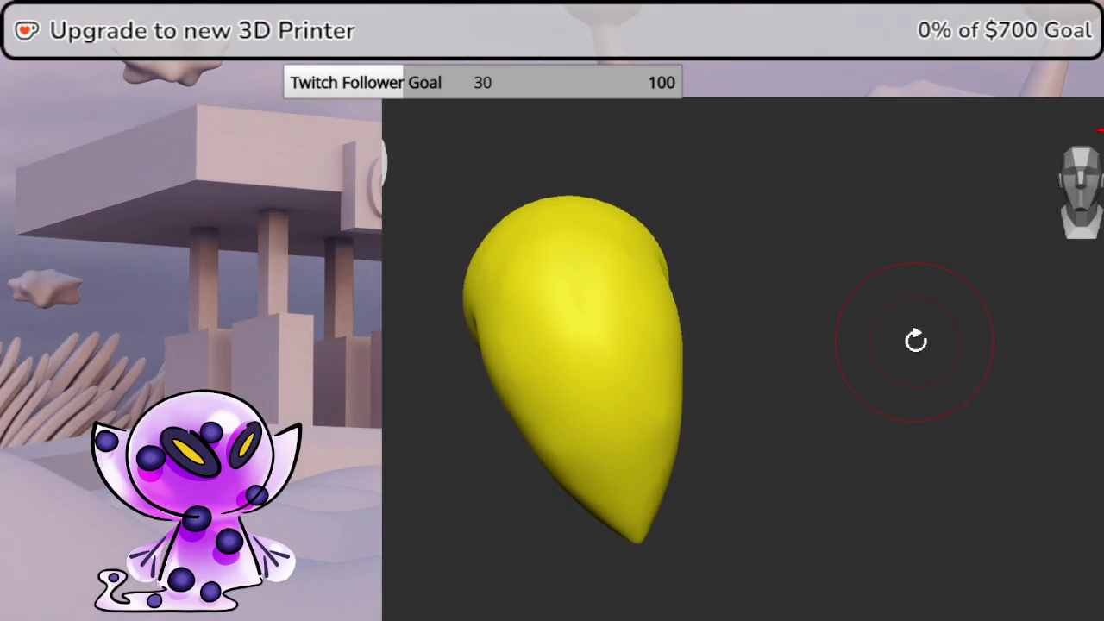
{"action": "key", "text": "shift+f"}
{"action": "left_click_drag", "start_coordinate": [1059, 296], "coordinate": [1064, 192]}
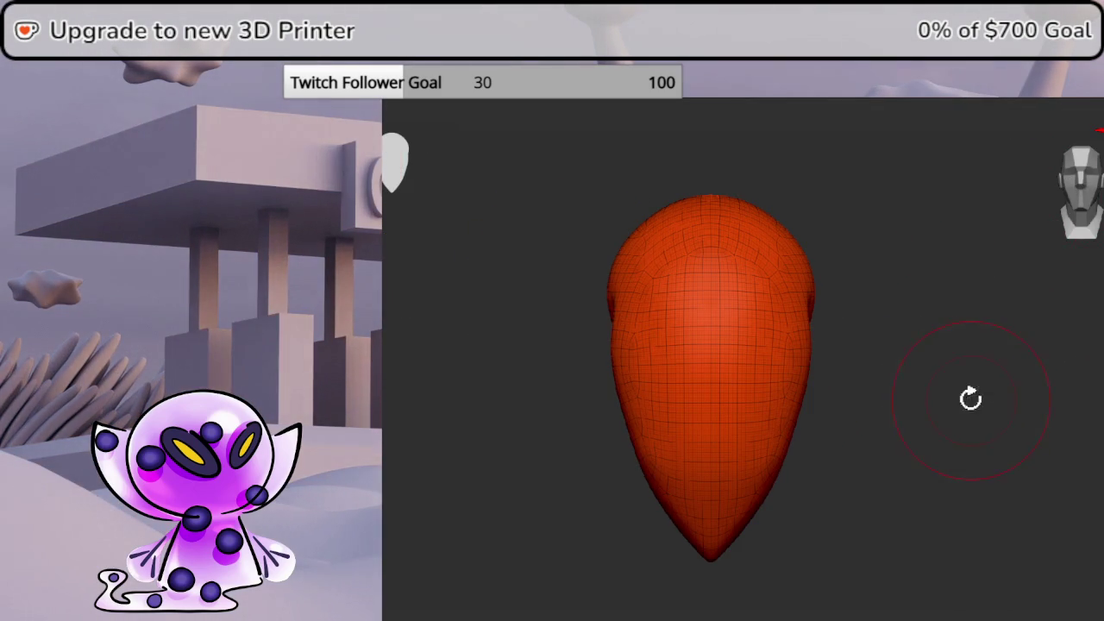
Step the hair piece down and back up a subdivision level, then snap to front view
{"action": "key", "text": "ctrl"}
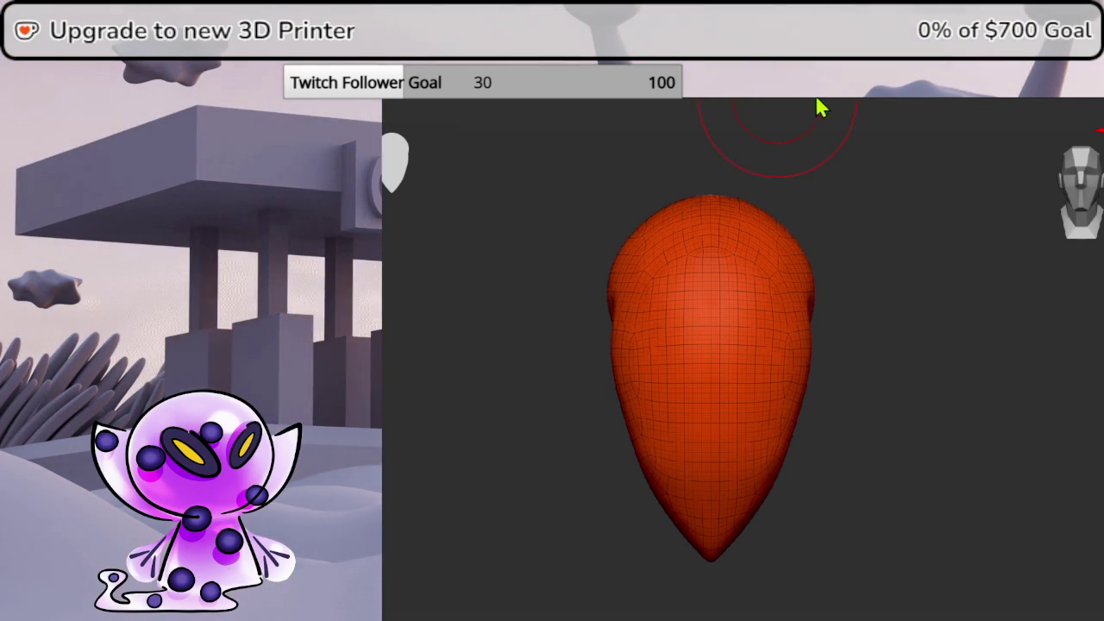
{"action": "key", "text": "shift+d"}
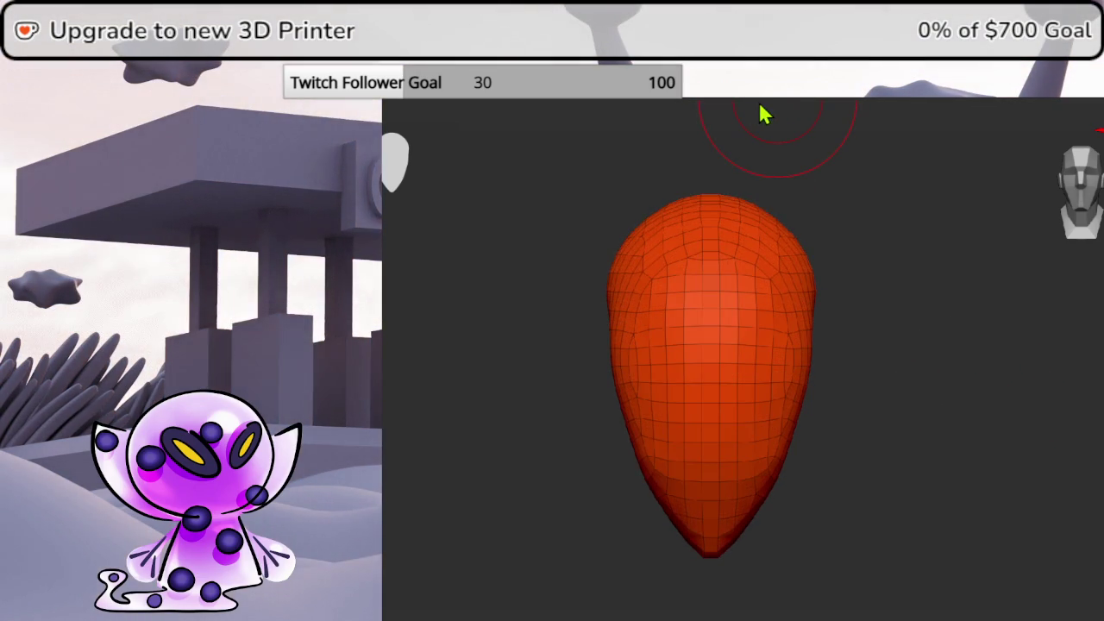
{"action": "key", "text": "d"}
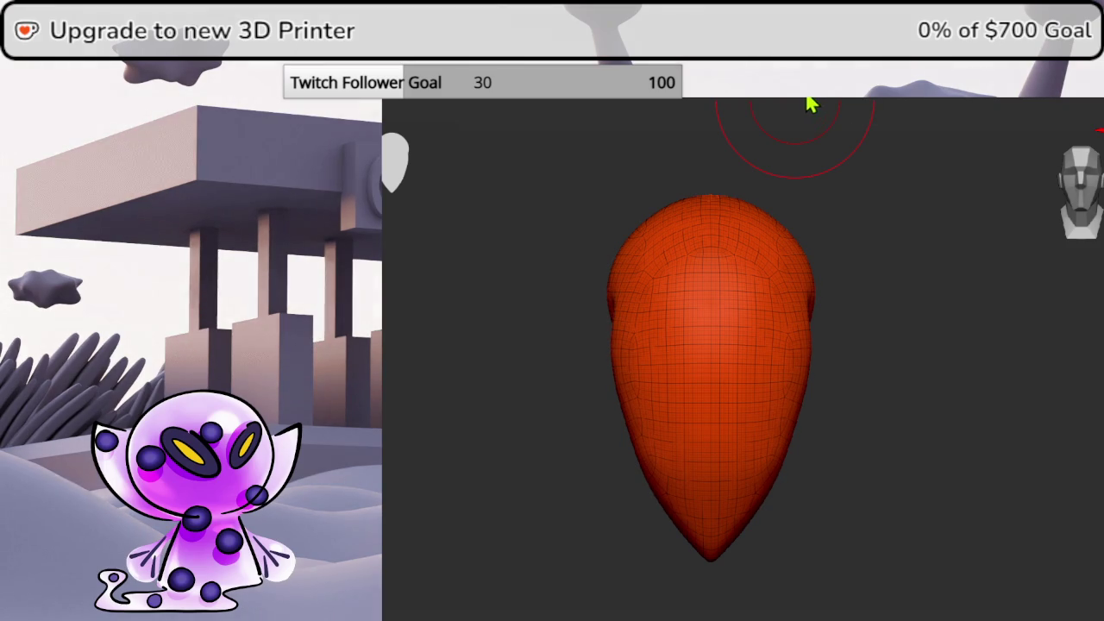
{"action": "left_click_drag", "start_coordinate": [811, 103], "coordinate": [1005, 306]}
{"action": "left_click", "coordinate": [1078, 175]}
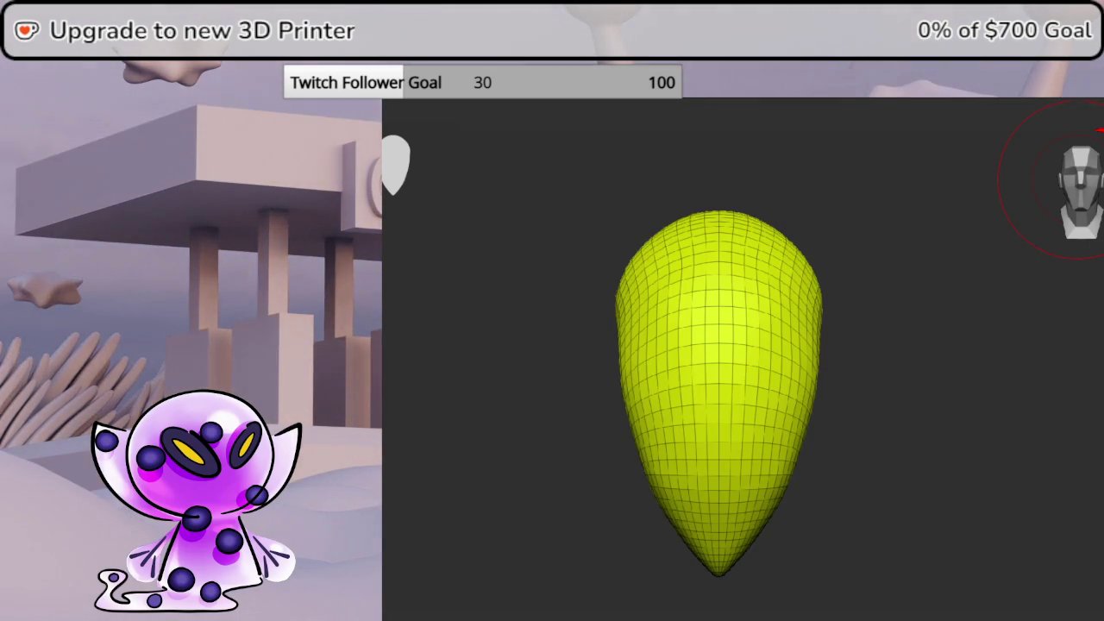
Orbit around the hook-shaped mesh to inspect its wireframe from several sides
{"action": "mouse_move", "coordinate": [1095, 345]}
{"action": "left_mouse_down"}
{"action": "mouse_move", "coordinate": [971, 365]}
{"action": "mouse_move", "coordinate": [995, 372]}
{"action": "mouse_move", "coordinate": [1094, 355]}
{"action": "mouse_move", "coordinate": [1084, 342]}
{"action": "mouse_move", "coordinate": [1077, 172]}
{"action": "mouse_move", "coordinate": [840, 374]}
{"action": "left_mouse_up"}
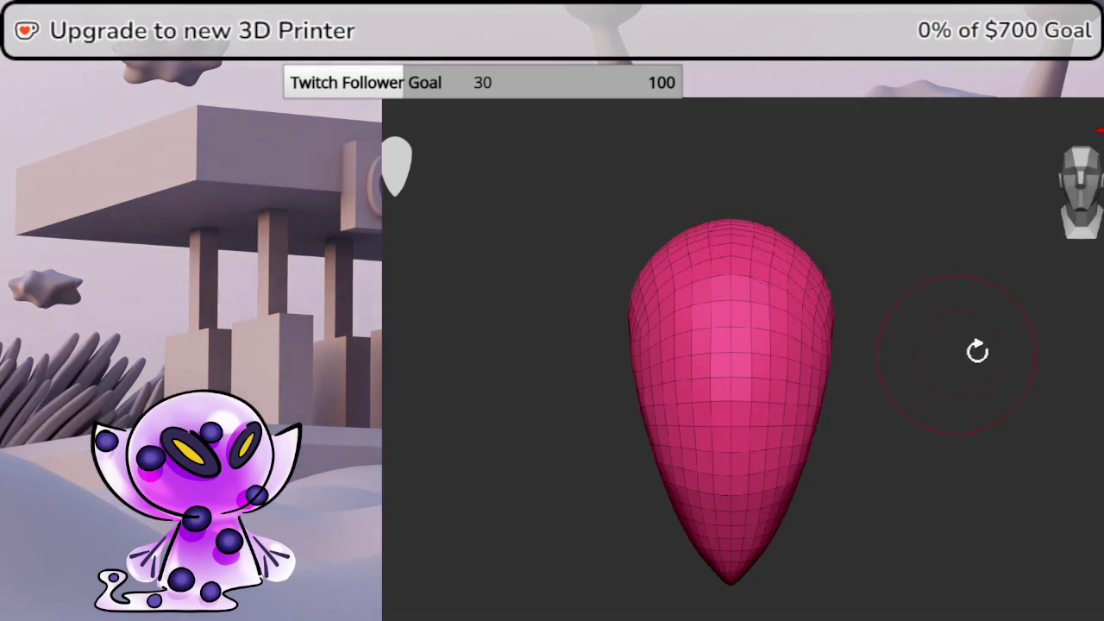
{"action": "left_click_drag", "start_coordinate": [948, 354], "coordinate": [937, 318]}
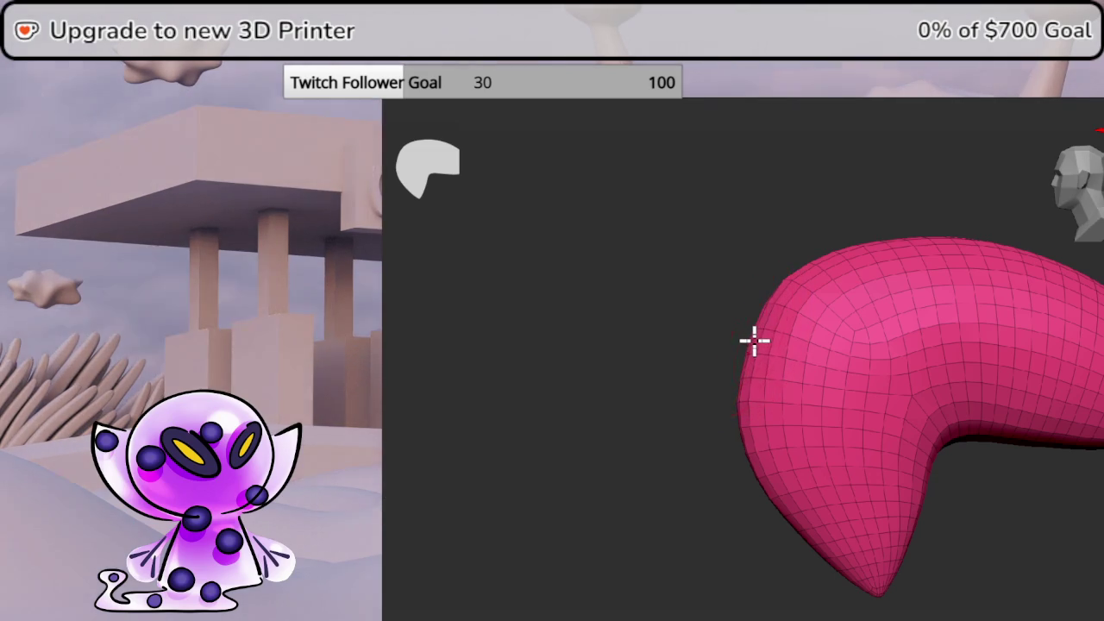
{"action": "left_click_drag", "start_coordinate": [771, 207], "coordinate": [842, 234]}
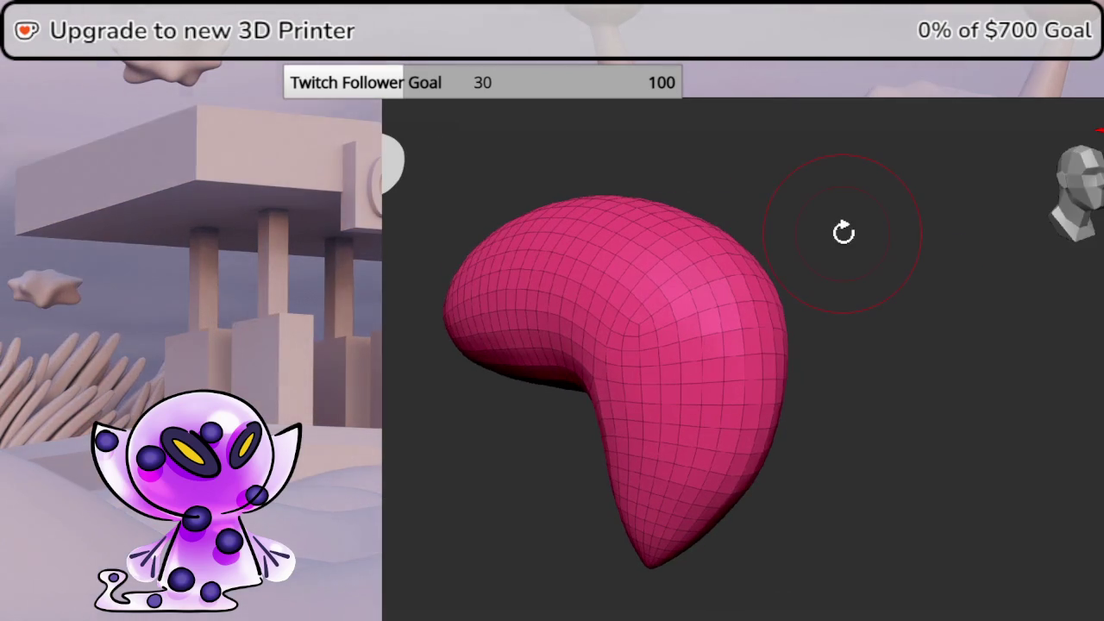
{"action": "mouse_move", "coordinate": [980, 290]}
{"action": "left_mouse_down"}
{"action": "mouse_move", "coordinate": [847, 251]}
{"action": "mouse_move", "coordinate": [875, 278]}
{"action": "left_mouse_up"}
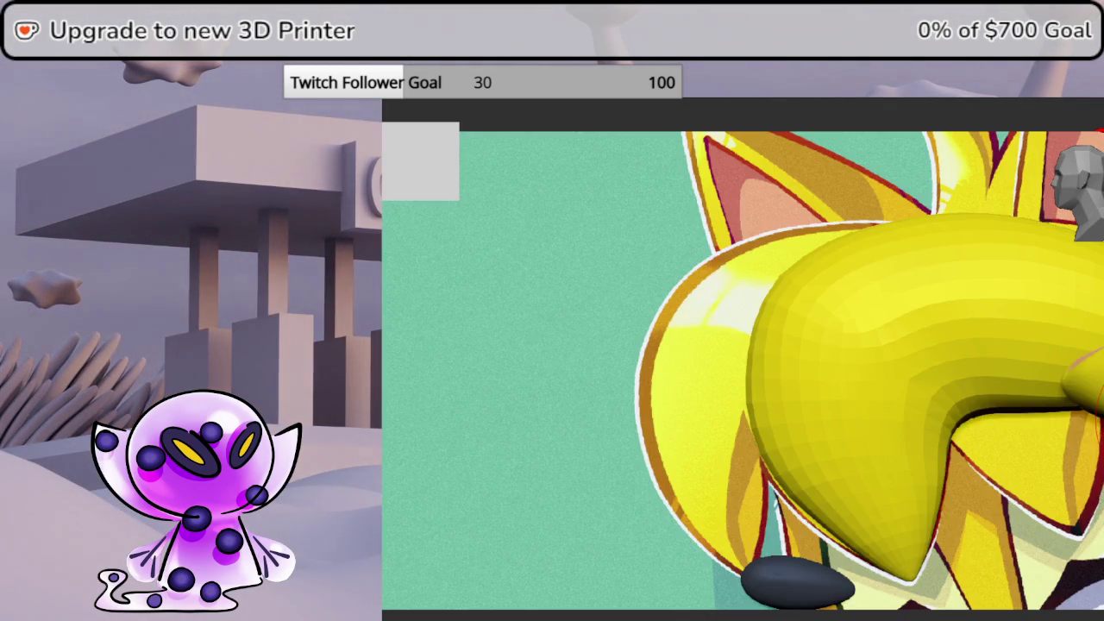
Pan across the reference and turn on Solo Mode to show only the yellow hair piece
{"action": "mouse_move", "coordinate": [980, 396]}
{"action": "left_mouse_down"}
{"action": "mouse_move", "coordinate": [727, 436]}
{"action": "mouse_move", "coordinate": [744, 411]}
{"action": "left_mouse_up"}
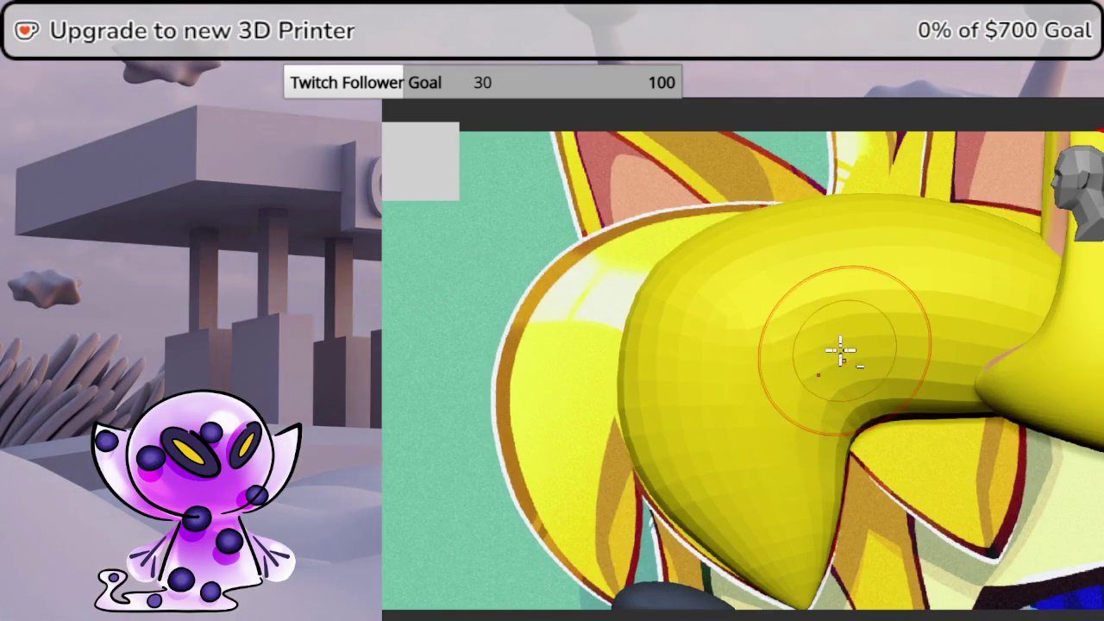
{"action": "left_click_drag", "start_coordinate": [842, 352], "coordinate": [880, 319]}
{"action": "scroll", "coordinate": [880, 319], "scroll_direction": "down", "scroll_amount": 5}
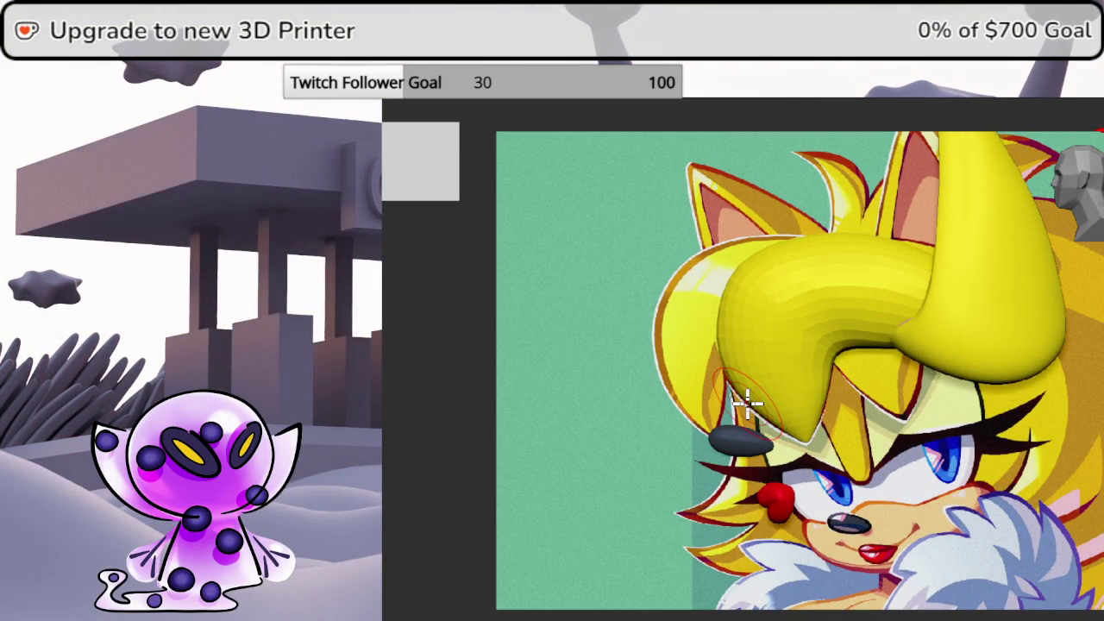
{"action": "scroll", "coordinate": [875, 264], "scroll_direction": "up", "scroll_amount": 1}
{"action": "scroll", "coordinate": [825, 302], "scroll_direction": "up", "scroll_amount": 2}
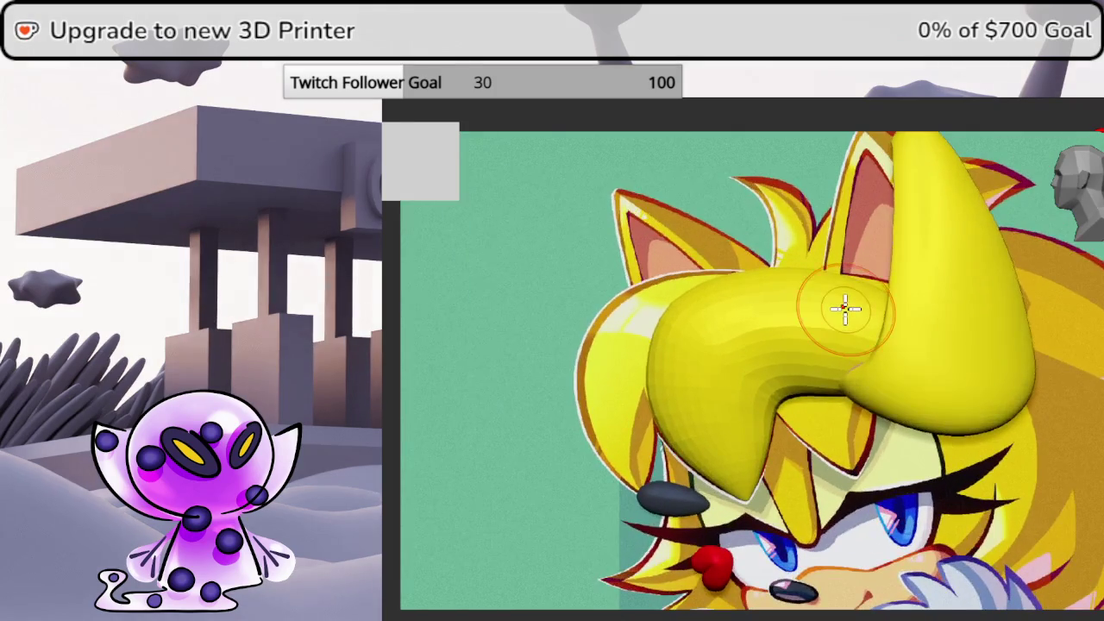
{"action": "key", "text": "space"}
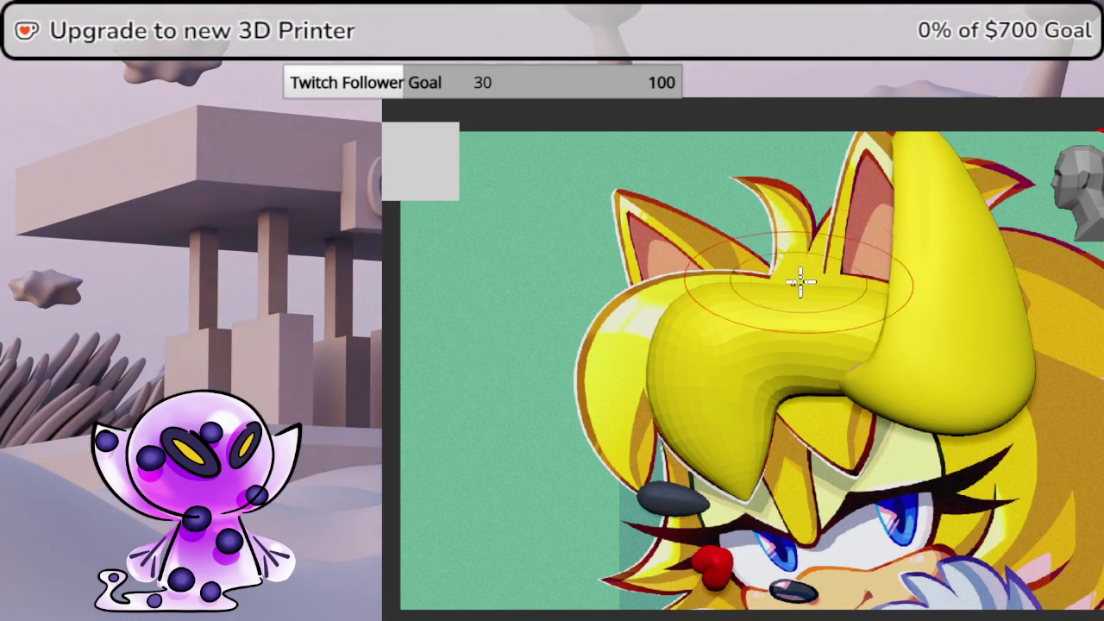
{"action": "left_click", "coordinate": [1101, 423]}
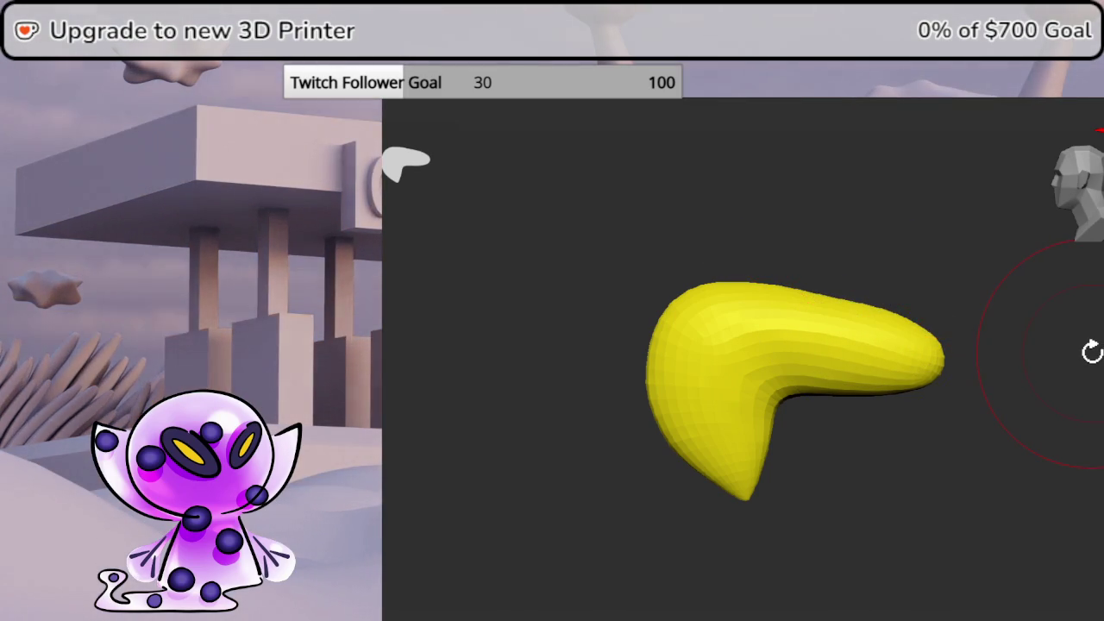
Inspect the soloed piece's wireframe, drop a subdivision level, then bring the other meshes back
{"action": "mouse_move", "coordinate": [1091, 352]}
{"action": "left_mouse_down"}
{"action": "mouse_move", "coordinate": [1103, 350]}
{"action": "mouse_move", "coordinate": [1040, 348]}
{"action": "mouse_move", "coordinate": [1091, 182]}
{"action": "mouse_move", "coordinate": [1083, 441]}
{"action": "mouse_move", "coordinate": [1103, 432]}
{"action": "left_mouse_up"}
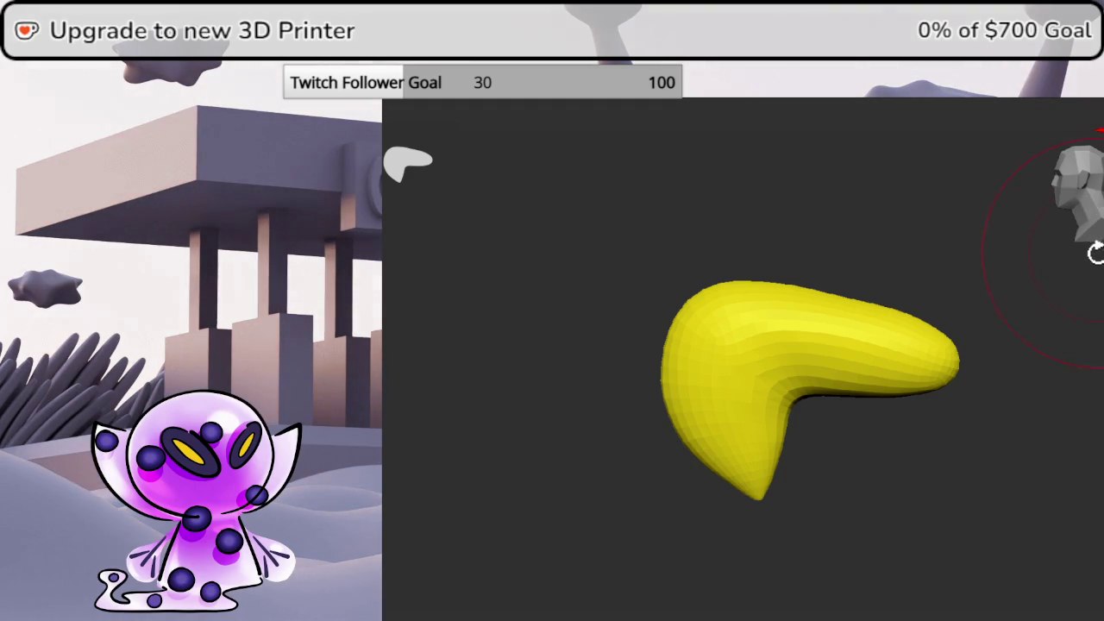
{"action": "key", "text": "shift+f"}
{"action": "key", "text": "shift+f"}
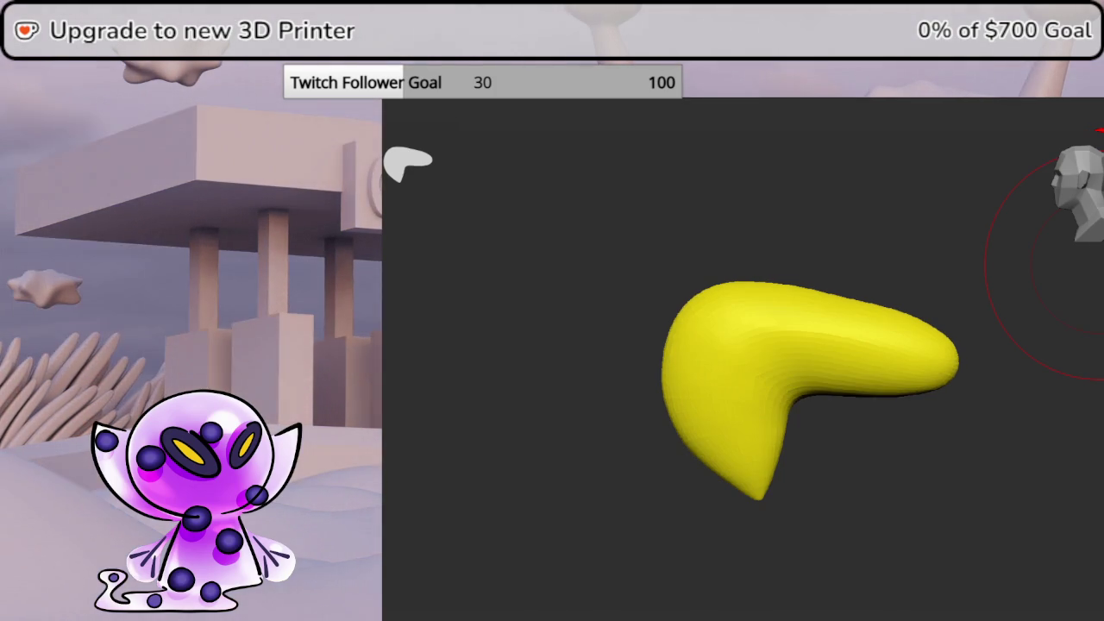
{"action": "key", "text": "shift+d"}
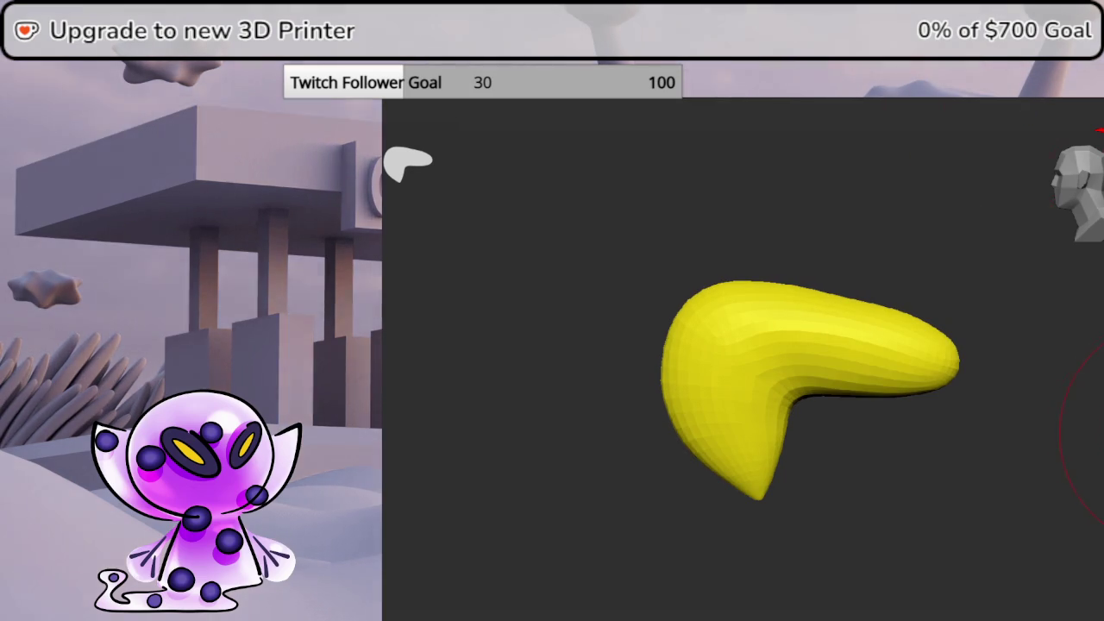
{"action": "key", "text": "shift+z"}
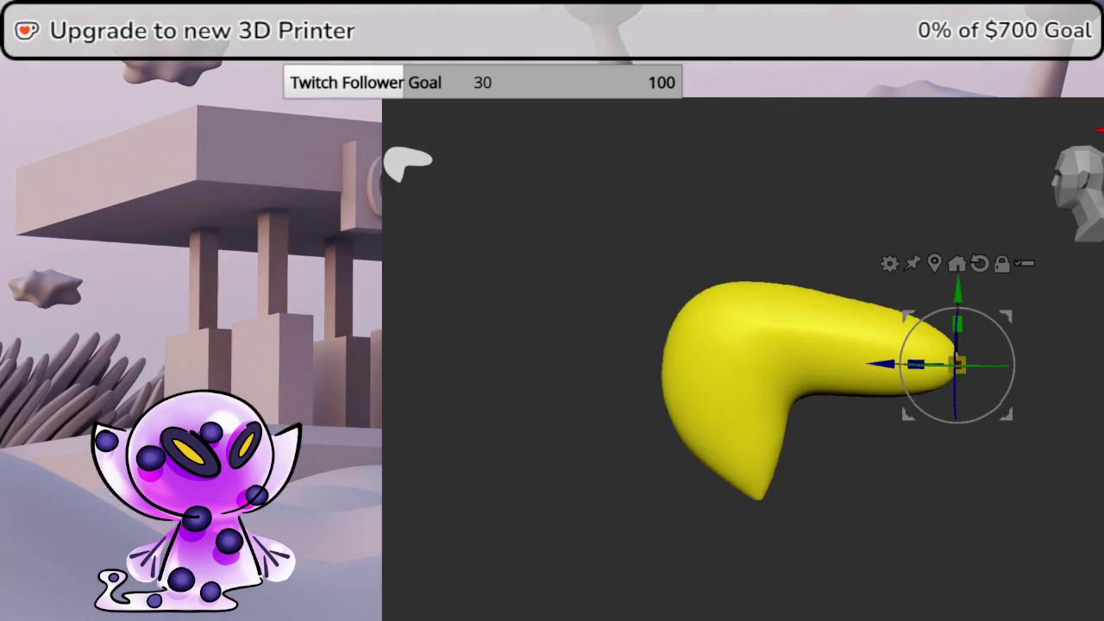
{"action": "left_click", "coordinate": [1102, 426]}
Pull the masked quill up-left into a spike and check it from several angles
{"action": "left_click_drag", "start_coordinate": [1079, 199], "coordinate": [1086, 200]}
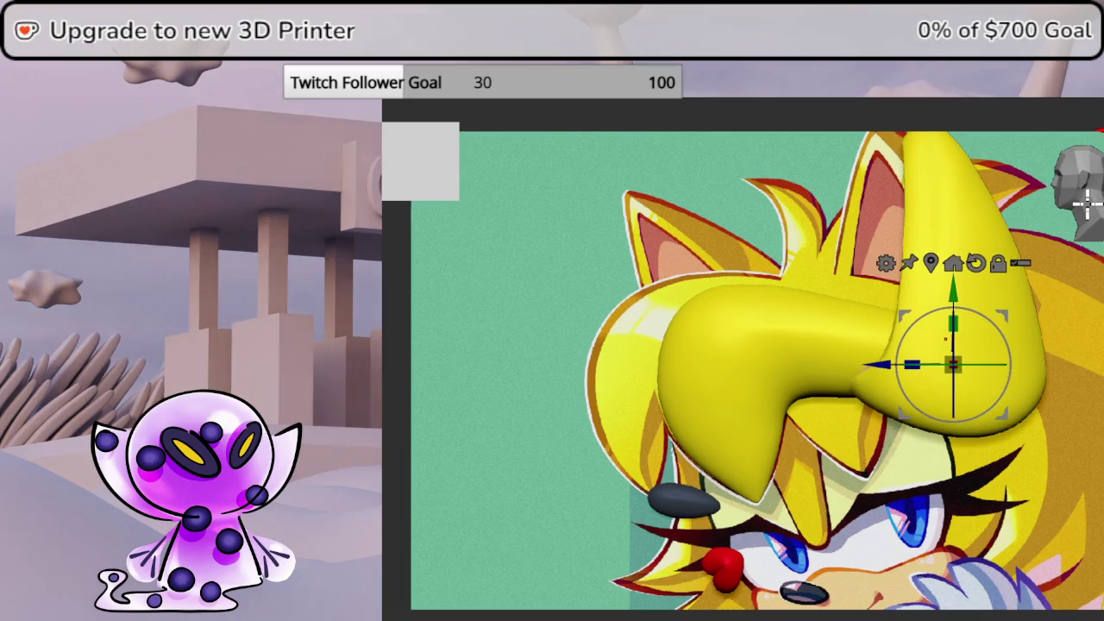
{"action": "left_click", "coordinate": [1086, 201]}
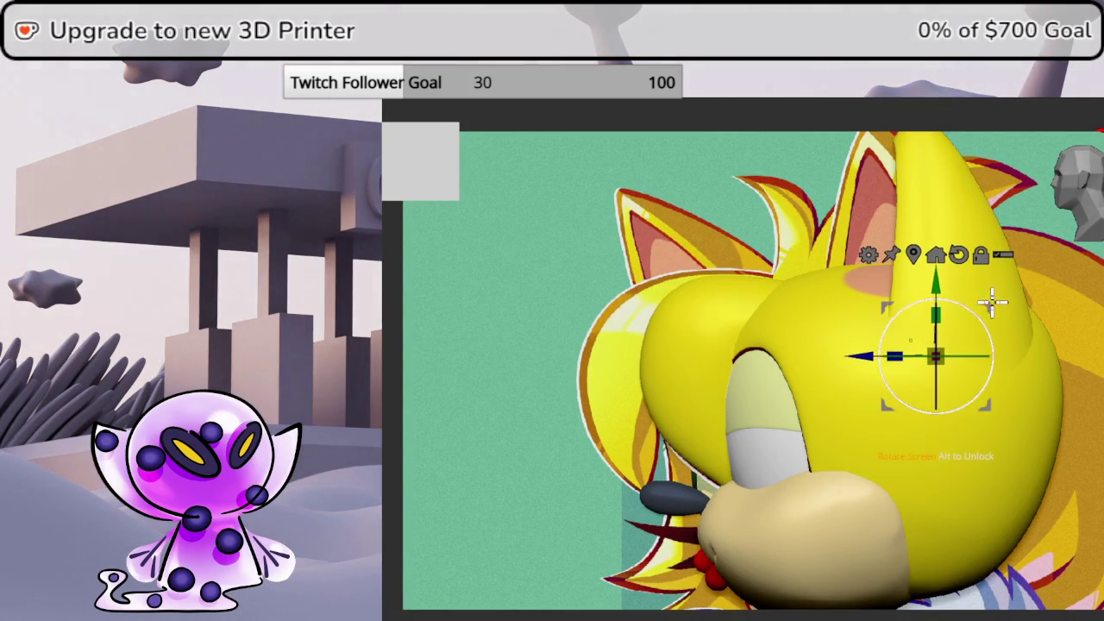
{"action": "mouse_move", "coordinate": [996, 312]}
{"action": "left_mouse_down"}
{"action": "mouse_move", "coordinate": [911, 261]}
{"action": "mouse_move", "coordinate": [888, 190]}
{"action": "mouse_move", "coordinate": [896, 220]}
{"action": "mouse_move", "coordinate": [849, 259]}
{"action": "left_mouse_up"}
{"action": "left_click_drag", "start_coordinate": [1078, 190], "coordinate": [1086, 205]}
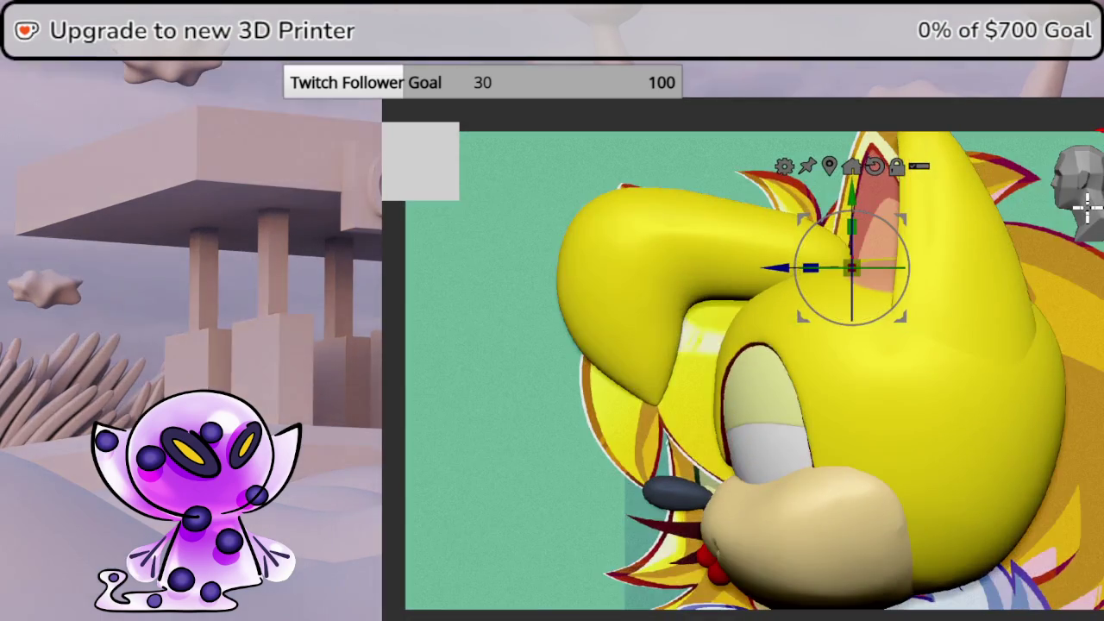
{"action": "mouse_move", "coordinate": [900, 218]}
{"action": "left_mouse_down"}
{"action": "mouse_move", "coordinate": [951, 239]}
{"action": "mouse_move", "coordinate": [776, 259]}
{"action": "left_mouse_up"}
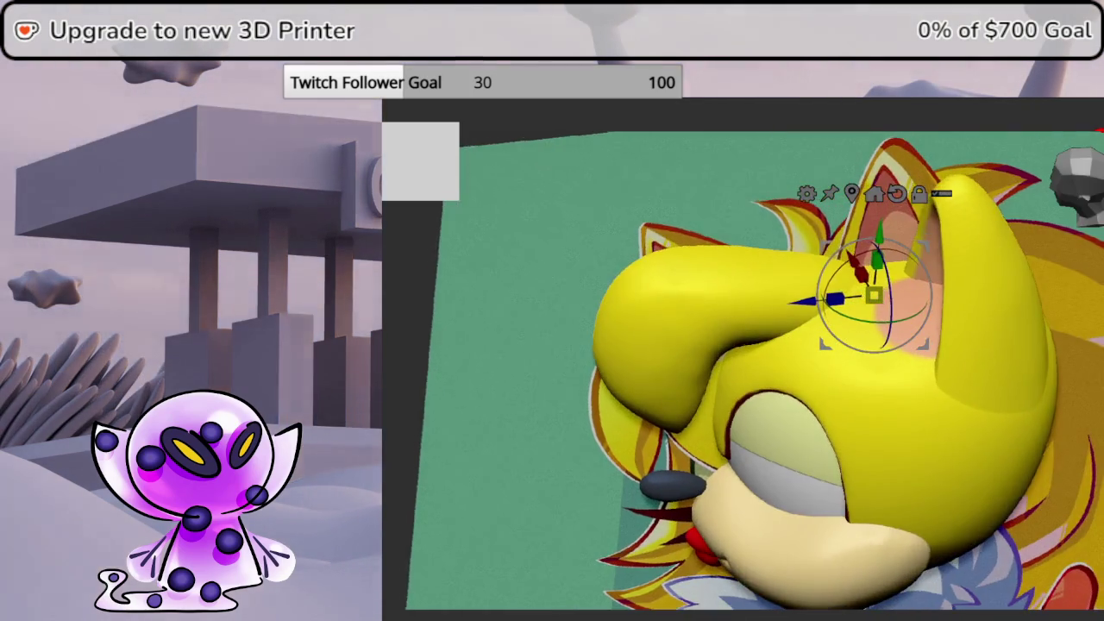
{"action": "mouse_move", "coordinate": [517, 388]}
{"action": "left_mouse_down"}
{"action": "mouse_move", "coordinate": [466, 388]}
{"action": "mouse_move", "coordinate": [517, 388]}
{"action": "left_mouse_up"}
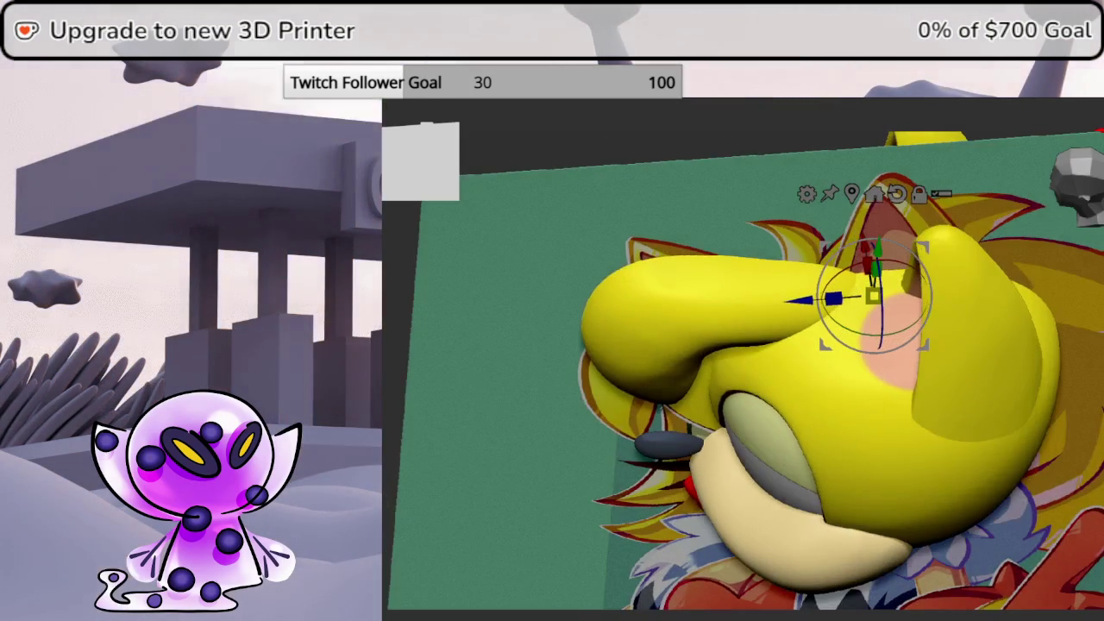
{"action": "mouse_move", "coordinate": [801, 298]}
{"action": "left_mouse_down"}
{"action": "mouse_move", "coordinate": [806, 252]}
{"action": "mouse_move", "coordinate": [819, 243]}
{"action": "mouse_move", "coordinate": [903, 226]}
{"action": "left_mouse_up"}
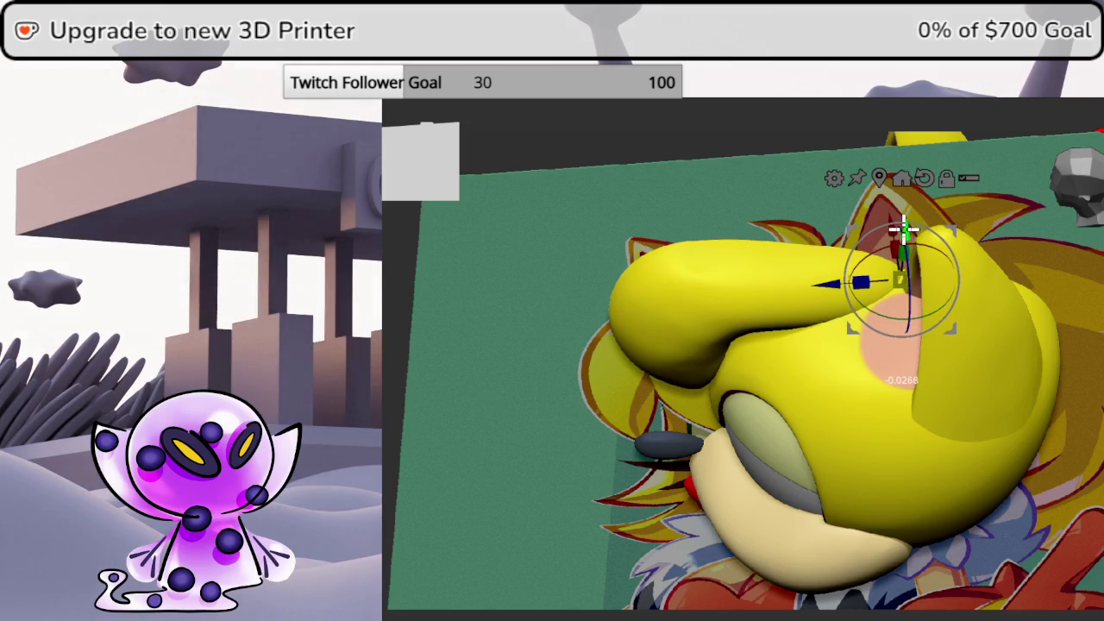
{"action": "middle_click_drag", "start_coordinate": [903, 226], "coordinate": [1095, 216]}
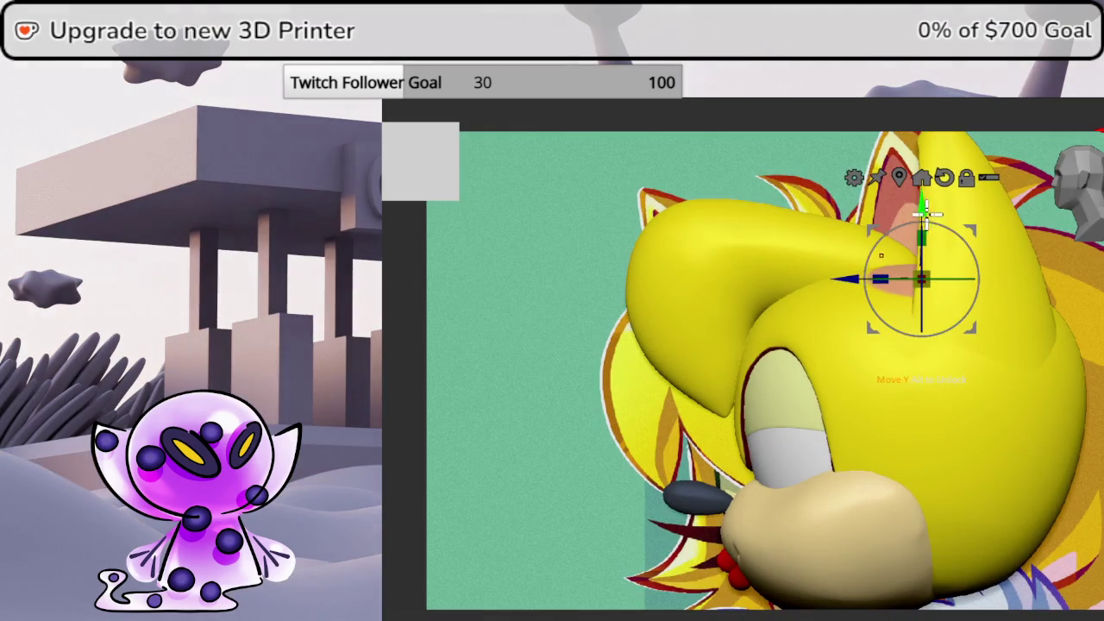
Fine-tune the spike's position: raise it, slide it left, nudge right and left, then lower it
{"action": "left_click_drag", "start_coordinate": [929, 211], "coordinate": [919, 196]}
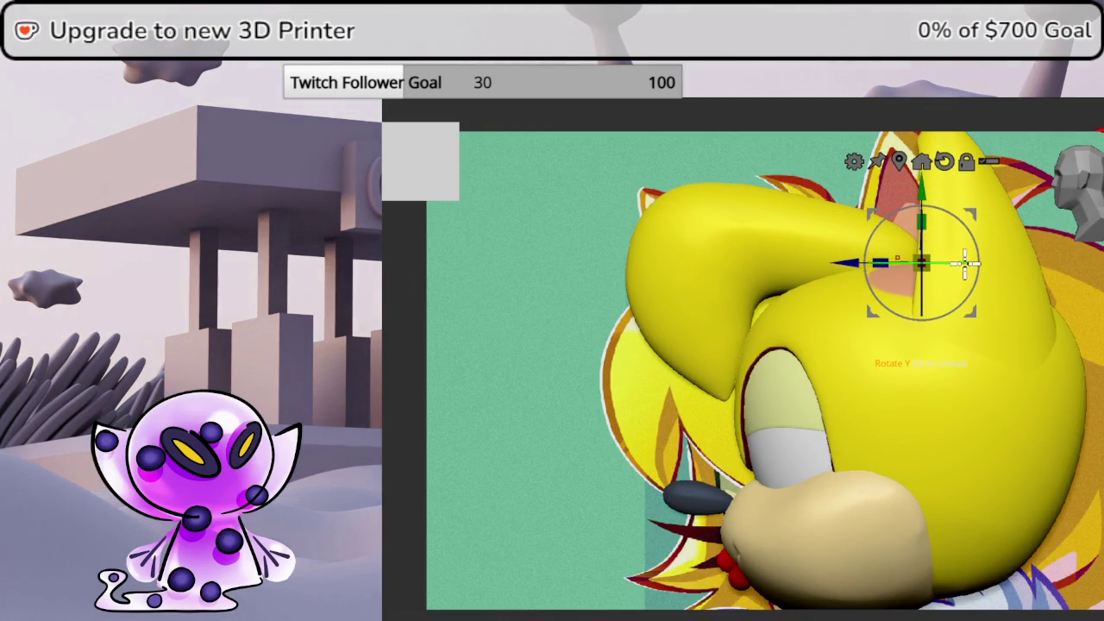
{"action": "mouse_move", "coordinate": [825, 257]}
{"action": "left_mouse_down"}
{"action": "mouse_move", "coordinate": [609, 423]}
{"action": "mouse_move", "coordinate": [621, 434]}
{"action": "mouse_move", "coordinate": [837, 374]}
{"action": "left_mouse_up"}
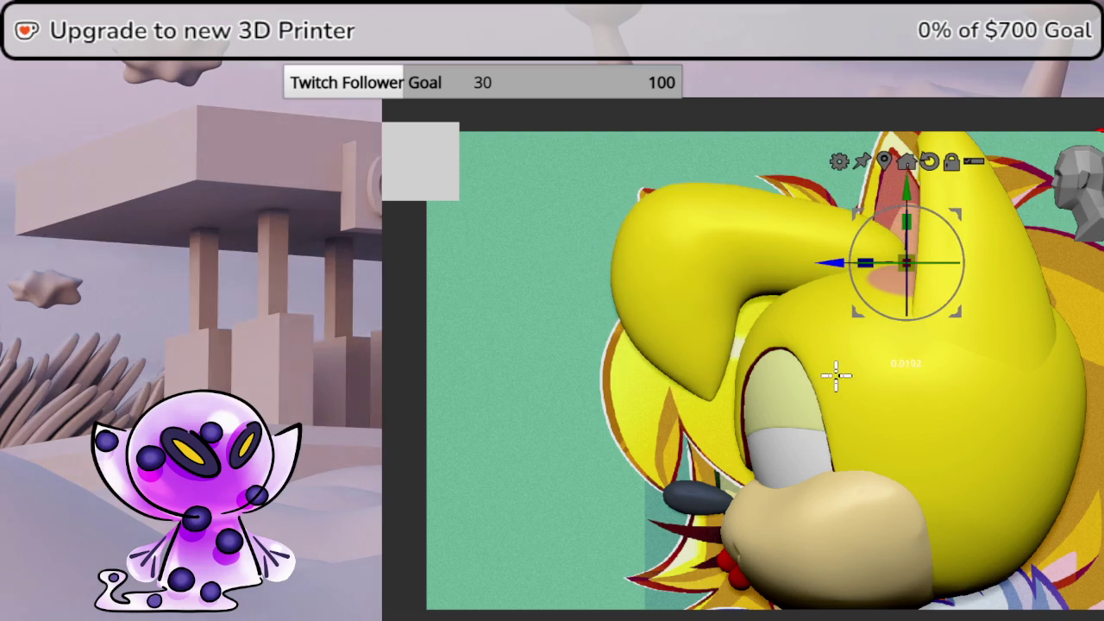
{"action": "left_click_drag", "start_coordinate": [891, 228], "coordinate": [919, 200]}
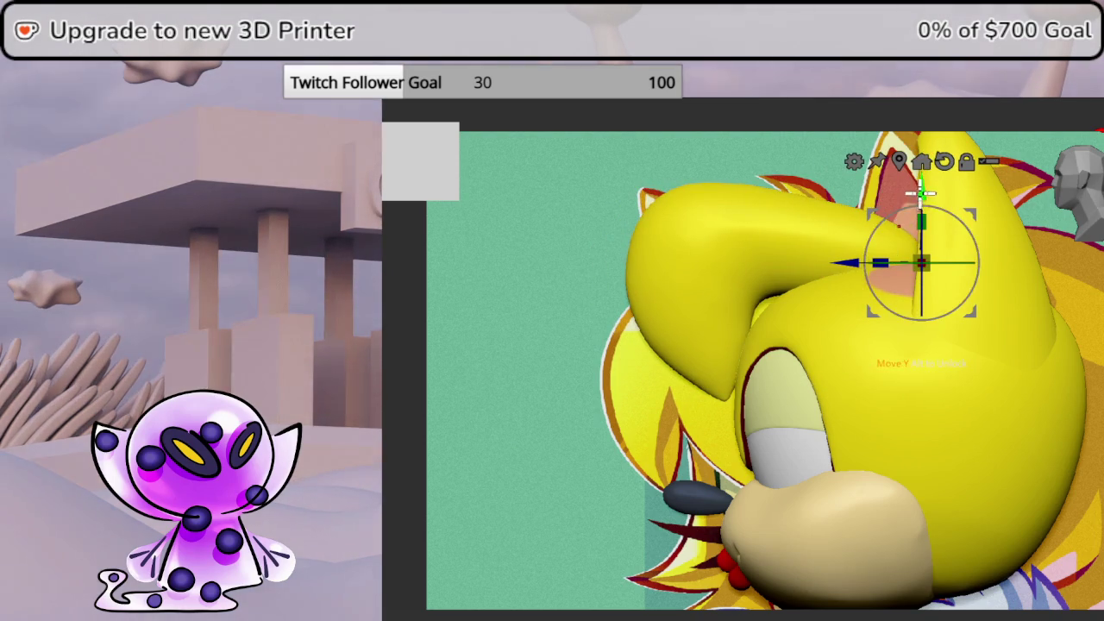
{"action": "mouse_move", "coordinate": [833, 274]}
{"action": "left_mouse_down"}
{"action": "mouse_move", "coordinate": [813, 259]}
{"action": "mouse_move", "coordinate": [826, 263]}
{"action": "left_mouse_up"}
{"action": "mouse_move", "coordinate": [900, 181]}
{"action": "left_mouse_down"}
{"action": "mouse_move", "coordinate": [913, 201]}
{"action": "mouse_move", "coordinate": [992, 200]}
{"action": "left_mouse_up"}
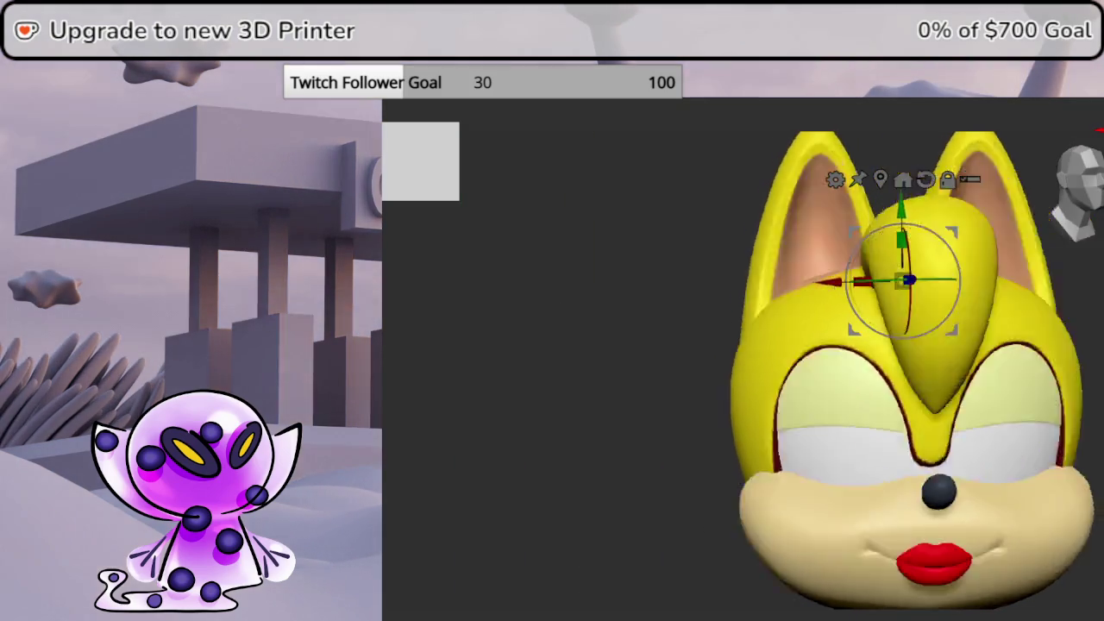
Check the spike's placement against the side reference drawing from profile and below
{"action": "left_click", "coordinate": [1088, 197]}
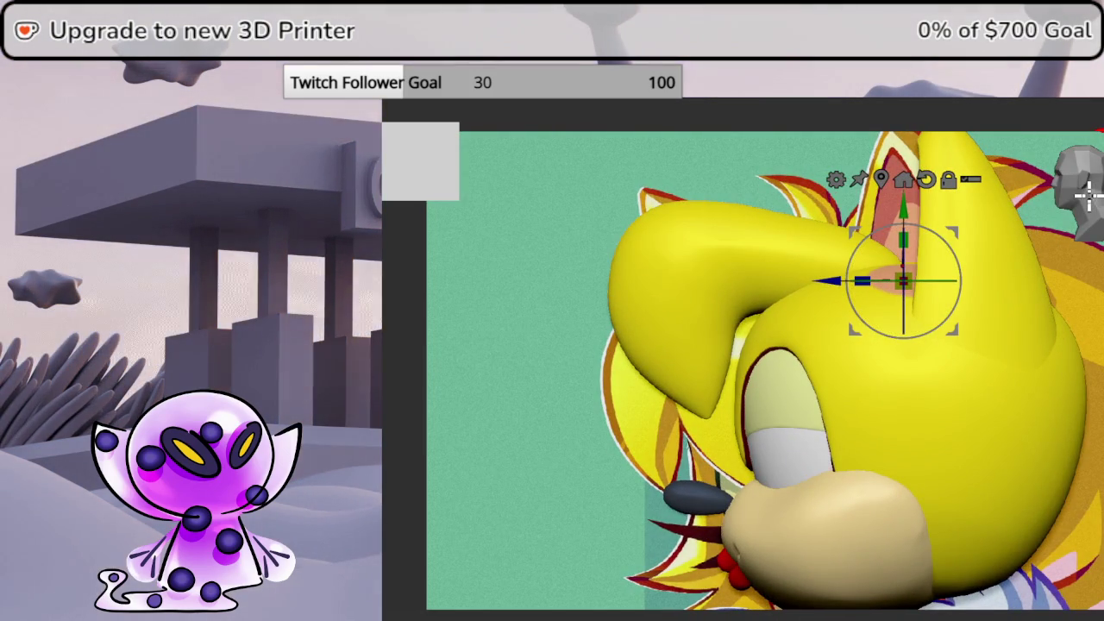
{"action": "mouse_move", "coordinate": [1088, 196]}
{"action": "left_mouse_down"}
{"action": "mouse_move", "coordinate": [1017, 259]}
{"action": "mouse_move", "coordinate": [908, 251]}
{"action": "left_mouse_up"}
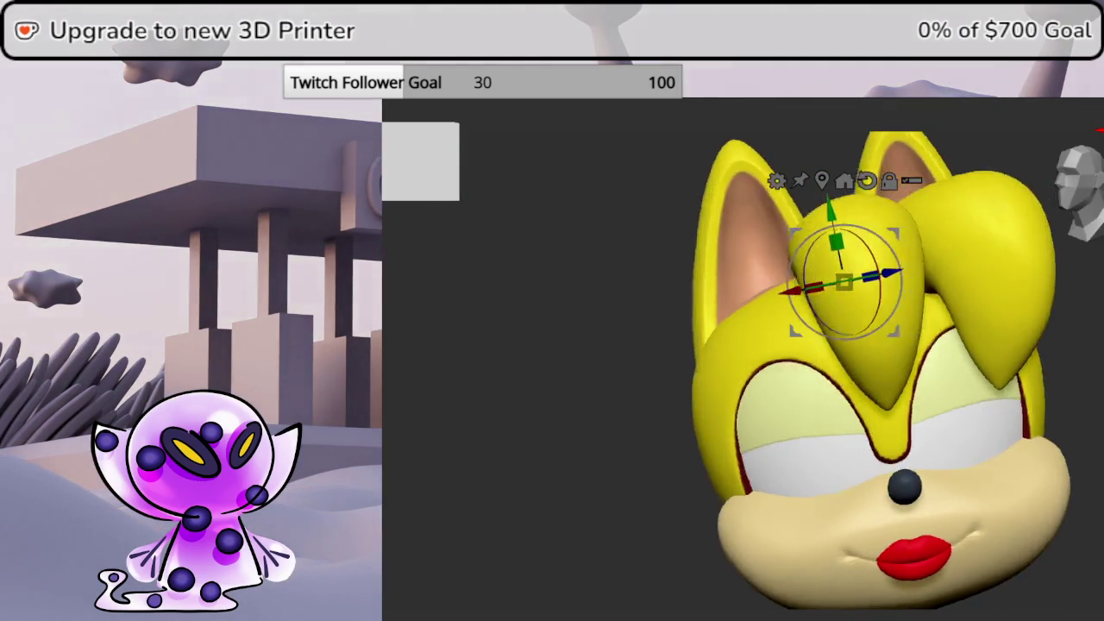
{"action": "left_click_drag", "start_coordinate": [483, 388], "coordinate": [901, 383]}
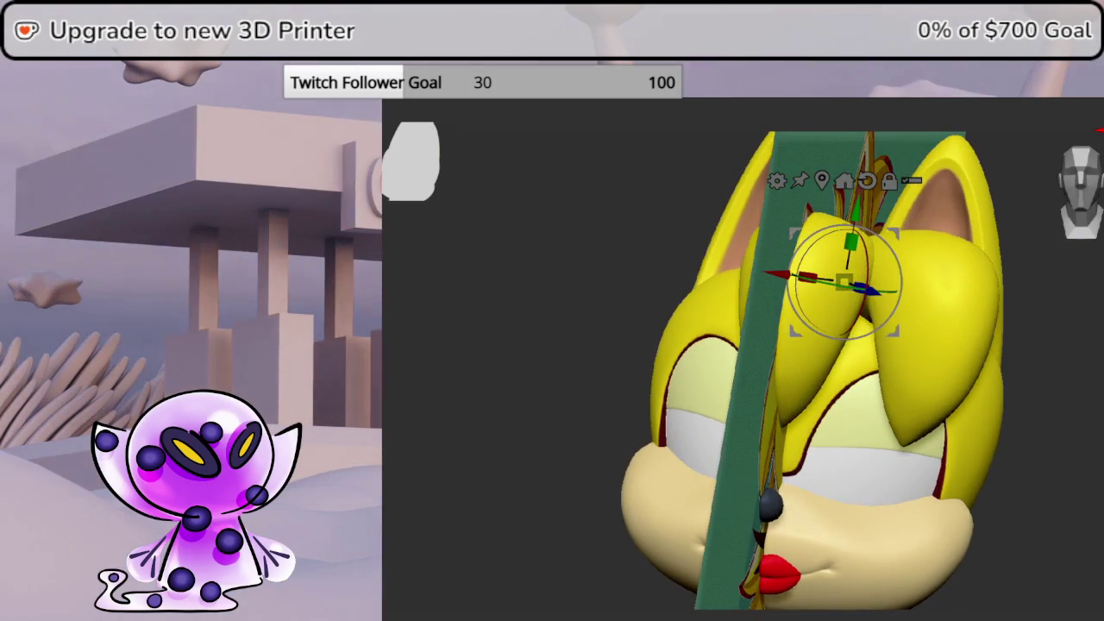
{"action": "left_click_drag", "start_coordinate": [849, 277], "coordinate": [1093, 412]}
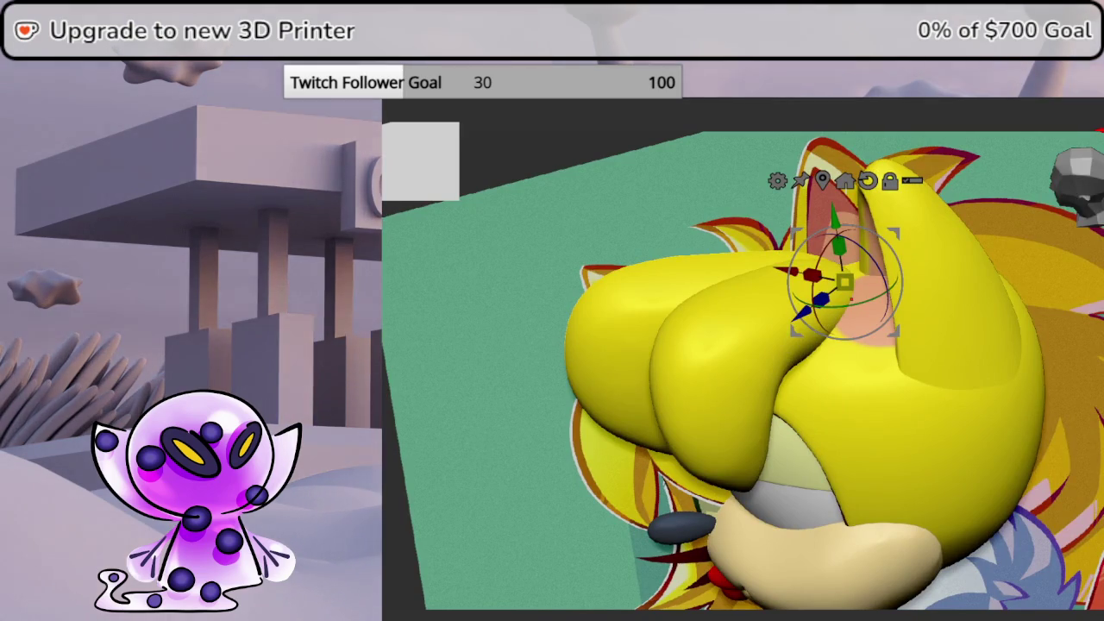
Mirror the hair spike across X, then enlarge it slightly and rotate it around Y
{"action": "left_click", "coordinate": [1037, 219]}
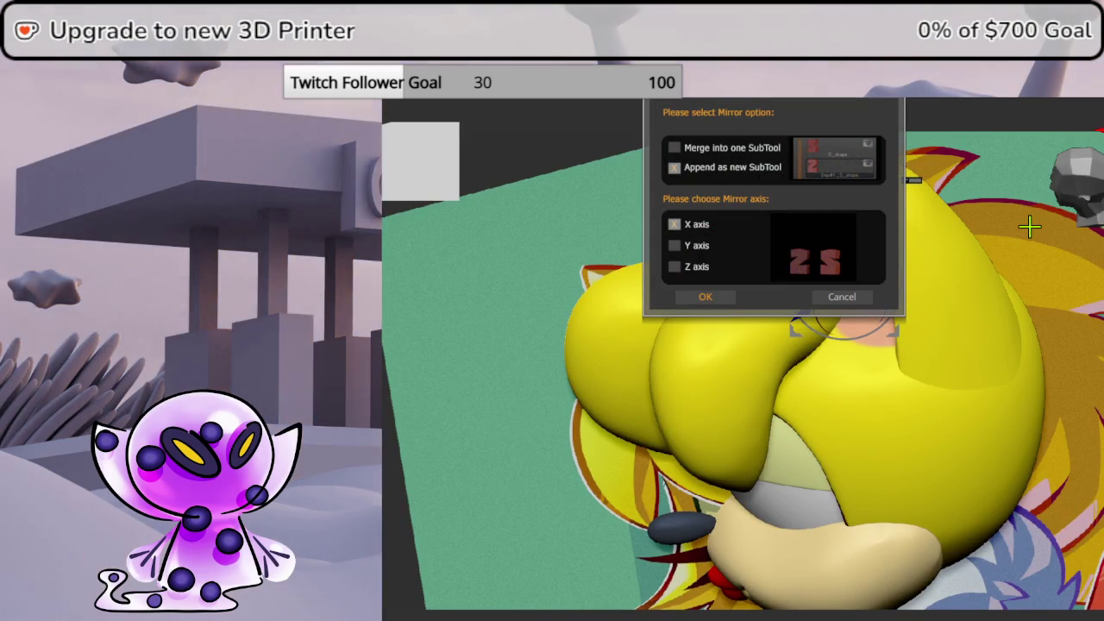
{"action": "left_click", "coordinate": [739, 296]}
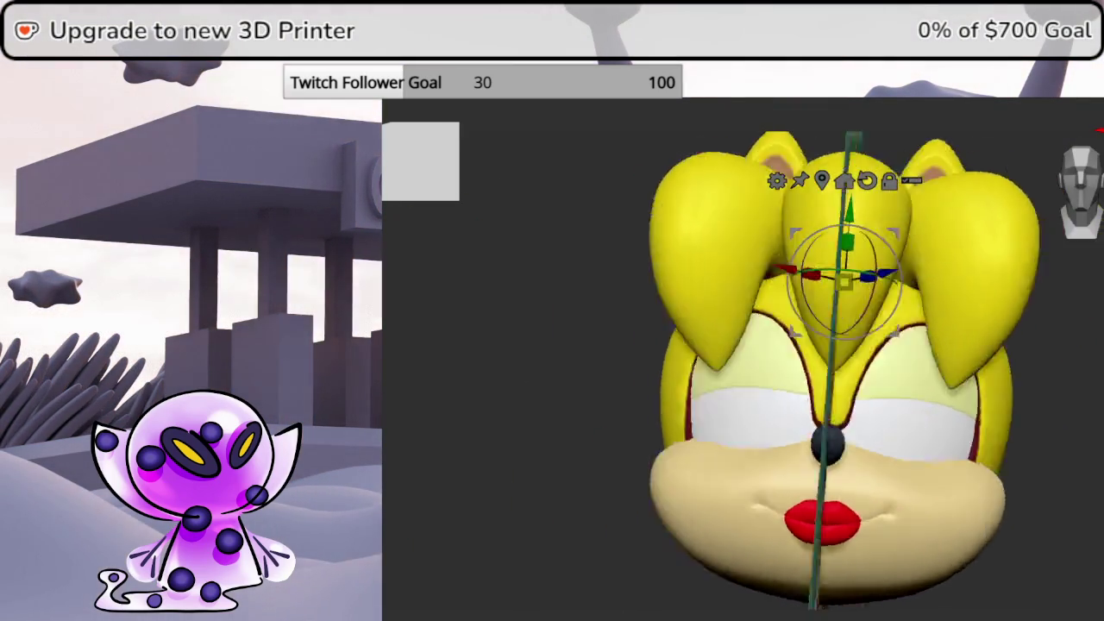
{"action": "left_click_drag", "start_coordinate": [603, 388], "coordinate": [505, 360]}
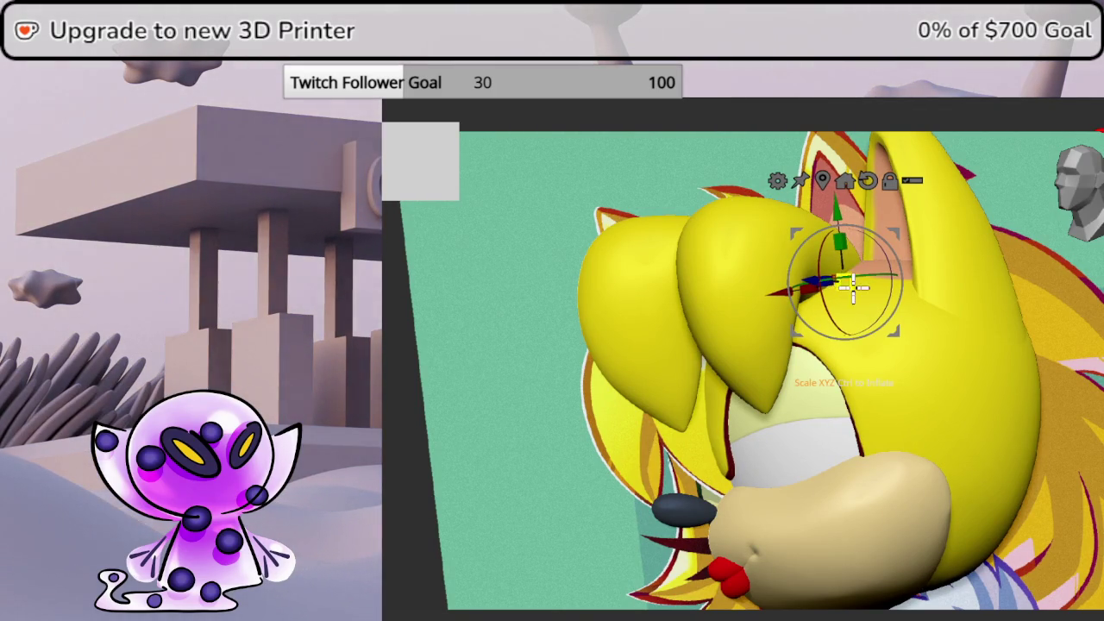
{"action": "left_click_drag", "start_coordinate": [854, 289], "coordinate": [841, 283]}
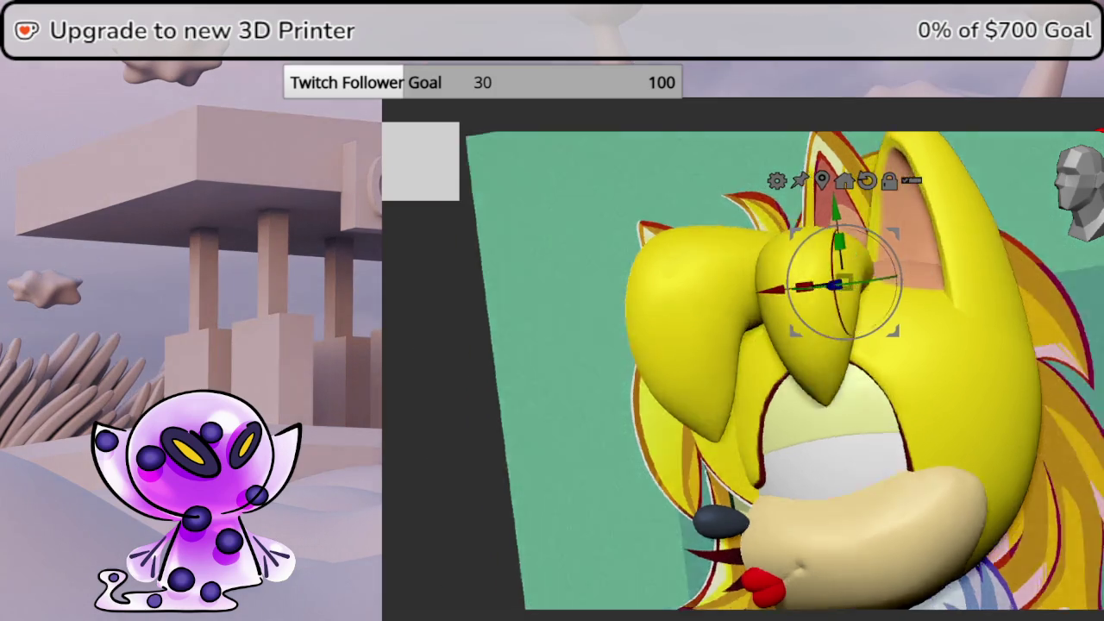
{"action": "mouse_move", "coordinate": [832, 280]}
{"action": "middle_mouse_down"}
{"action": "mouse_move", "coordinate": [890, 330]}
{"action": "mouse_move", "coordinate": [1098, 369]}
{"action": "mouse_move", "coordinate": [1096, 437]}
{"action": "middle_mouse_up"}
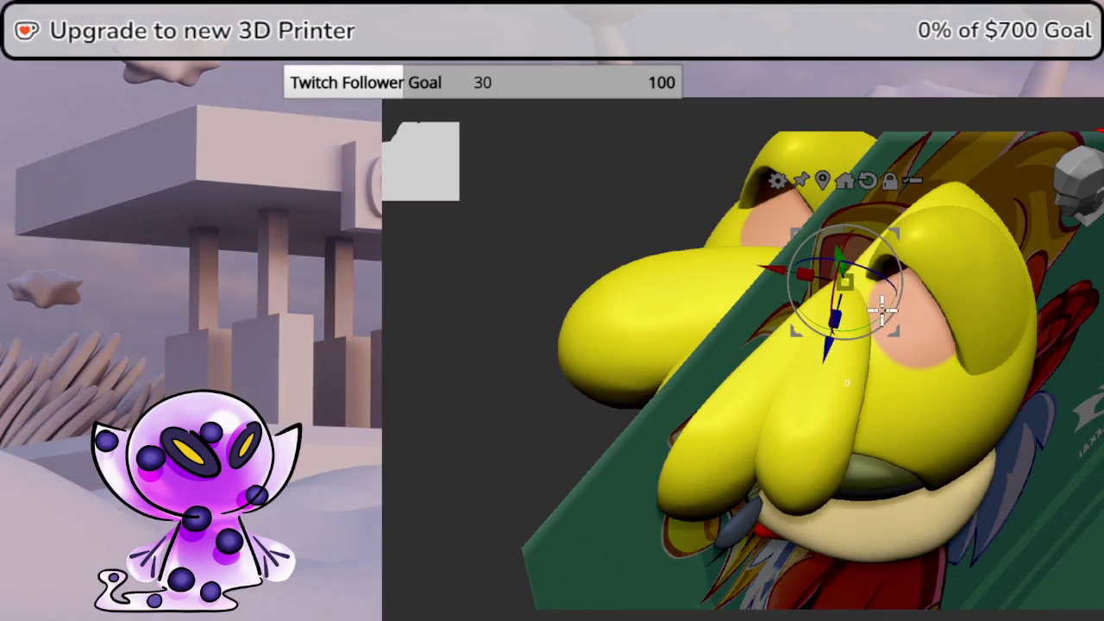
{"action": "left_click_drag", "start_coordinate": [881, 306], "coordinate": [877, 315]}
Review the head from several angles, toggling Solo Mode, and switch back to sculpt mode
{"action": "middle_click_drag", "start_coordinate": [877, 315], "coordinate": [759, 349]}
{"action": "middle_click_drag", "start_coordinate": [1095, 351], "coordinate": [1079, 353]}
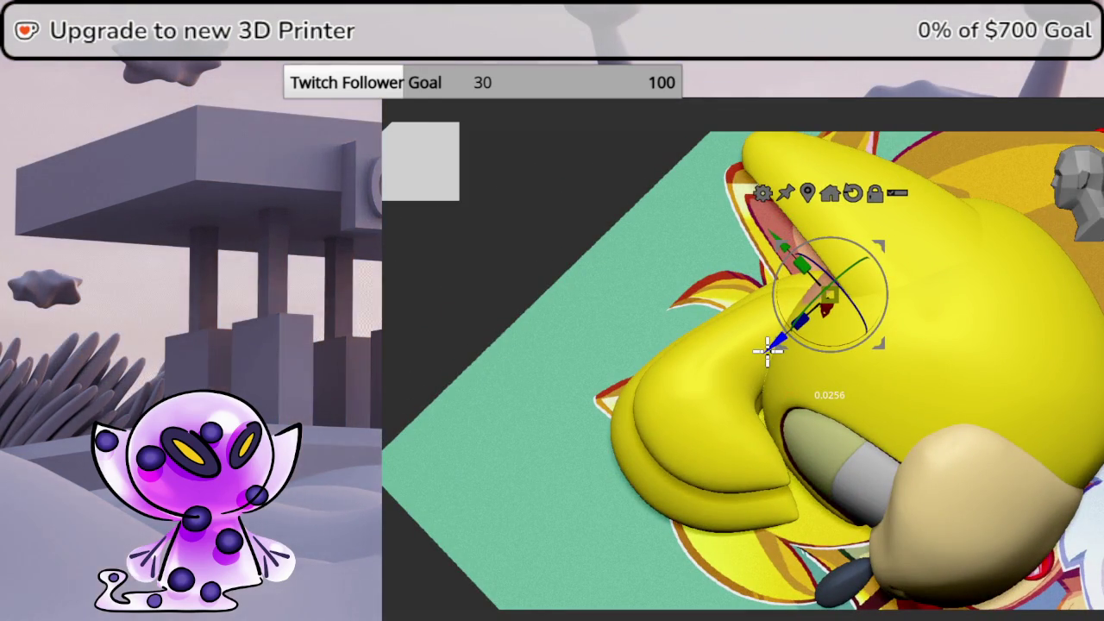
{"action": "mouse_move", "coordinate": [782, 338]}
{"action": "middle_mouse_down"}
{"action": "mouse_move", "coordinate": [759, 344]}
{"action": "mouse_move", "coordinate": [837, 345]}
{"action": "middle_mouse_up"}
{"action": "left_click", "coordinate": [1095, 414]}
{"action": "left_click", "coordinate": [1095, 413]}
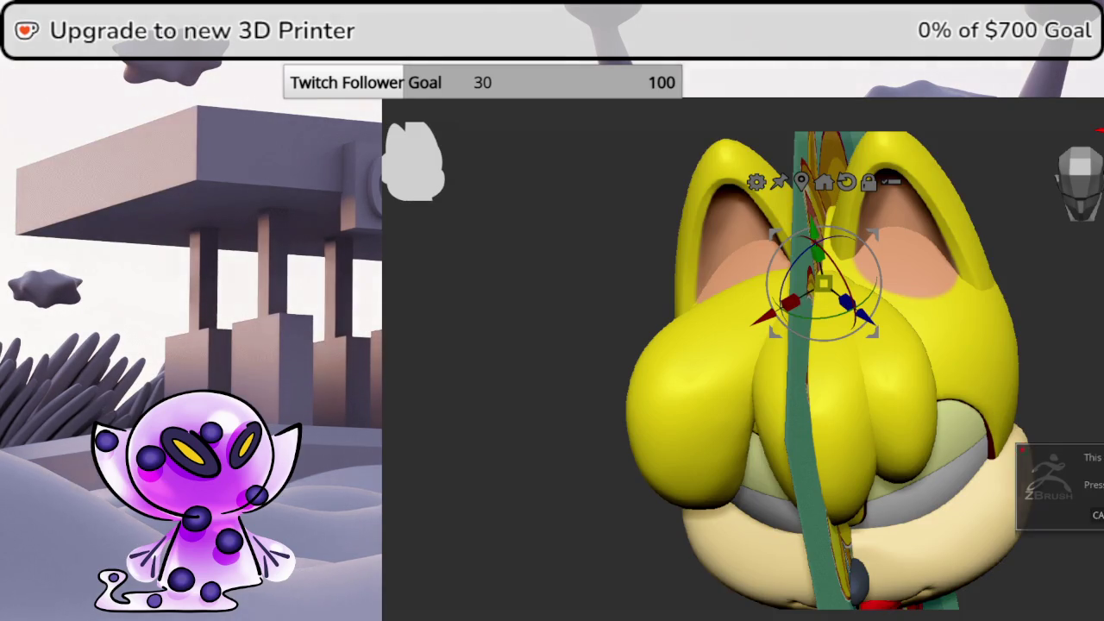
{"action": "key", "text": "q"}
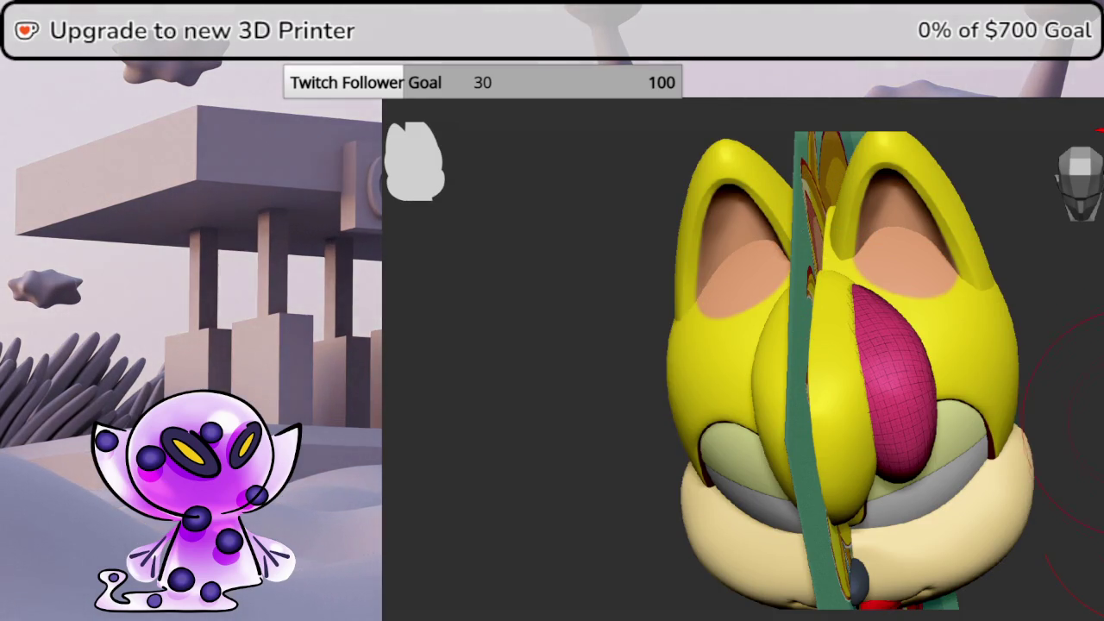
{"action": "left_click_drag", "start_coordinate": [1095, 449], "coordinate": [1085, 217]}
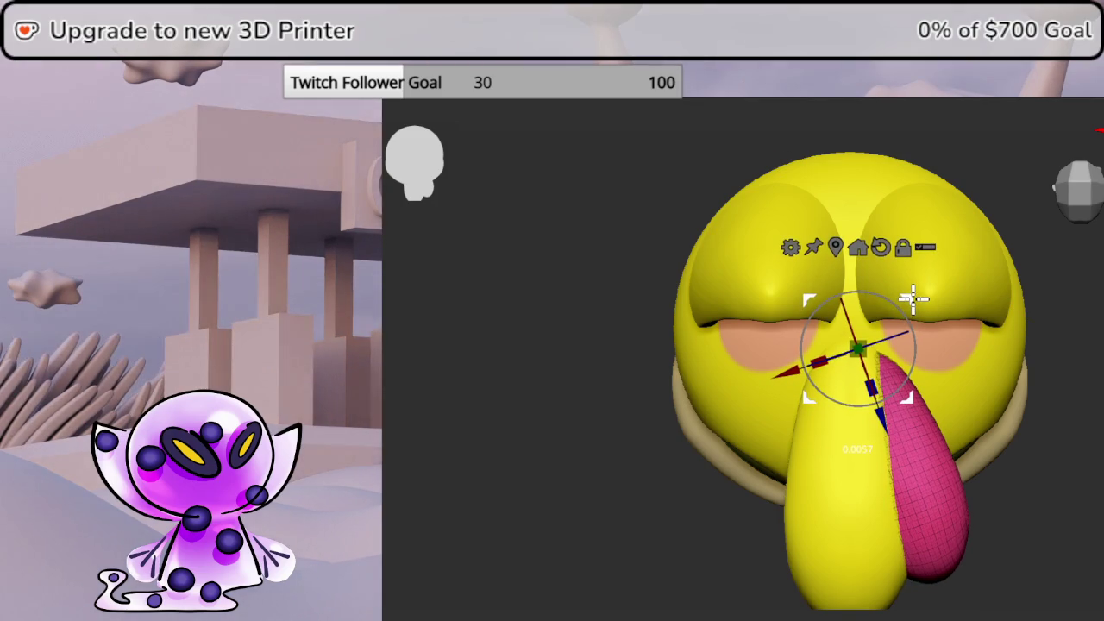
{"action": "left_click_drag", "start_coordinate": [1095, 450], "coordinate": [1093, 431]}
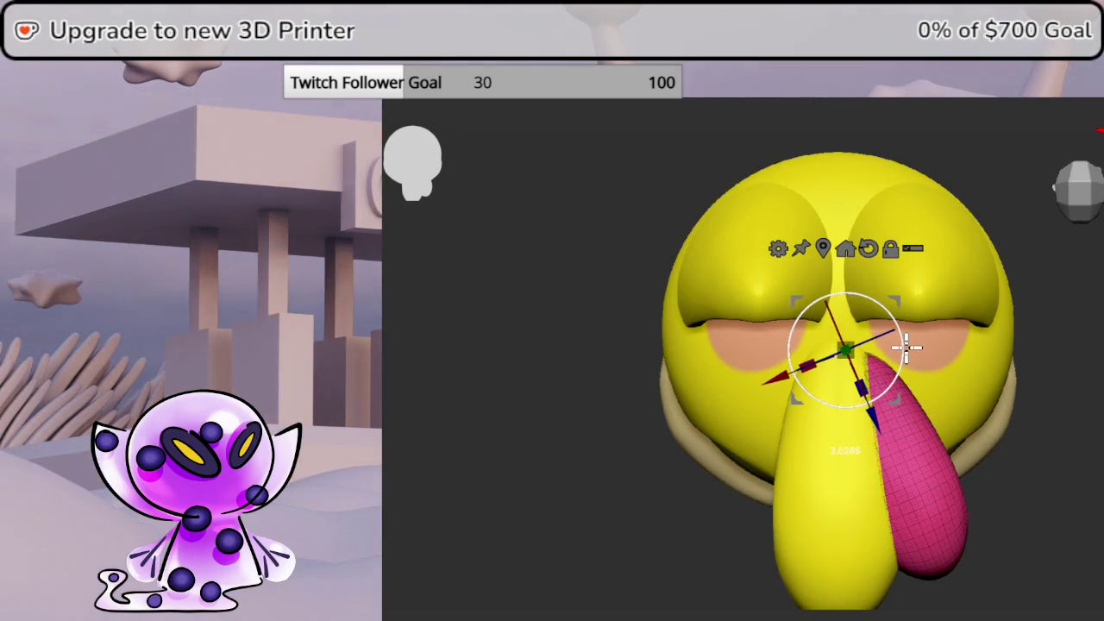
{"action": "mouse_move", "coordinate": [905, 350]}
{"action": "left_mouse_down"}
{"action": "mouse_move", "coordinate": [1091, 267]}
{"action": "mouse_move", "coordinate": [1093, 254]}
{"action": "mouse_move", "coordinate": [1095, 406]}
{"action": "mouse_move", "coordinate": [1064, 414]}
{"action": "mouse_move", "coordinate": [1090, 392]}
{"action": "left_mouse_up"}
Mirror another spike to the opposite side with SubTool Master and snap to front view
{"action": "left_click", "coordinate": [1090, 393]}
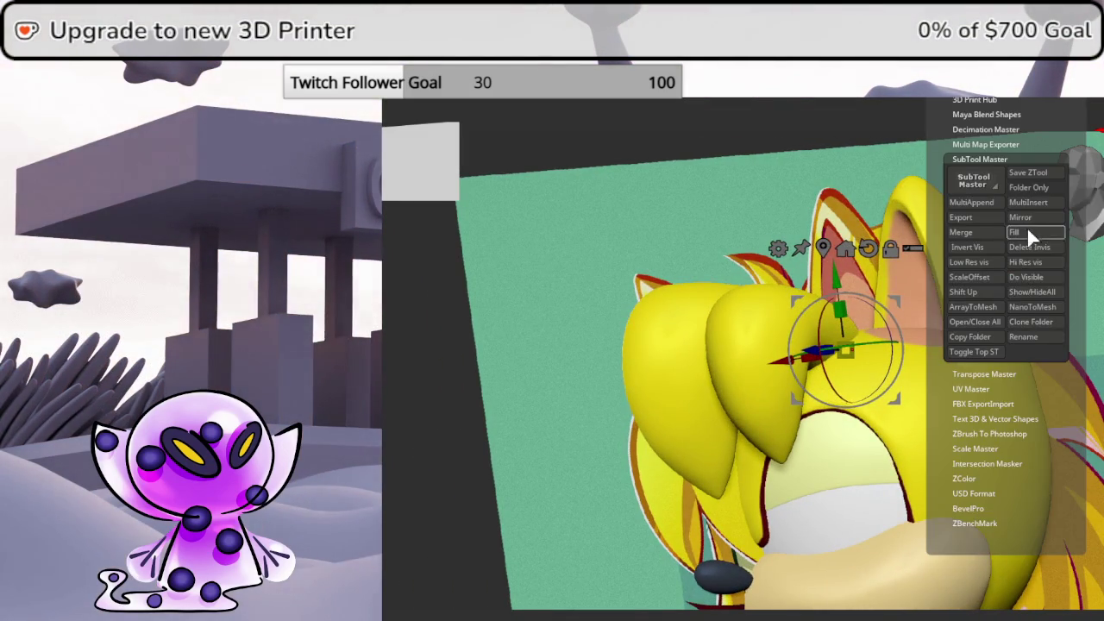
{"action": "left_click", "coordinate": [1026, 230]}
{"action": "left_click", "coordinate": [706, 296]}
{"action": "mouse_move", "coordinate": [729, 298]}
{"action": "left_mouse_down"}
{"action": "mouse_move", "coordinate": [603, 310]}
{"action": "mouse_move", "coordinate": [841, 345]}
{"action": "left_mouse_up"}
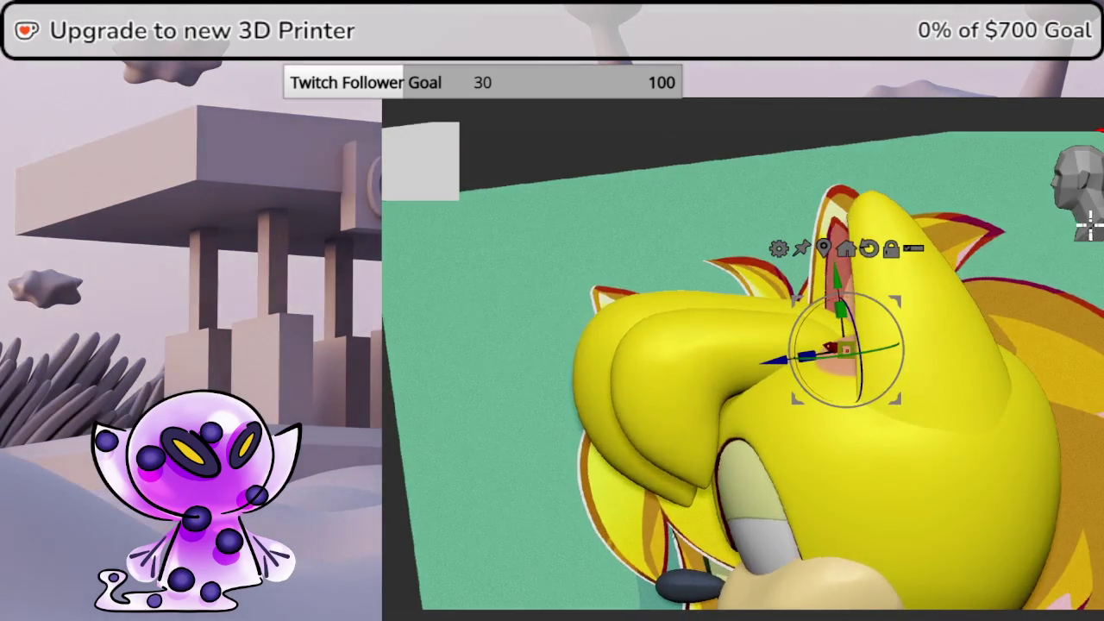
{"action": "left_click", "coordinate": [1087, 223]}
{"action": "mouse_move", "coordinate": [907, 379]}
{"action": "left_mouse_down"}
{"action": "mouse_move", "coordinate": [837, 601]}
{"action": "mouse_move", "coordinate": [845, 609]}
{"action": "mouse_move", "coordinate": [874, 495]}
{"action": "mouse_move", "coordinate": [848, 483]}
{"action": "mouse_move", "coordinate": [968, 382]}
{"action": "mouse_move", "coordinate": [1023, 316]}
{"action": "mouse_move", "coordinate": [988, 303]}
{"action": "left_mouse_up"}
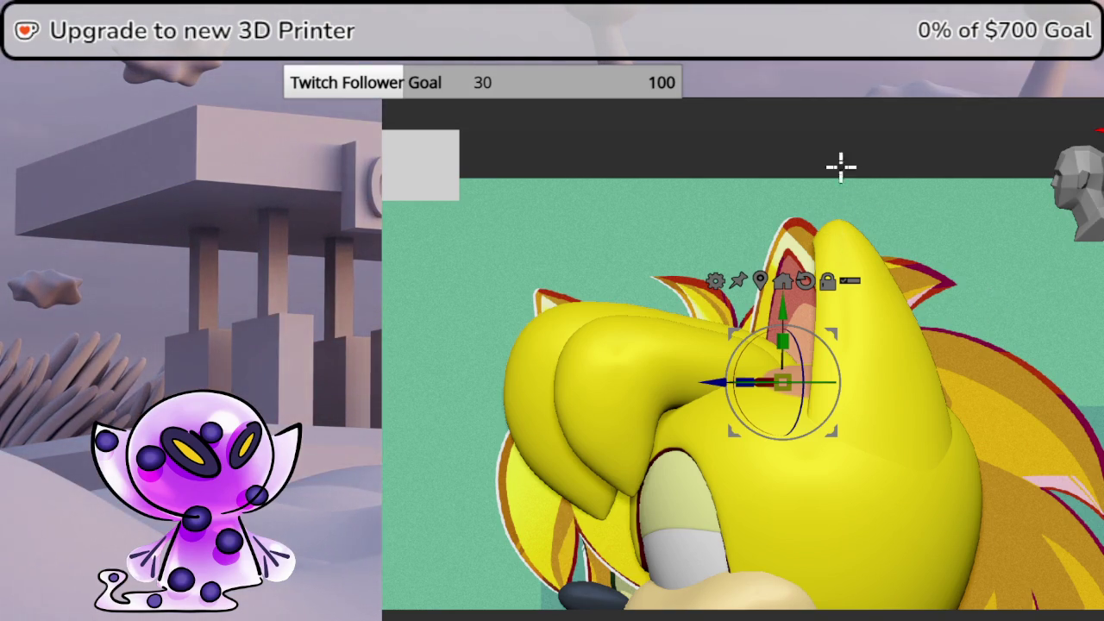
Orbit and pan around the head to check the three-spike fringe's symmetry
{"action": "scroll", "coordinate": [740, 287], "scroll_direction": "down", "scroll_amount": 3}
{"action": "mouse_move", "coordinate": [740, 287]}
{"action": "middle_mouse_down"}
{"action": "mouse_move", "coordinate": [814, 270]}
{"action": "mouse_move", "coordinate": [808, 285]}
{"action": "mouse_move", "coordinate": [732, 290]}
{"action": "mouse_move", "coordinate": [958, 222]}
{"action": "middle_mouse_up"}
{"action": "scroll", "coordinate": [780, 291], "scroll_direction": "up", "scroll_amount": 2}
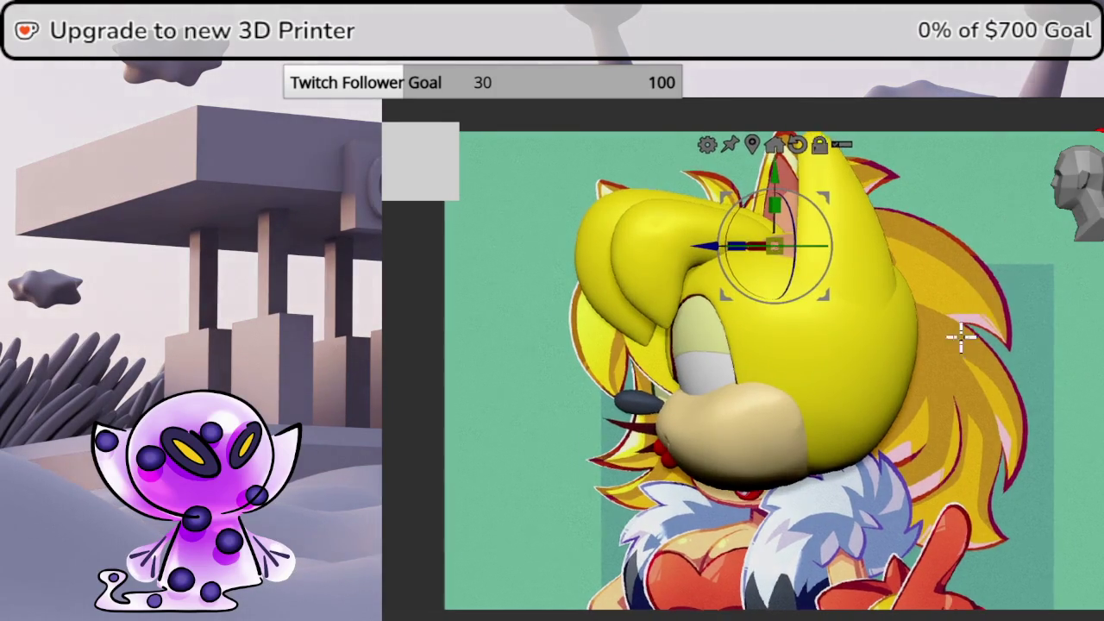
{"action": "middle_click_drag", "start_coordinate": [977, 313], "coordinate": [951, 368], "text": "shift"}
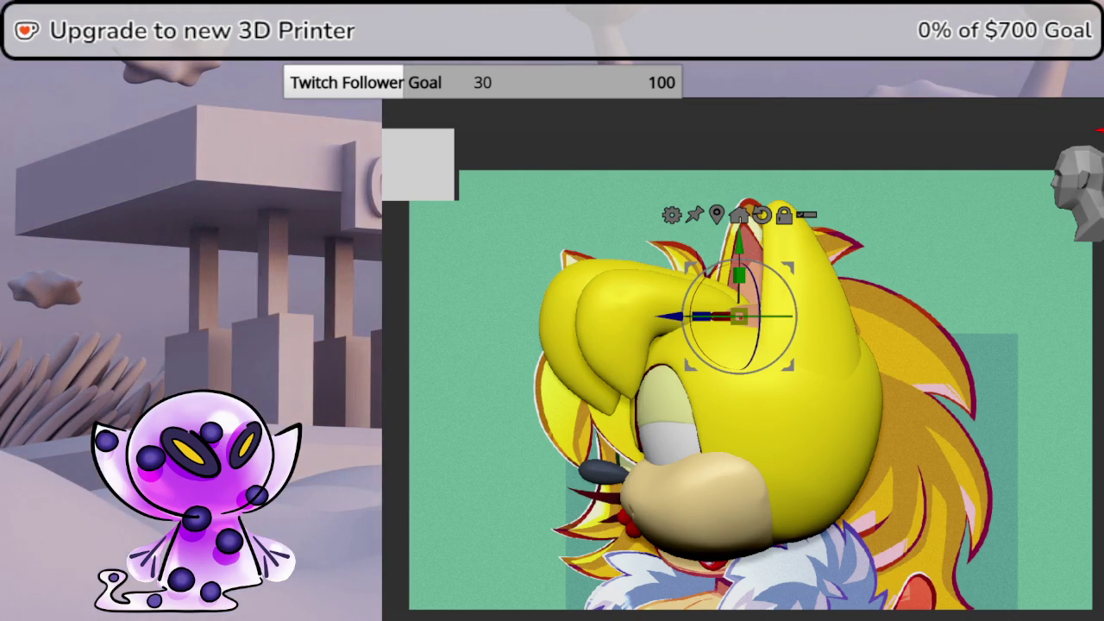
{"action": "middle_click_drag", "start_coordinate": [733, 388], "coordinate": [604, 388]}
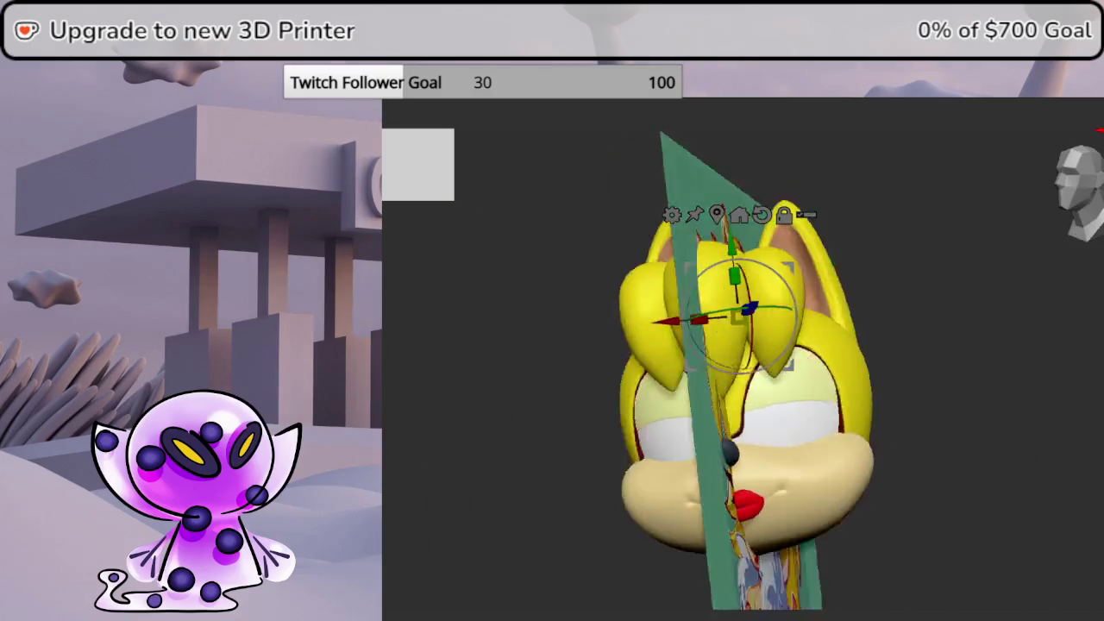
{"action": "left_click_drag", "start_coordinate": [948, 388], "coordinate": [862, 388]}
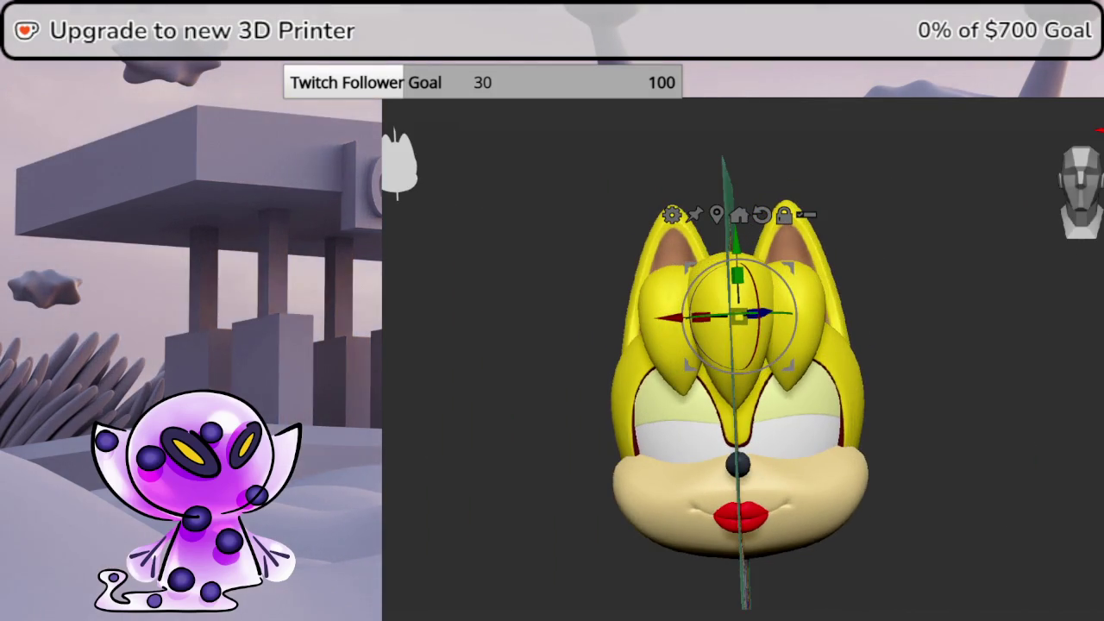
{"action": "mouse_move", "coordinate": [949, 388]}
{"action": "left_mouse_down"}
{"action": "mouse_move", "coordinate": [862, 388]}
{"action": "mouse_move", "coordinate": [906, 362]}
{"action": "mouse_move", "coordinate": [914, 388]}
{"action": "mouse_move", "coordinate": [836, 380]}
{"action": "mouse_move", "coordinate": [1091, 315]}
{"action": "mouse_move", "coordinate": [1046, 320]}
{"action": "mouse_move", "coordinate": [1074, 305]}
{"action": "mouse_move", "coordinate": [1061, 316]}
{"action": "mouse_move", "coordinate": [1099, 317]}
{"action": "mouse_move", "coordinate": [1061, 317]}
{"action": "mouse_move", "coordinate": [1100, 293]}
{"action": "mouse_move", "coordinate": [1094, 240]}
{"action": "left_mouse_up"}
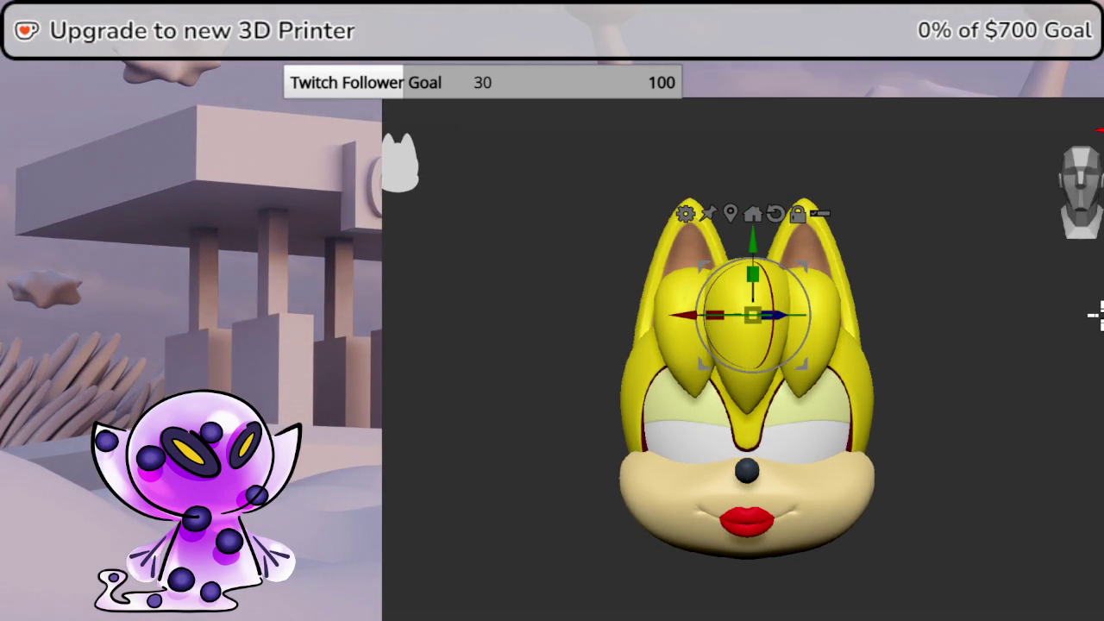